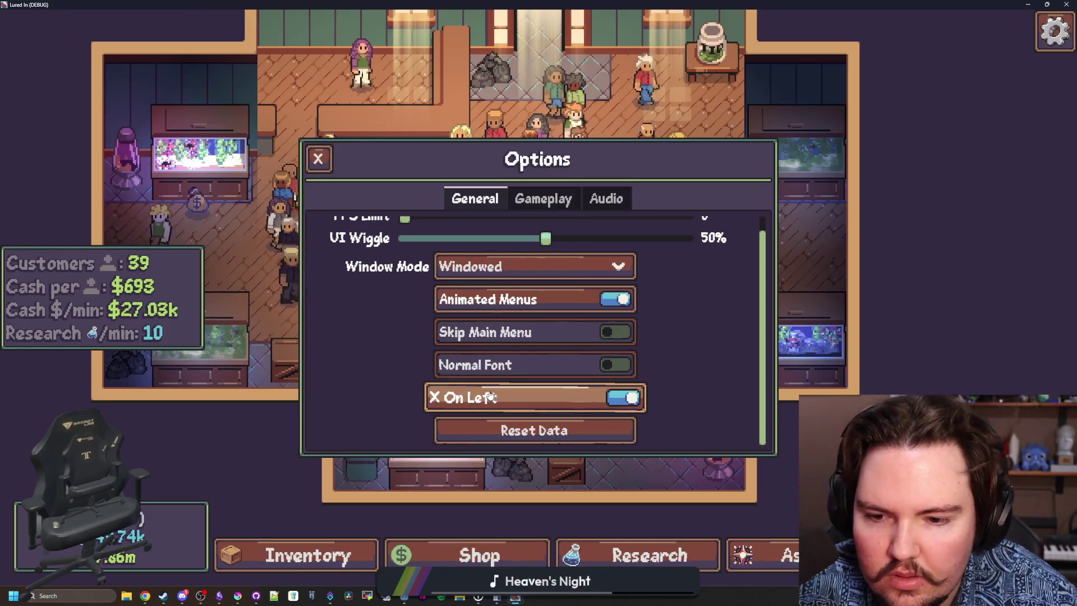
Look over the Gameplay and Audio options, then close Options and return to the game.
{"action": "scroll", "coordinate": [757, 381], "scroll_direction": "up", "scroll_amount": 1}
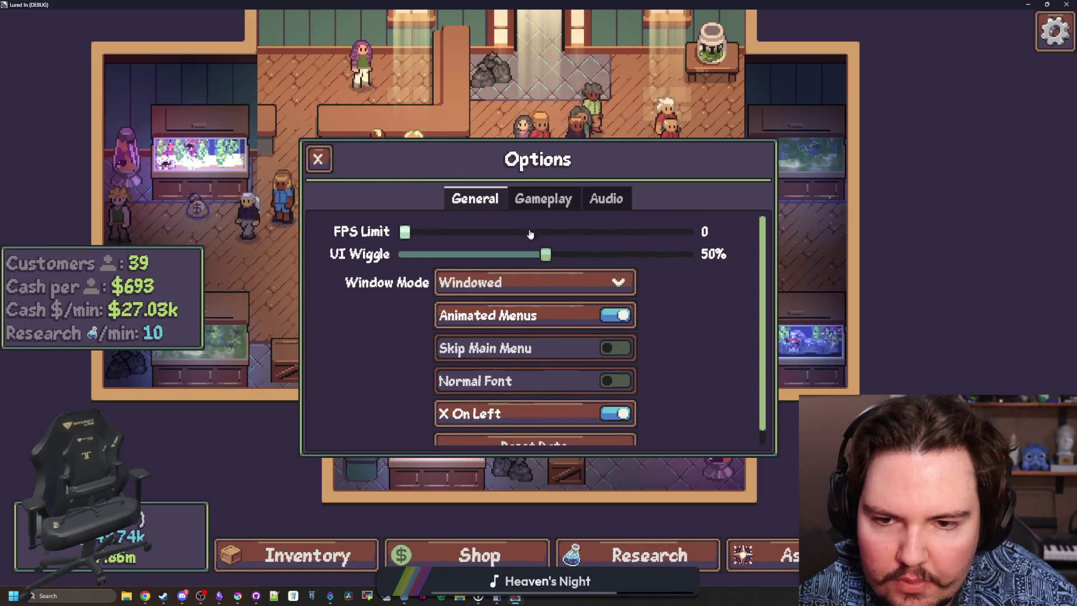
{"action": "left_click", "coordinate": [544, 204]}
{"action": "left_click", "coordinate": [606, 204]}
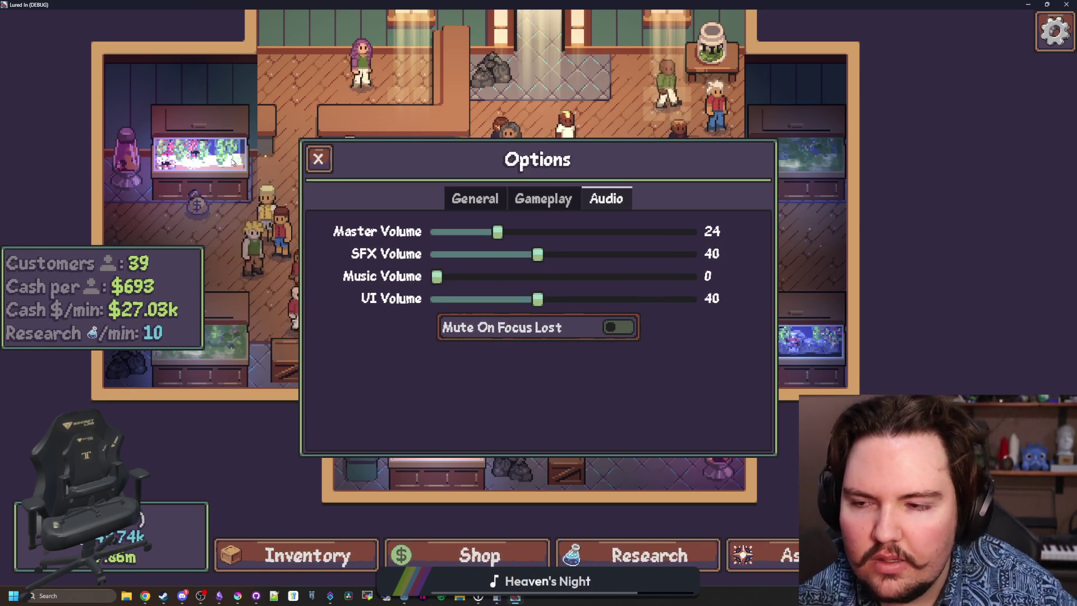
{"action": "left_click", "coordinate": [317, 159]}
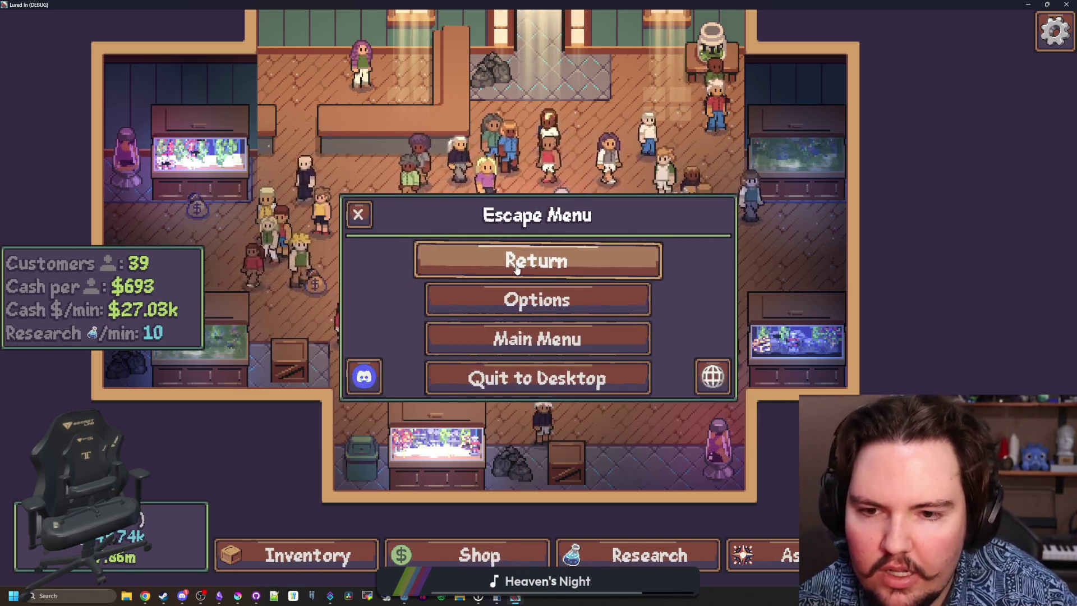
{"action": "left_click", "coordinate": [554, 269]}
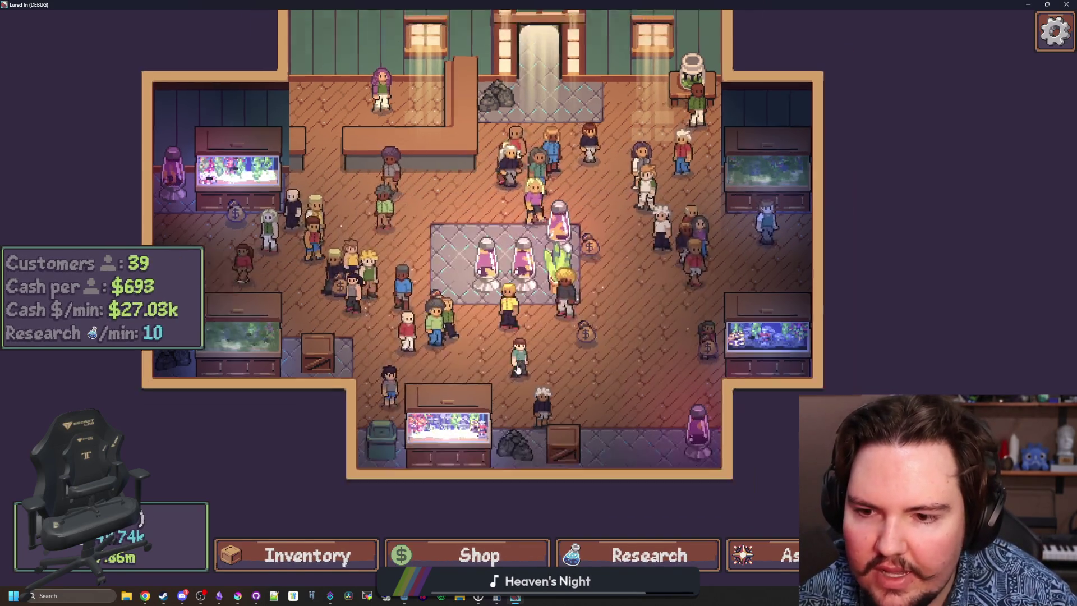
Browse Inventory, Shop and Research, leave the Shop on Marketing, and move the game window down.
{"action": "left_click", "coordinate": [296, 555]}
{"action": "left_click", "coordinate": [479, 555]}
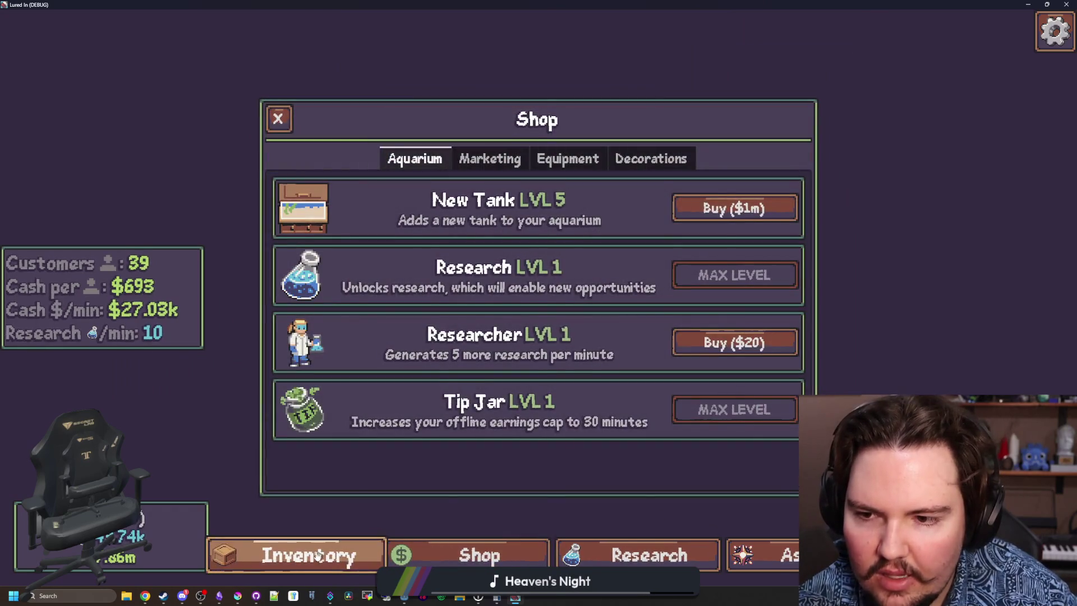
{"action": "left_click", "coordinate": [634, 554]}
{"action": "left_click", "coordinate": [505, 557]}
{"action": "left_click", "coordinate": [649, 159]}
{"action": "left_click", "coordinate": [488, 158]}
{"action": "left_click_drag", "start_coordinate": [539, 4], "coordinate": [517, 396]}
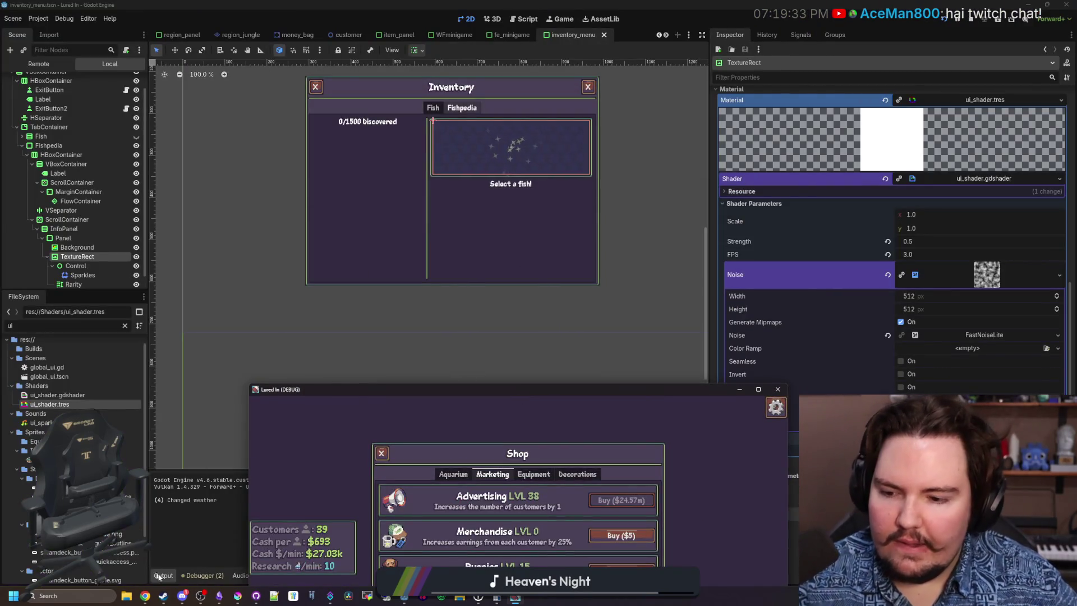
Maximize the Obsidian note and add blank lines after the customer traits item on line 422.
{"action": "left_click", "coordinate": [220, 596]}
{"action": "left_click_drag", "start_coordinate": [412, 441], "coordinate": [383, 3]}
{"action": "key", "text": "Return"}
{"action": "key", "text": "Return"}
{"action": "key", "text": "Return"}
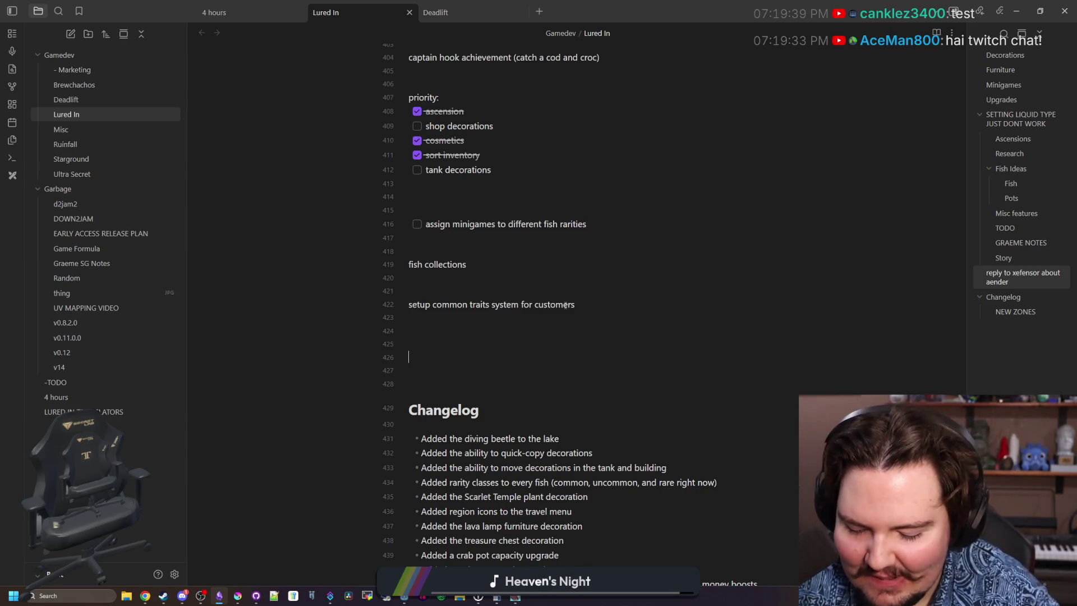
Write a 'wiggles to fix:' list with 'tab container' and 'slider' items, then switch back toward the game.
{"action": "type", "text": "wigglesto fix:"}
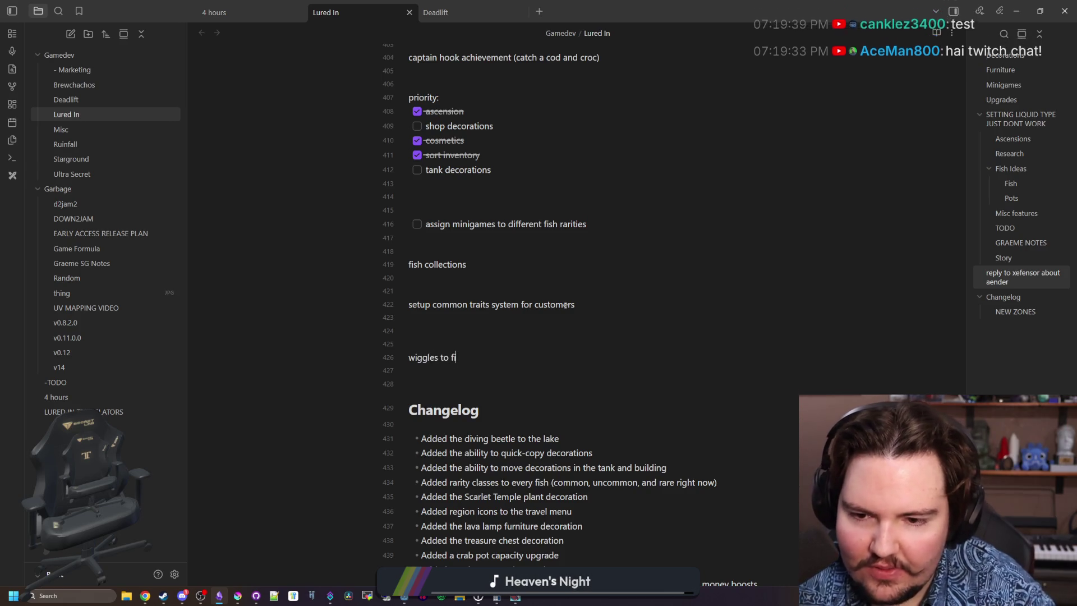
{"action": "key", "text": "Return"}
{"action": "type", "text": "- ta"}
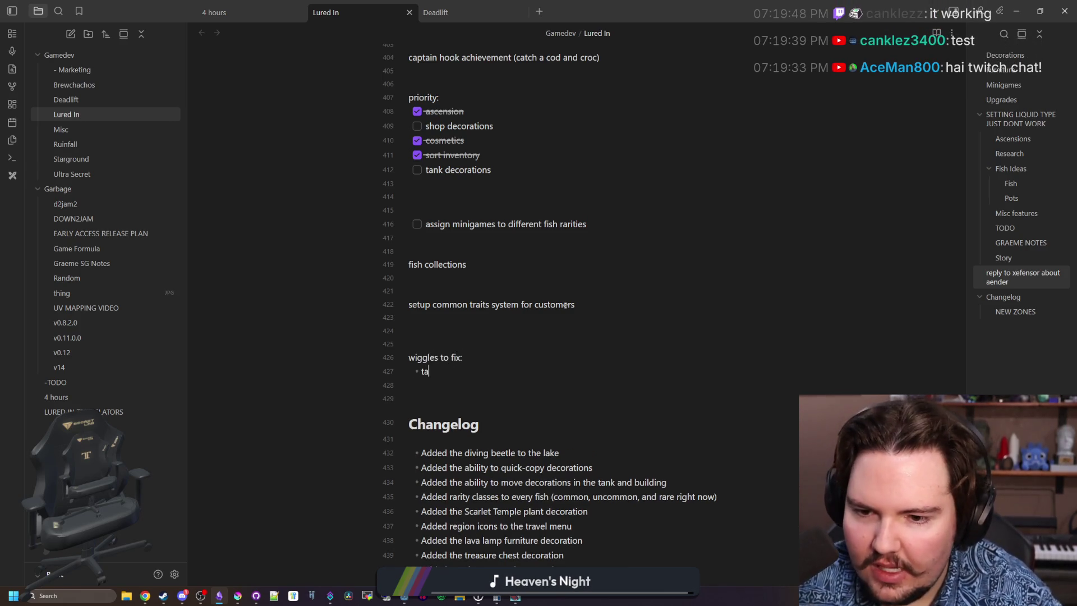
{"action": "type", "text": "iner"}
{"action": "key", "text": "Return"}
{"action": "type", "text": "sliders"}
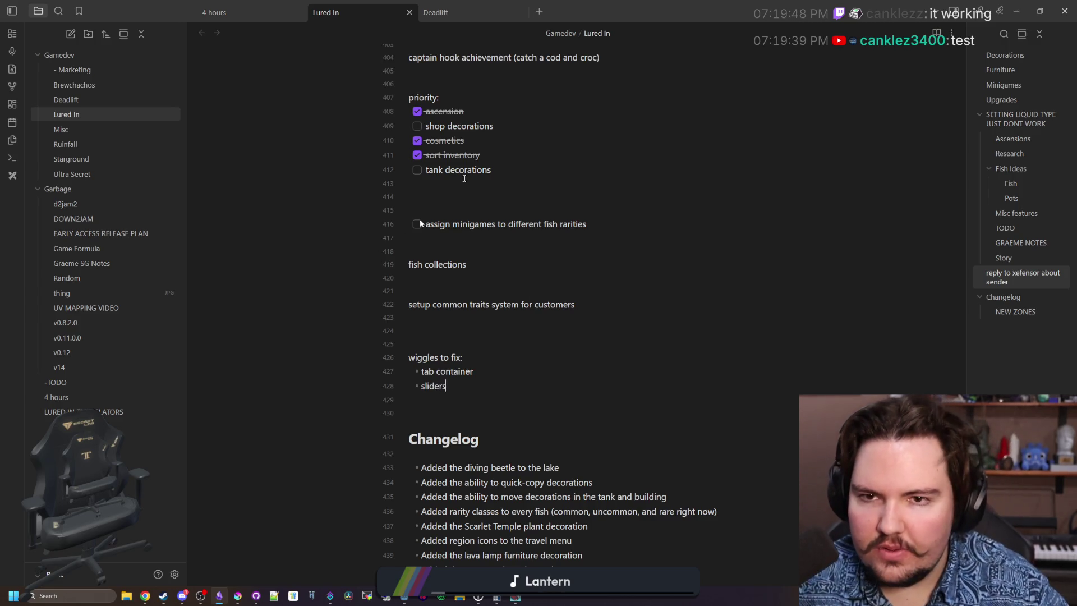
{"action": "key", "text": "alt+Tab"}
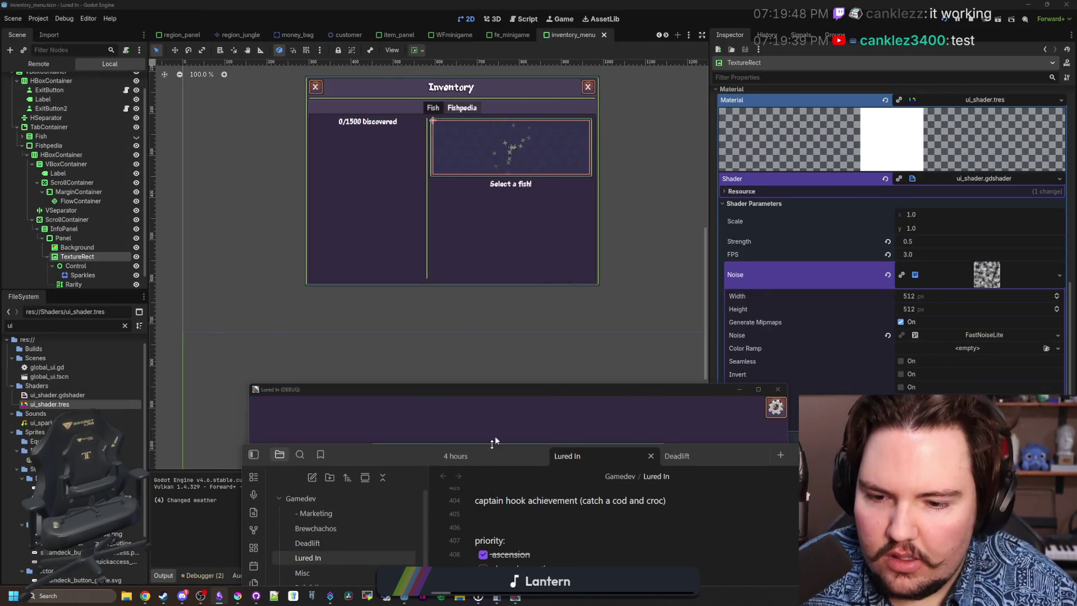
Maximize the game, view the Shop's Aquarium page, then close the Shop and shrink the window.
{"action": "left_click", "coordinate": [528, 391]}
{"action": "double_click", "coordinate": [529, 393]}
{"action": "left_click", "coordinate": [408, 159]}
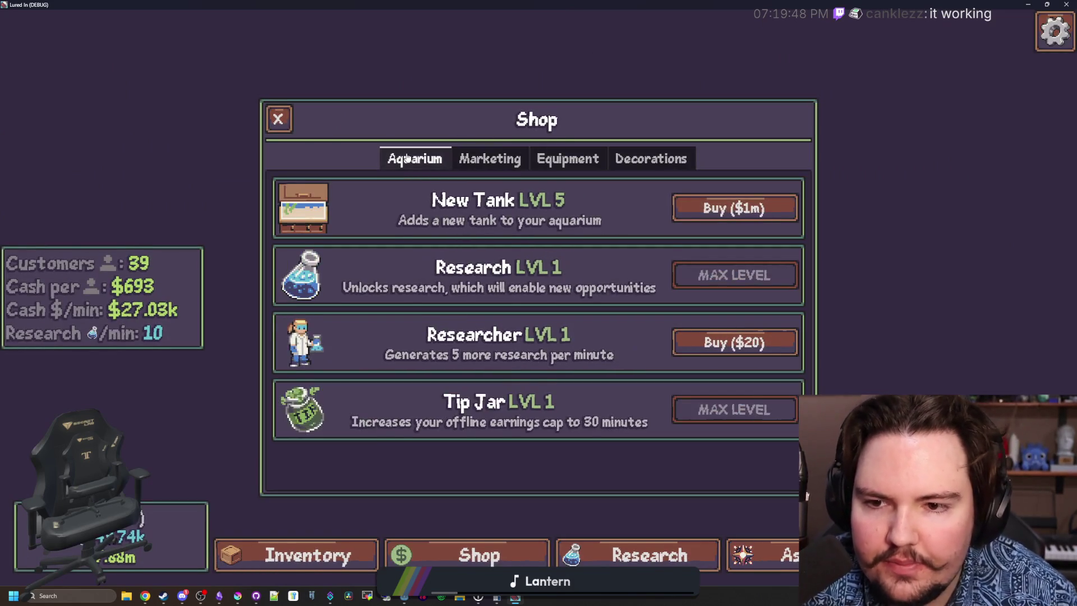
{"action": "left_click", "coordinate": [286, 122]}
{"action": "key", "text": "super+Down"}
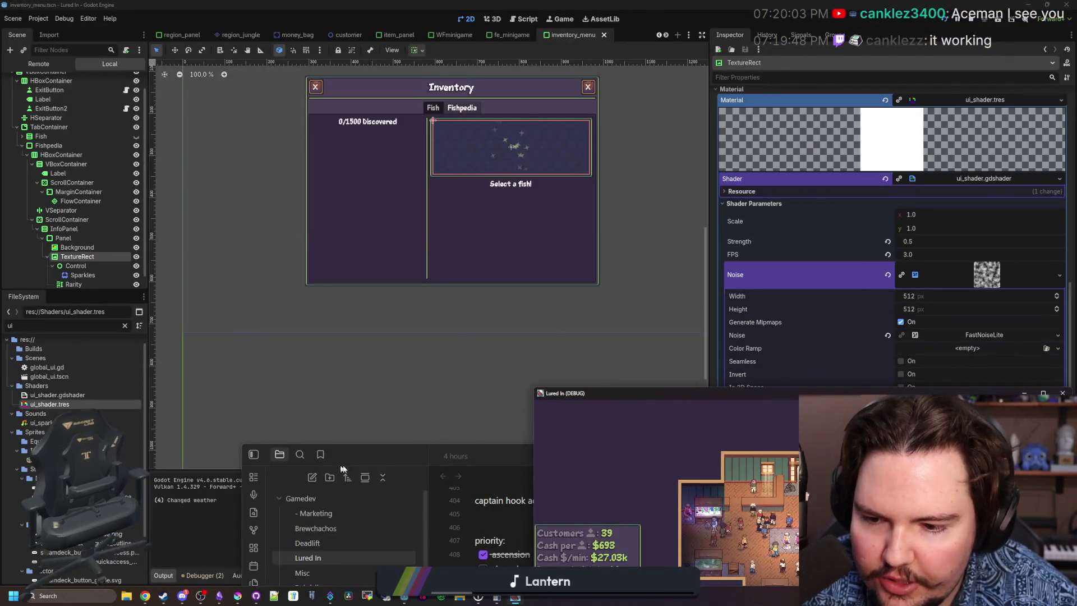
Return to the Lured In note in Obsidian, maximized.
{"action": "key", "text": "alt+Tab"}
{"action": "key", "text": "super+Up"}
{"action": "scroll", "coordinate": [588, 308], "scroll_direction": "down", "scroll_amount": 10}
{"action": "scroll", "coordinate": [588, 307], "scroll_direction": "up", "scroll_amount": 5}
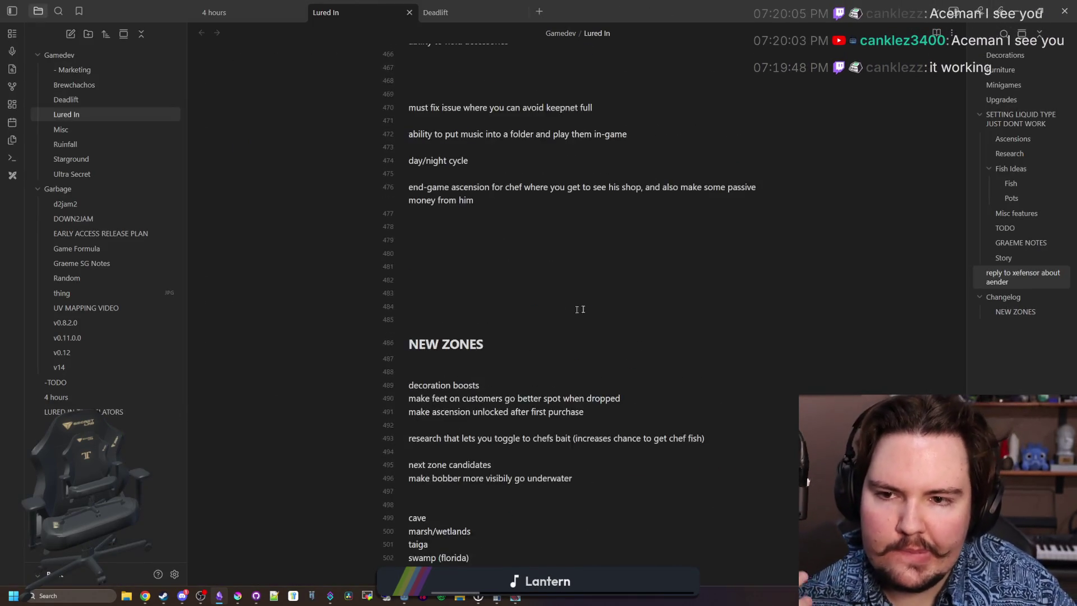
Add a changelog entry after the weather item: 'Adjusted the visuals of UI textures'.
{"action": "scroll", "coordinate": [588, 308], "scroll_direction": "up", "scroll_amount": 3}
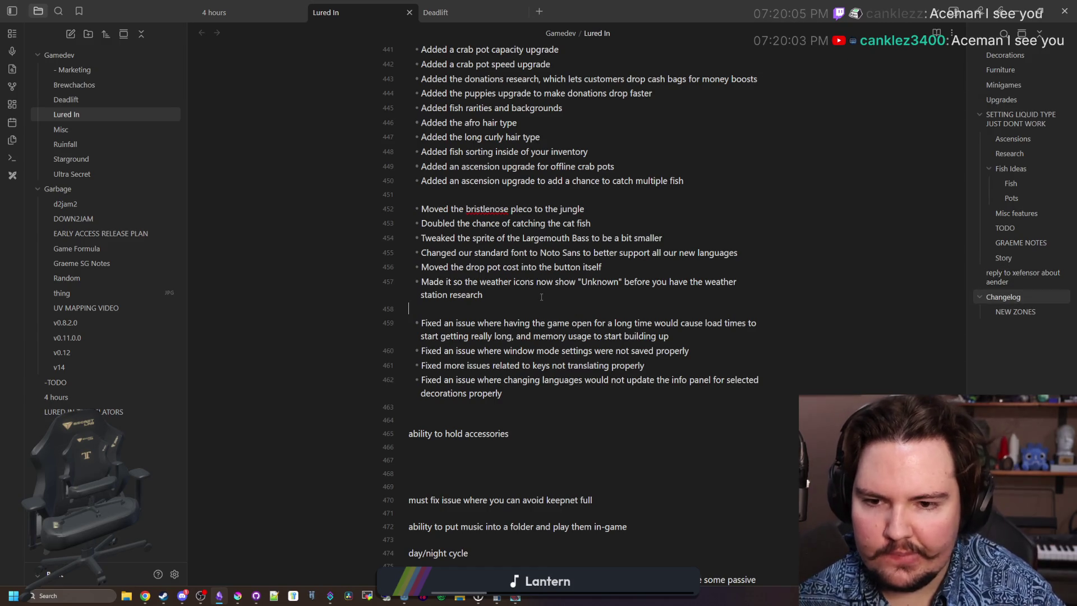
{"action": "key", "text": "Return"}
{"action": "type", "text": "Adjusted the "}
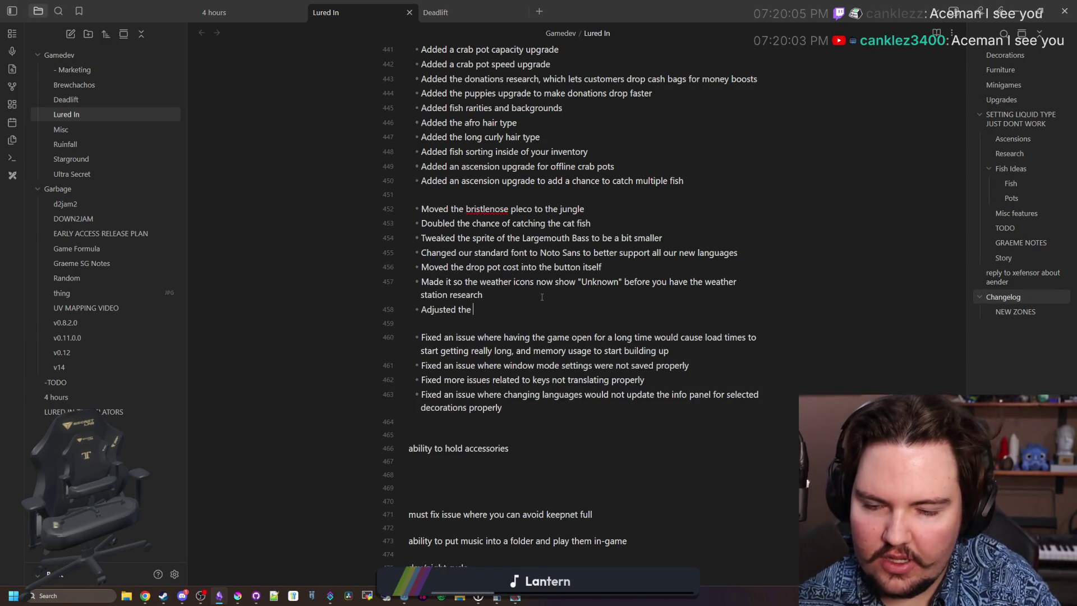
{"action": "type", "text": "visuals of a bunch of UI textures"}
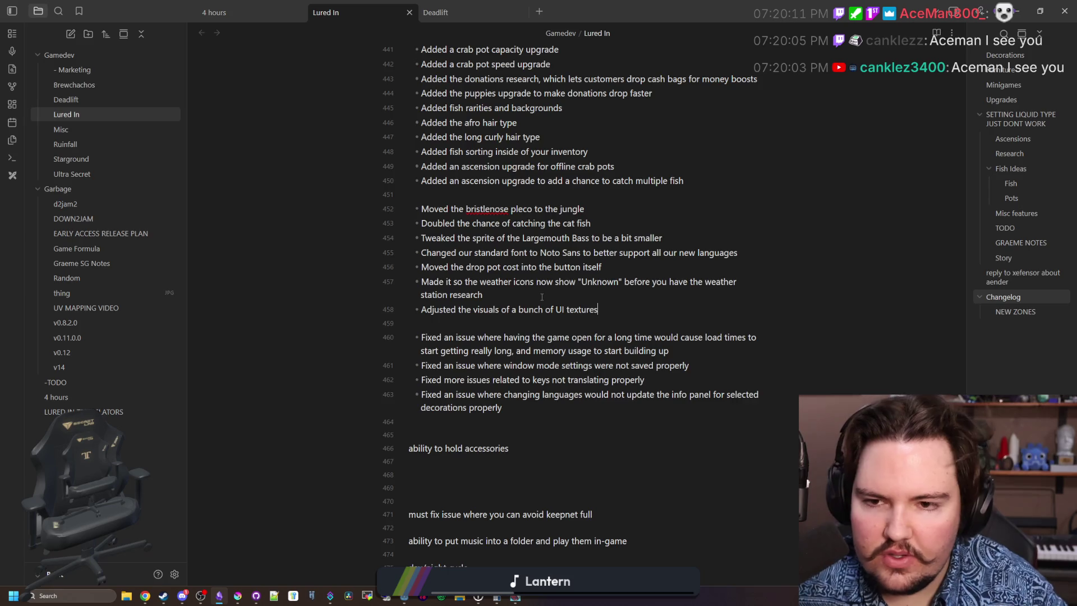
Add a changelog entry for the new checkbox and option button menu texture after the multiple fish entry.
{"action": "scroll", "coordinate": [680, 277], "scroll_direction": "up", "scroll_amount": 3}
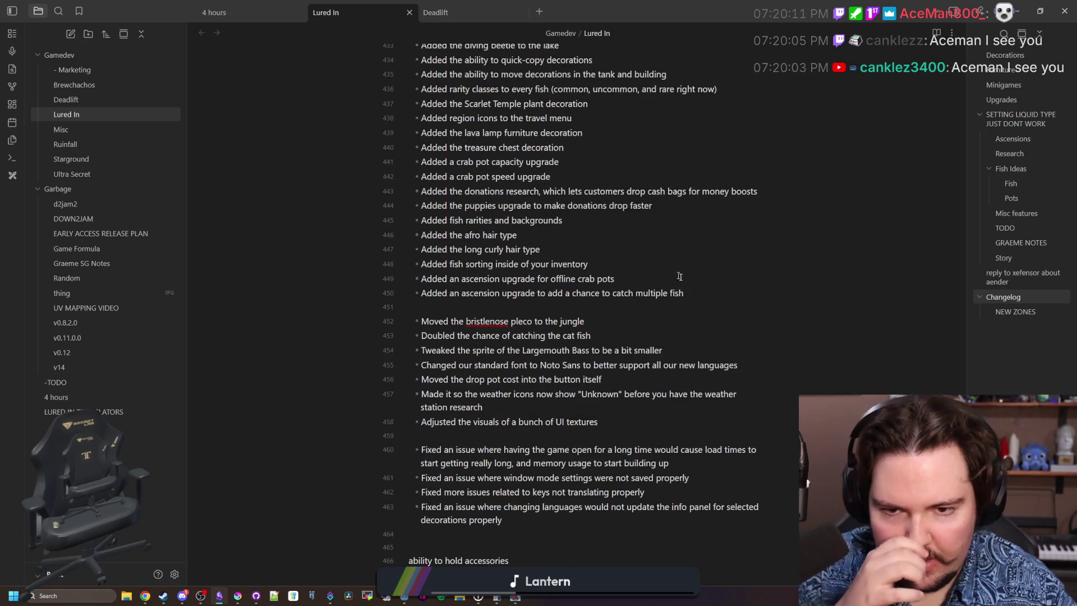
{"action": "key", "text": "Return"}
{"action": "type", "text": "Added a new"}
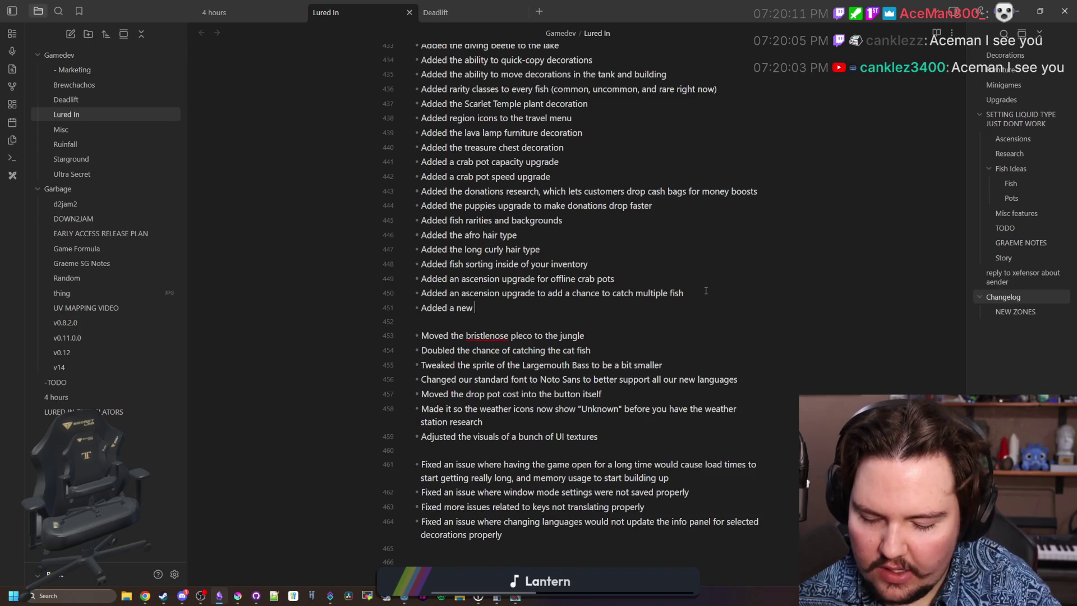
{"action": "type", "text": "texture for t"}
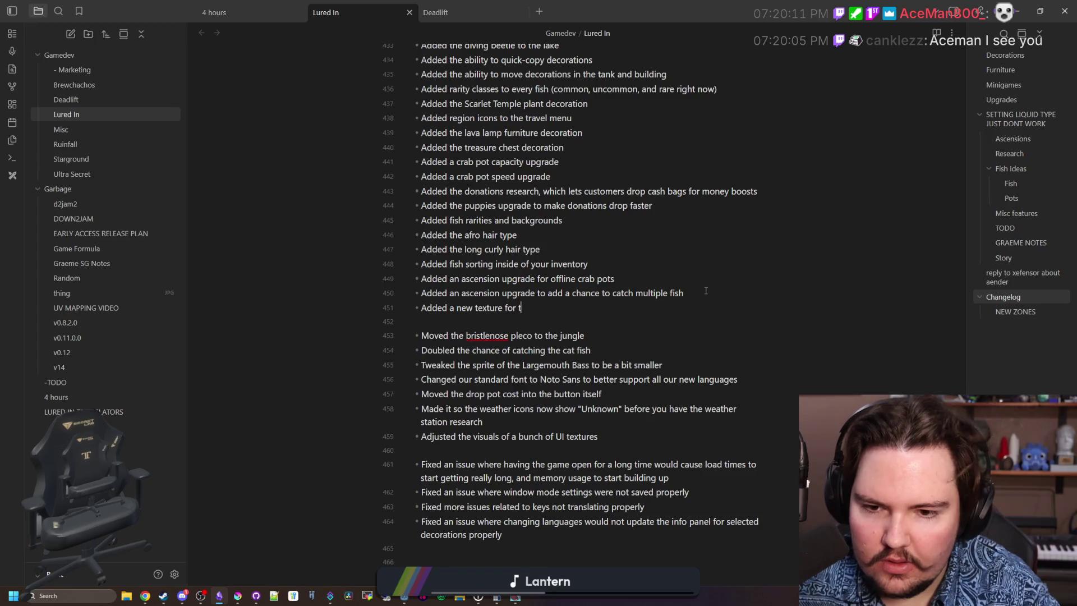
{"action": "type", "text": "he checkbox and option button menus"}
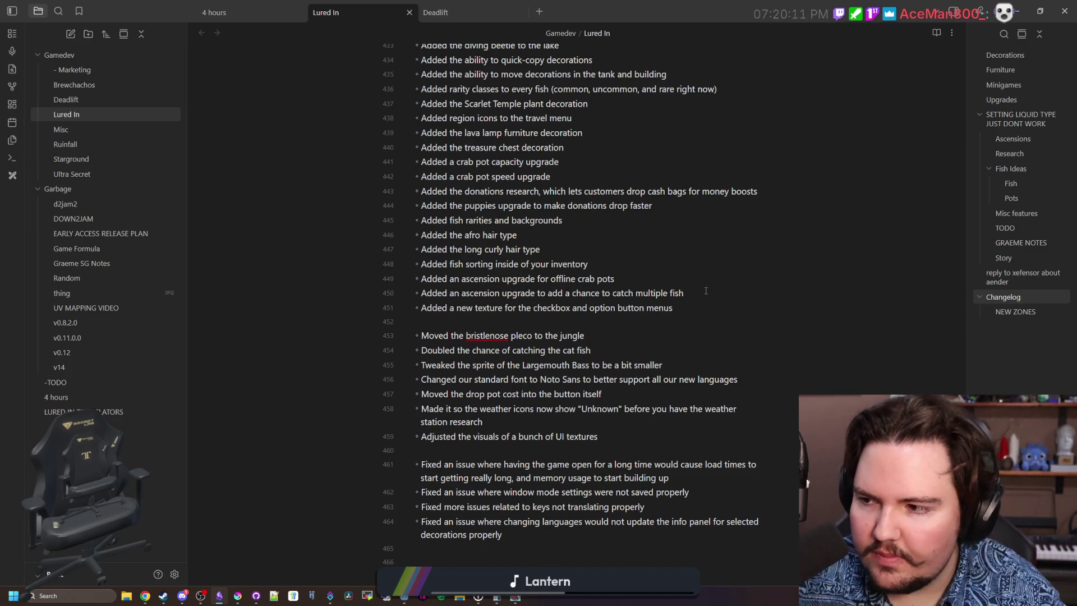
{"action": "left_click", "coordinate": [706, 290]}
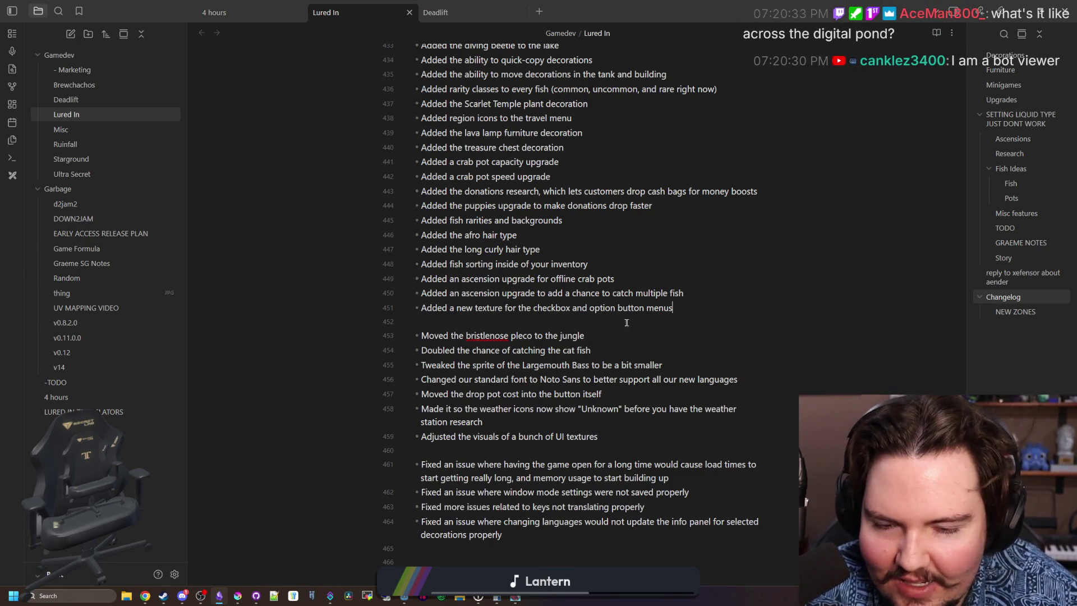
{"action": "scroll", "coordinate": [564, 290], "scroll_direction": "up", "scroll_amount": 1}
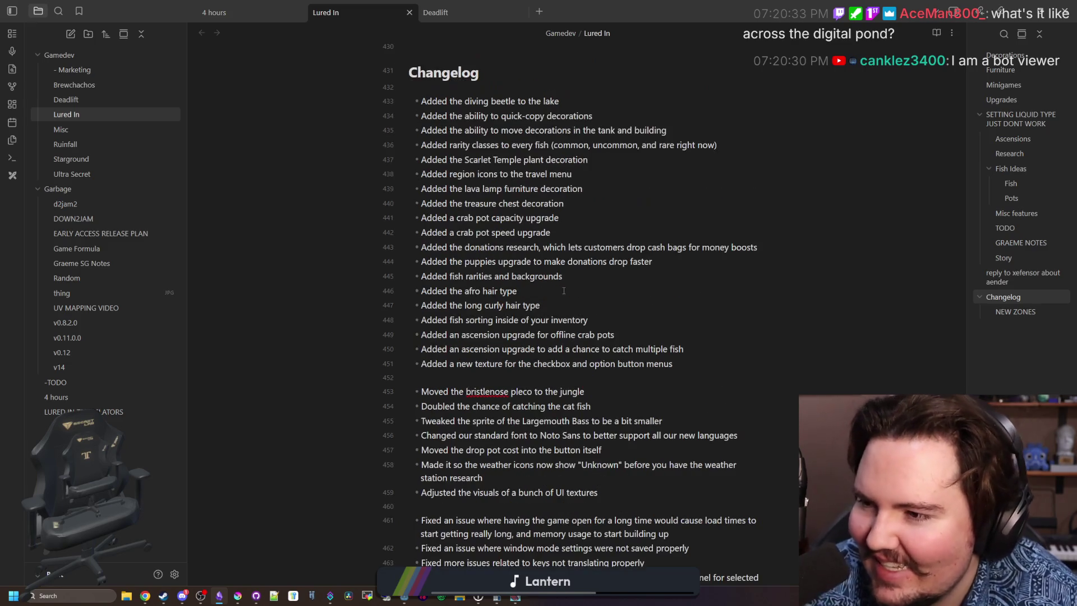
{"action": "scroll", "coordinate": [564, 291], "scroll_direction": "down", "scroll_amount": 1}
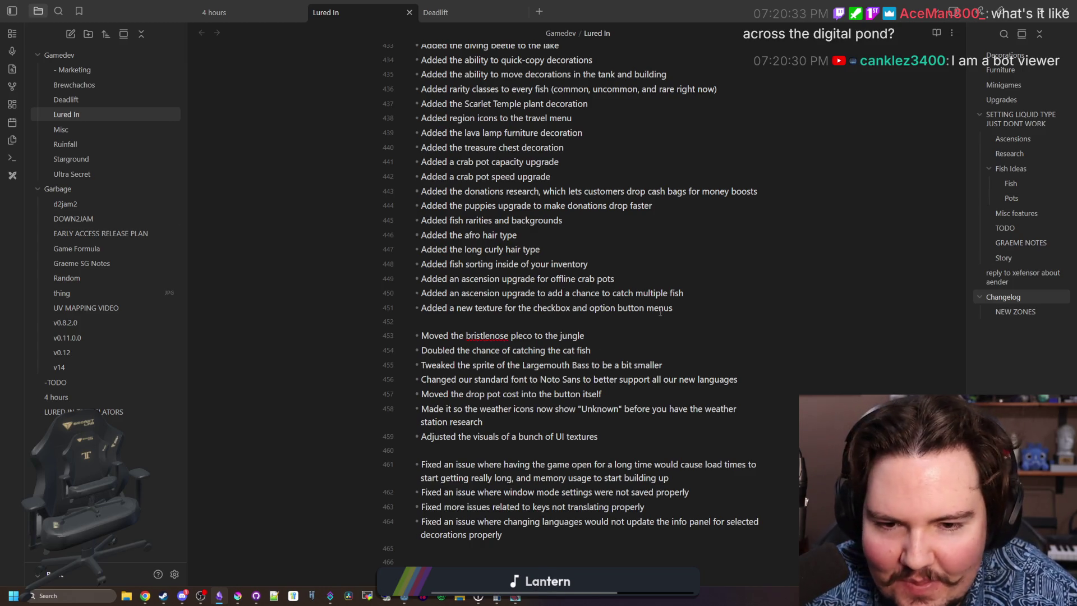
{"action": "scroll", "coordinate": [549, 323], "scroll_direction": "down", "scroll_amount": 2}
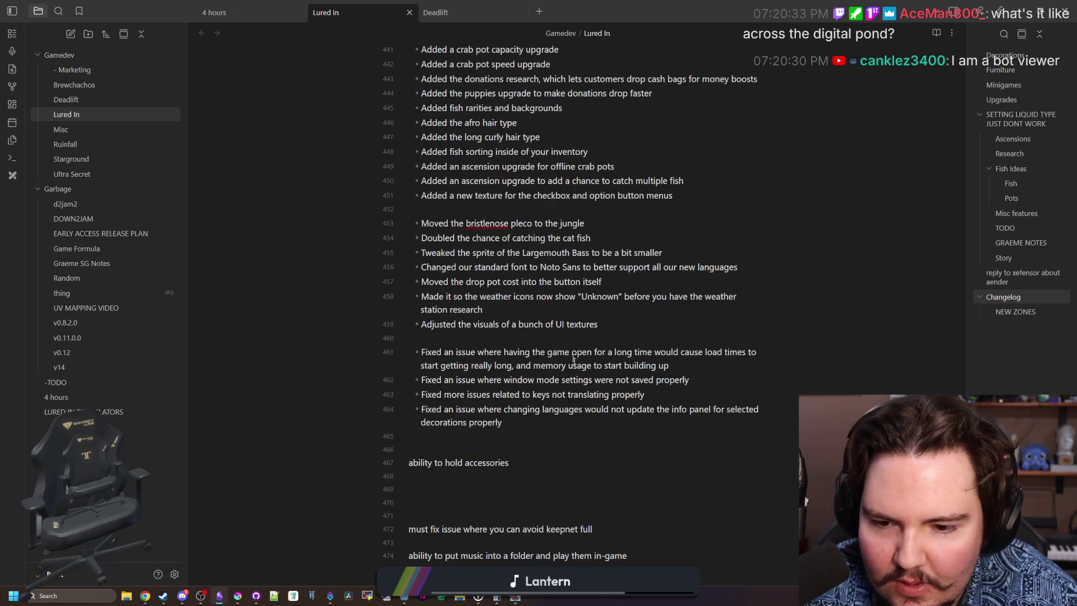
{"action": "mouse_move", "coordinate": [520, 424]}
{"action": "left_mouse_down"}
{"action": "mouse_move", "coordinate": [449, 353]}
{"action": "mouse_move", "coordinate": [416, 352]}
{"action": "left_mouse_up"}
{"action": "scroll", "coordinate": [558, 354], "scroll_direction": "down", "scroll_amount": 2}
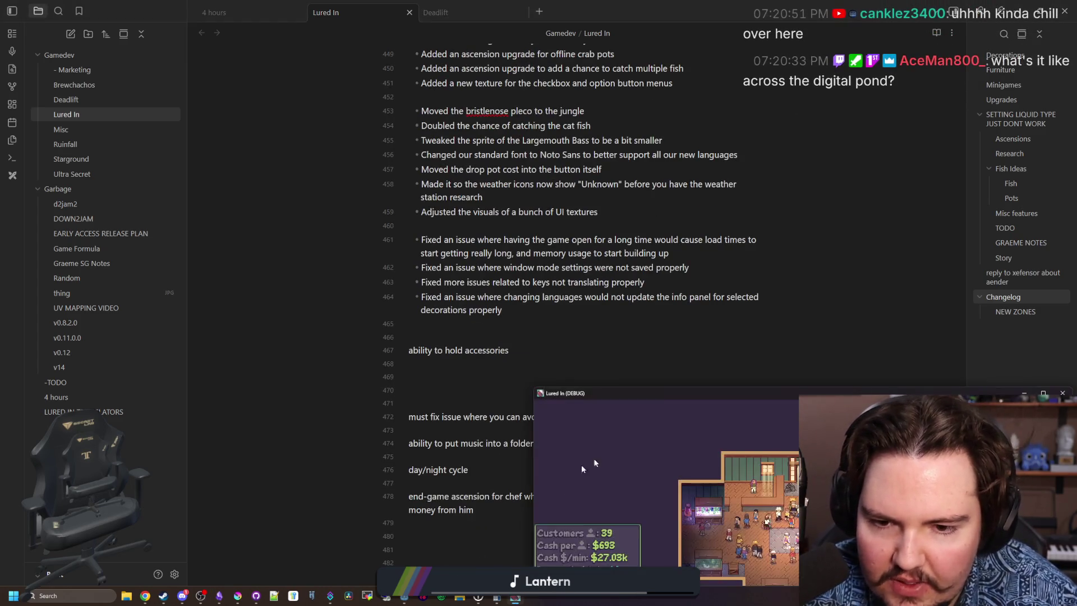
Maximize the game and open the fish inventory.
{"action": "double_click", "coordinate": [664, 399]}
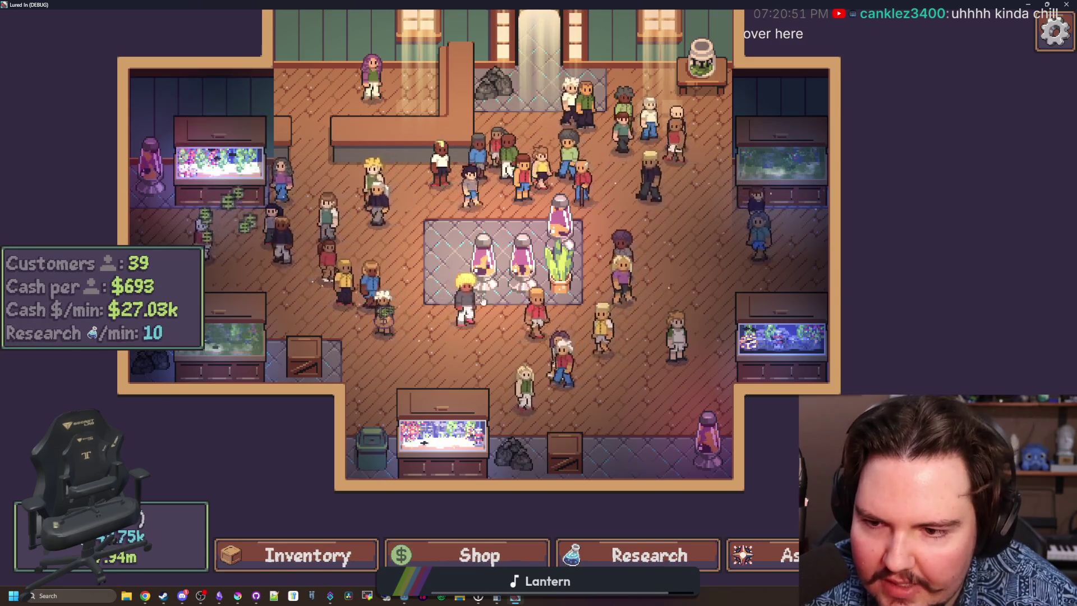
{"action": "scroll", "coordinate": [264, 359], "scroll_direction": "down", "scroll_amount": 2}
{"action": "left_click", "coordinate": [306, 550]}
{"action": "scroll", "coordinate": [407, 428], "scroll_direction": "down", "scroll_amount": 10}
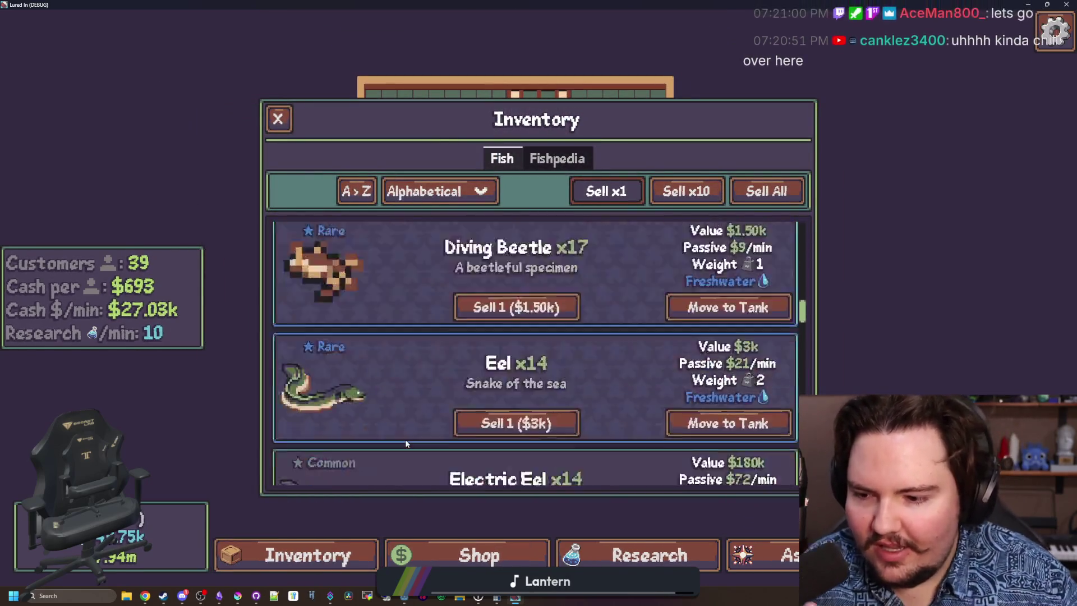
{"action": "scroll", "coordinate": [406, 427], "scroll_direction": "down", "scroll_amount": 5}
{"action": "scroll", "coordinate": [405, 321], "scroll_direction": "up", "scroll_amount": 10}
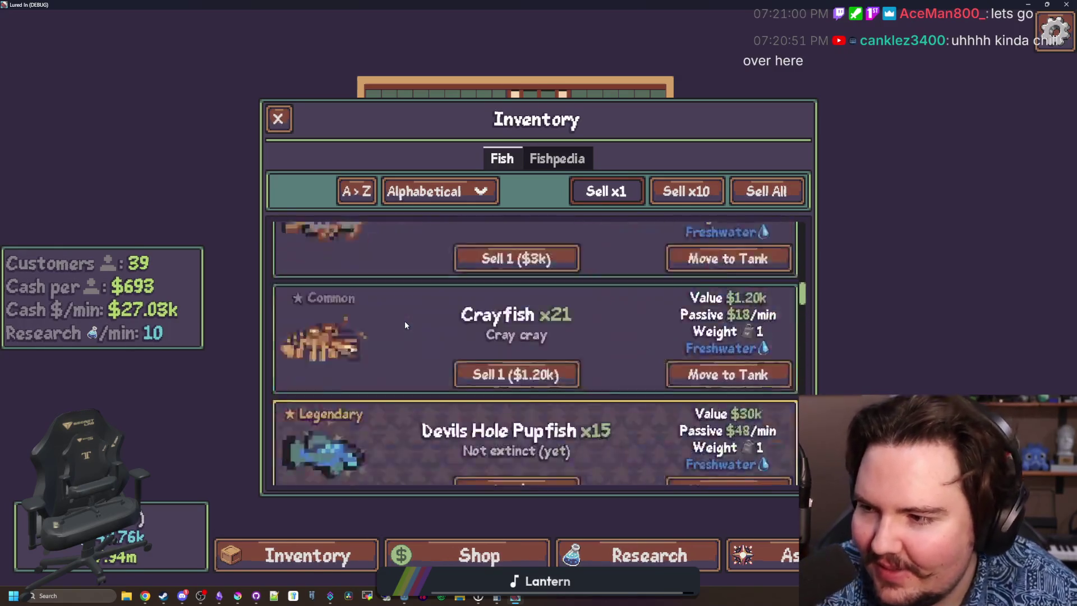
{"action": "scroll", "coordinate": [421, 359], "scroll_direction": "down", "scroll_amount": 8}
{"action": "scroll", "coordinate": [406, 426], "scroll_direction": "up", "scroll_amount": 10}
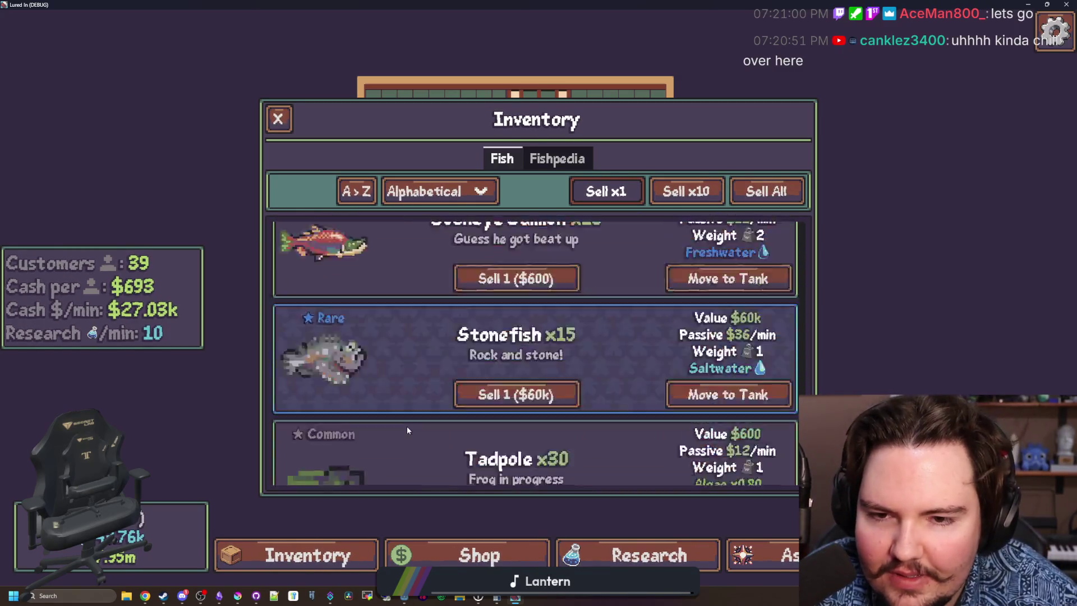
{"action": "scroll", "coordinate": [402, 404], "scroll_direction": "up", "scroll_amount": 5}
Review Fishpedia entries for the legendary fish, rare pond fish and Minnow, then close the inventory.
{"action": "left_click", "coordinate": [556, 158]}
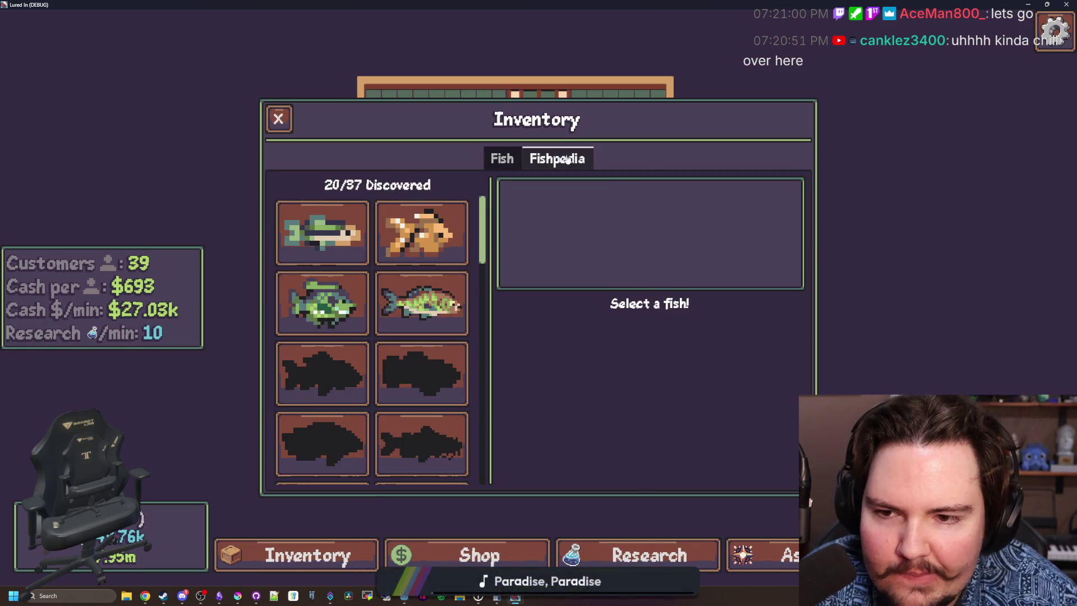
{"action": "left_click", "coordinate": [425, 327]}
{"action": "left_click", "coordinate": [423, 356]}
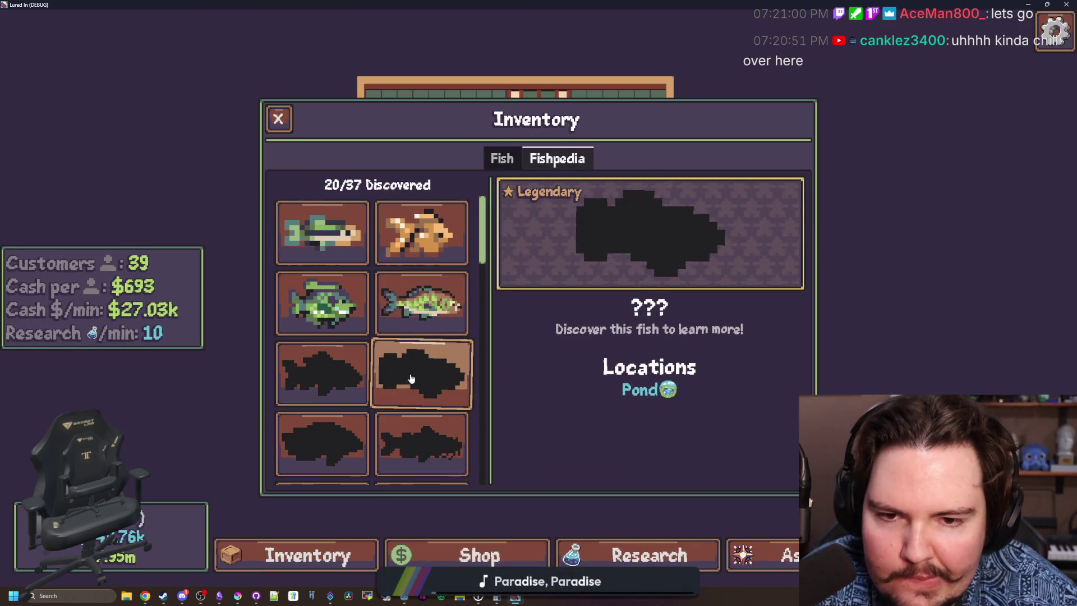
{"action": "left_click", "coordinate": [421, 443]}
{"action": "left_click", "coordinate": [323, 373]}
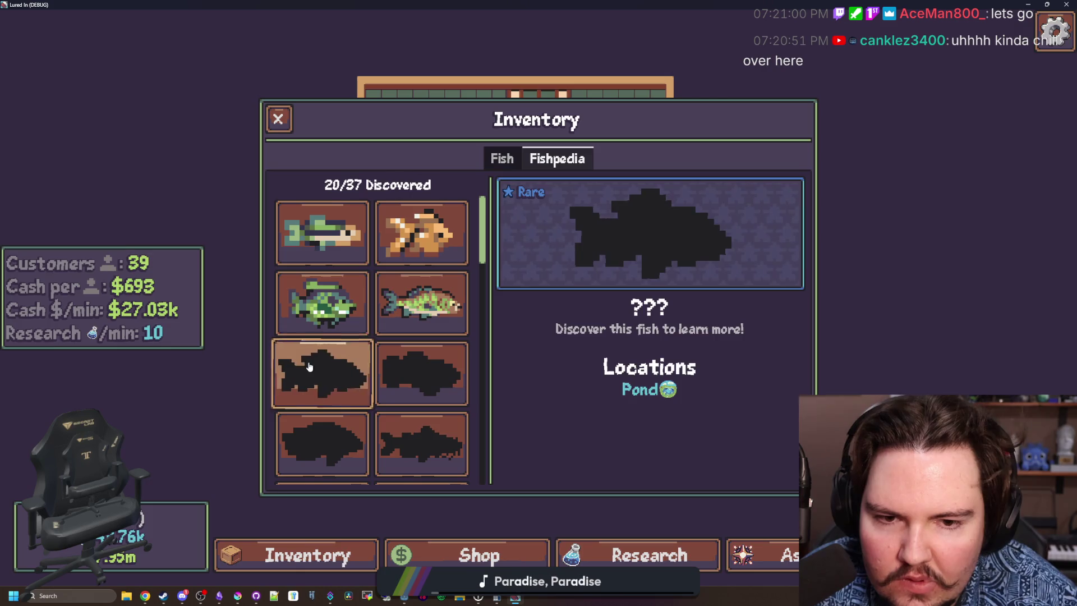
{"action": "left_click", "coordinate": [298, 264]}
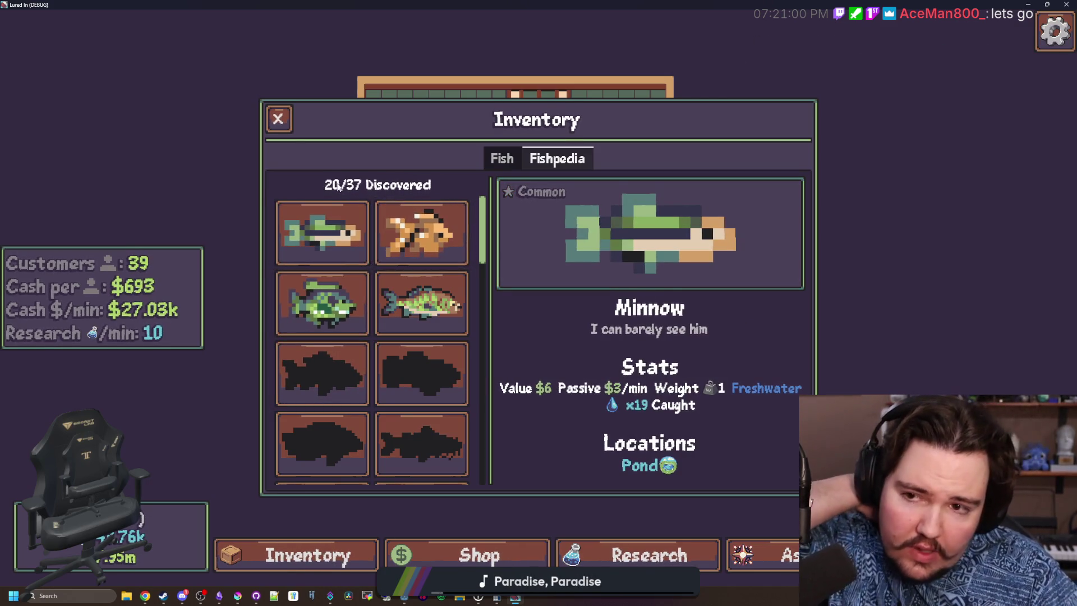
{"action": "left_click", "coordinate": [286, 125]}
Check the priority checklist in the Obsidian notes, then return to the game.
{"action": "key", "text": "alt+Tab"}
{"action": "scroll", "coordinate": [562, 422], "scroll_direction": "up", "scroll_amount": 10}
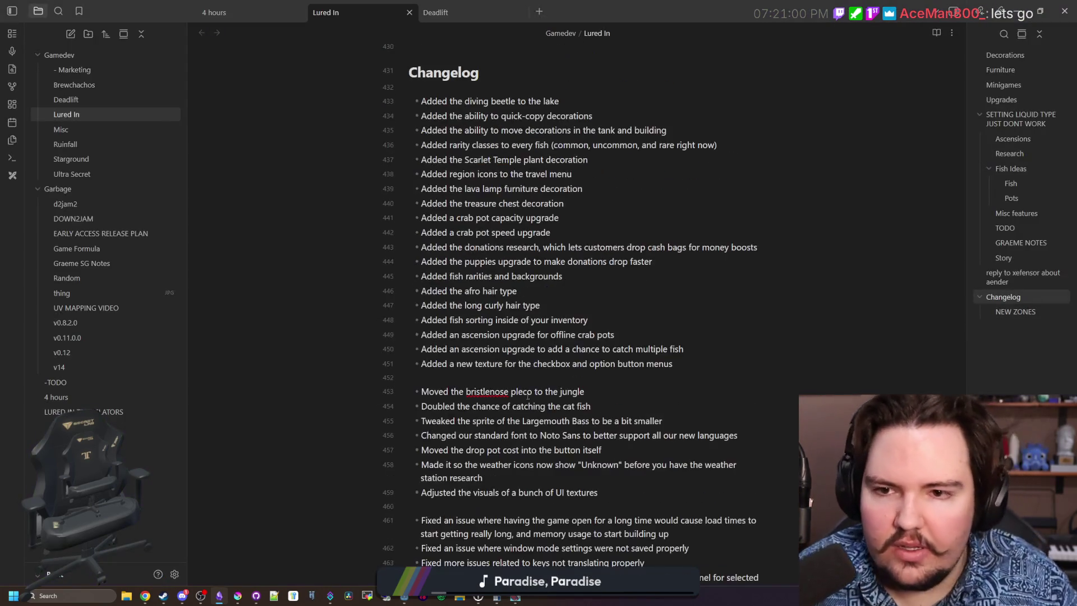
{"action": "scroll", "coordinate": [353, 304], "scroll_direction": "up", "scroll_amount": 3}
{"action": "scroll", "coordinate": [353, 304], "scroll_direction": "up", "scroll_amount": 1}
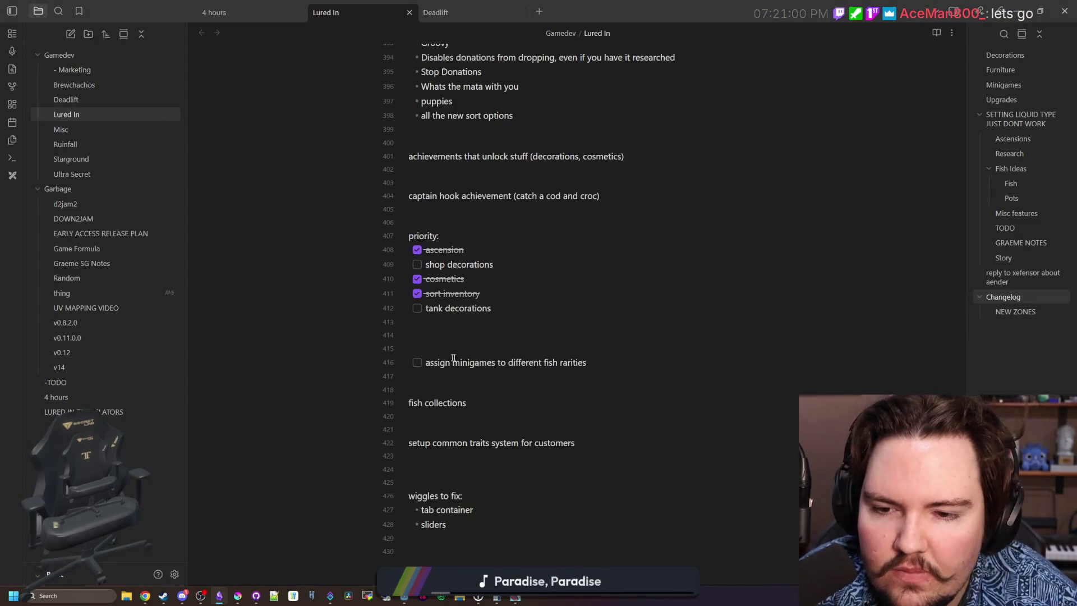
{"action": "left_click", "coordinate": [497, 303]}
{"action": "key", "text": "ctrl+a"}
{"action": "left_click", "coordinate": [572, 316]}
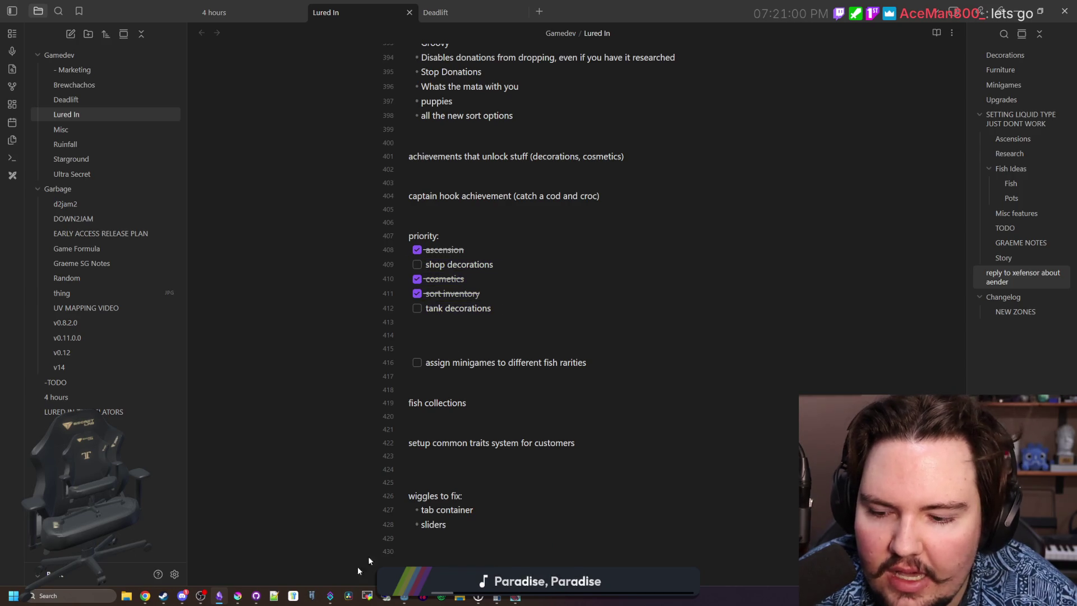
{"action": "key", "text": "alt+Tab"}
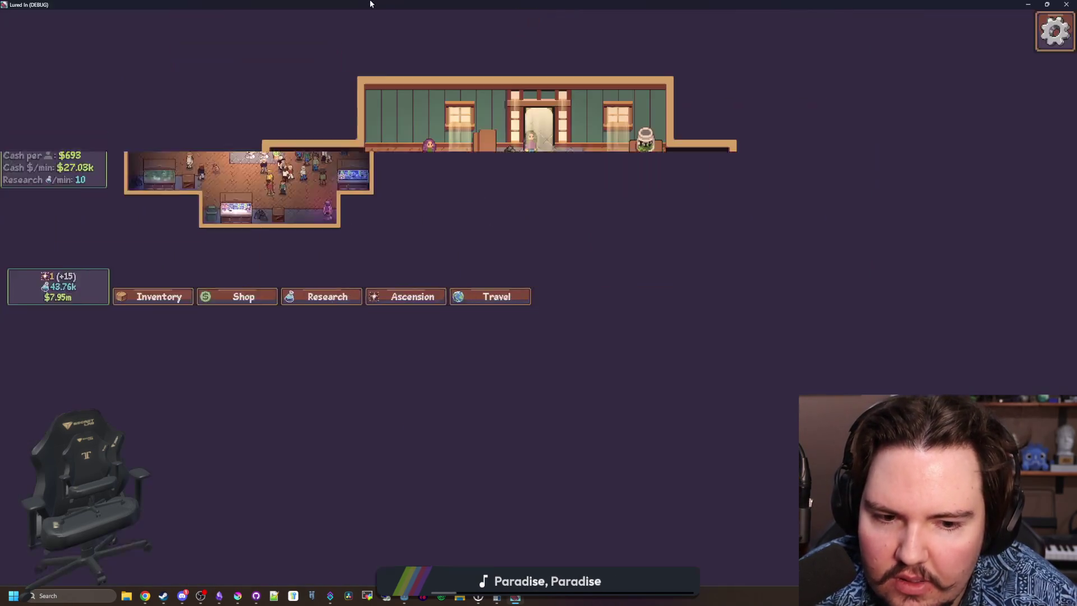
Zoom in and out around the shop floor to inspect it.
{"action": "scroll", "coordinate": [480, 260], "scroll_direction": "up", "scroll_amount": 4}
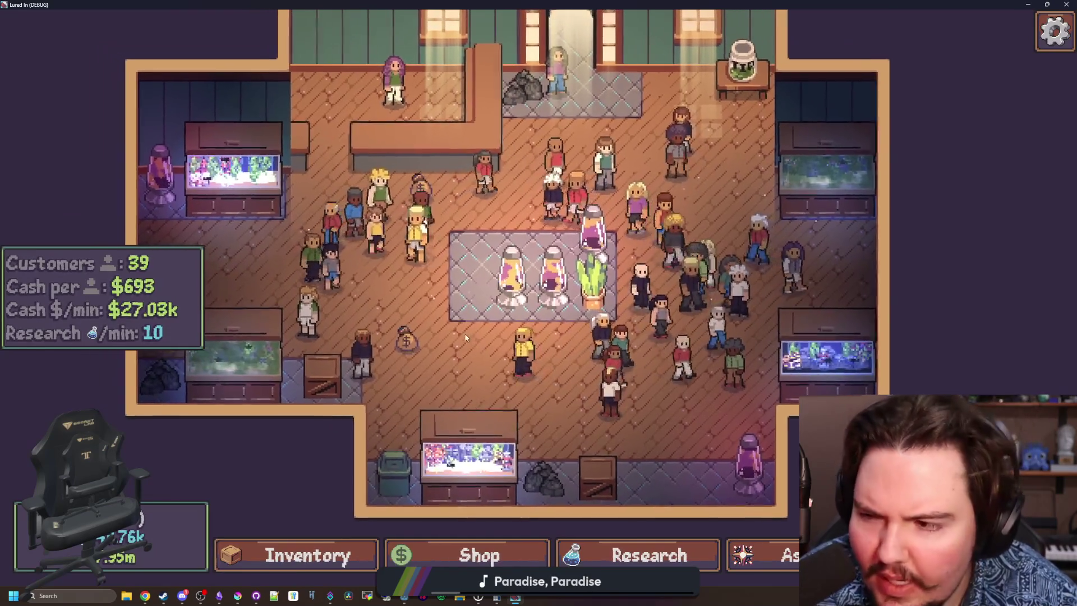
{"action": "scroll", "coordinate": [558, 198], "scroll_direction": "up", "scroll_amount": 3}
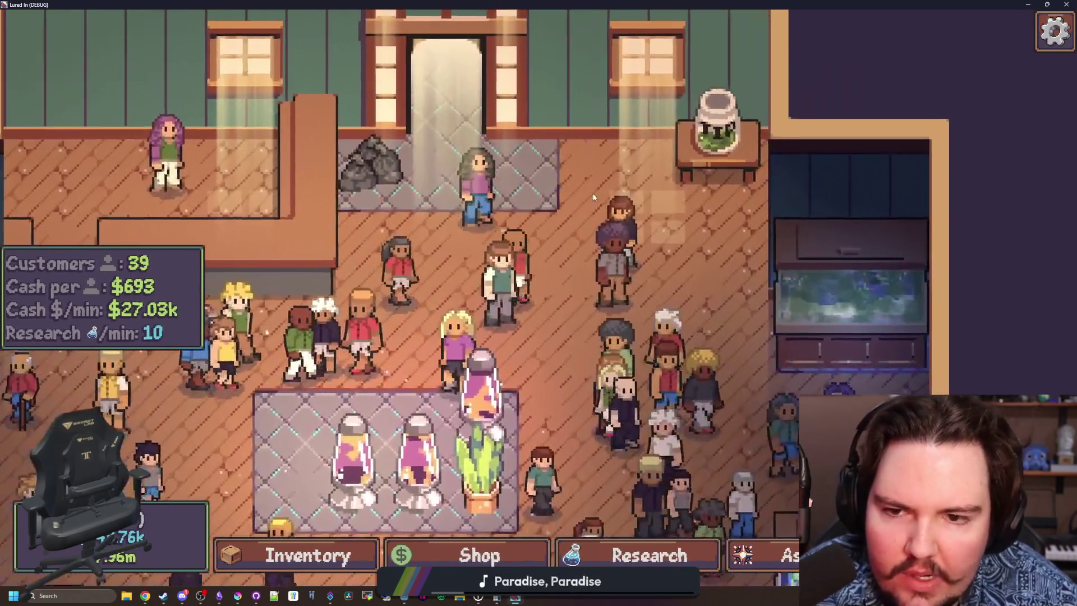
{"action": "scroll", "coordinate": [593, 198], "scroll_direction": "down", "scroll_amount": 2}
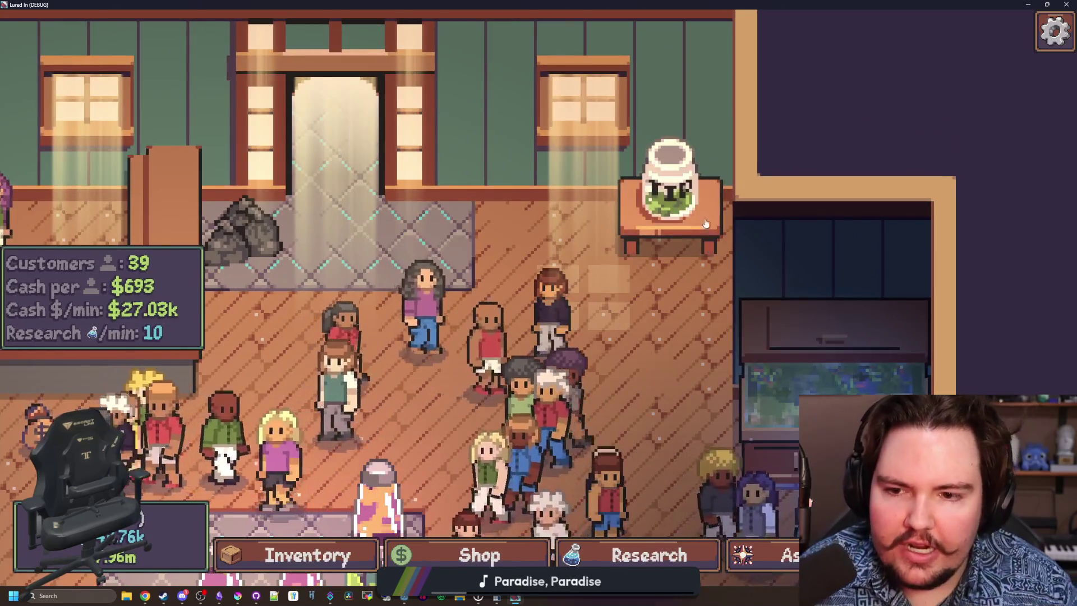
{"action": "scroll", "coordinate": [689, 259], "scroll_direction": "down", "scroll_amount": 2}
{"action": "scroll", "coordinate": [689, 259], "scroll_direction": "down", "scroll_amount": 1}
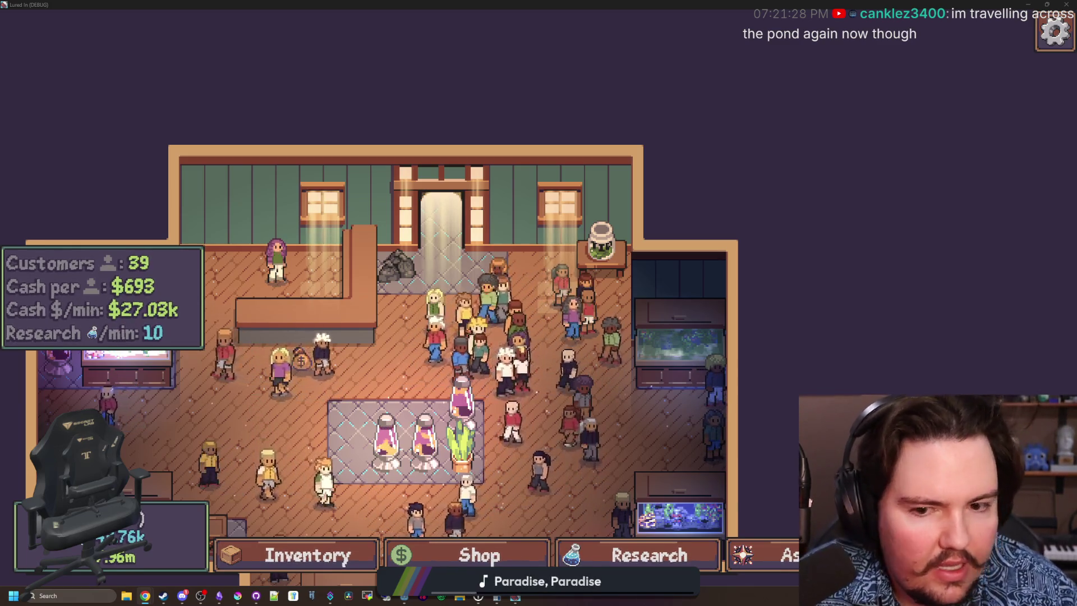
Bring the Google Images armchair results over the game and preview the BoConcept Modena armchair.
{"action": "key", "text": "alt+Tab"}
{"action": "left_click_drag", "start_coordinate": [856, 189], "coordinate": [545, 225]}
{"action": "left_click", "coordinate": [552, 357]}
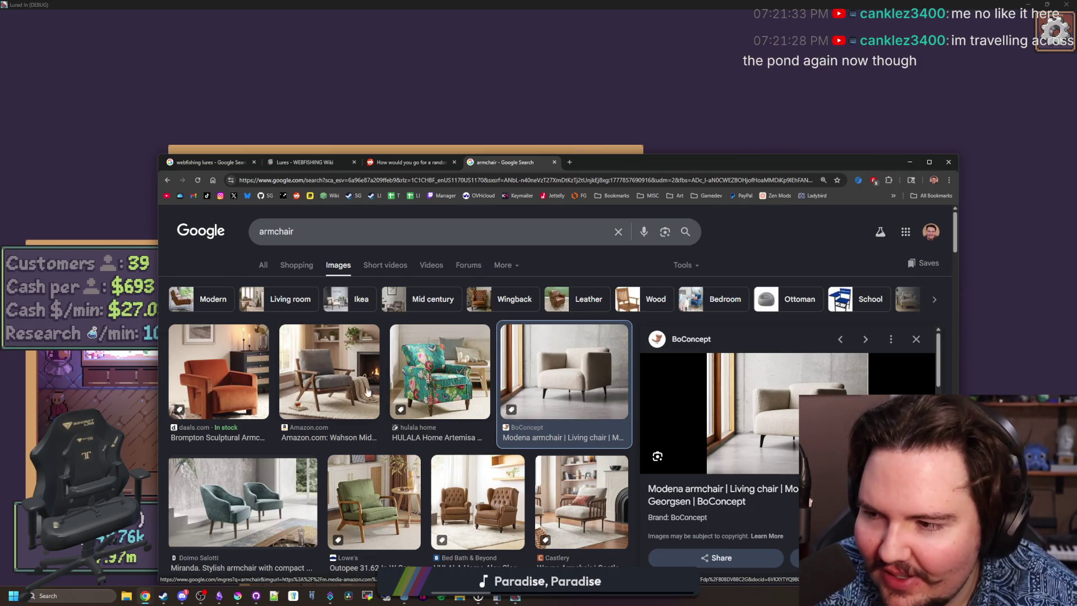
Scroll the armchair image results and preview the CDCASA armchair reference.
{"action": "scroll", "coordinate": [369, 375], "scroll_direction": "down", "scroll_amount": 3}
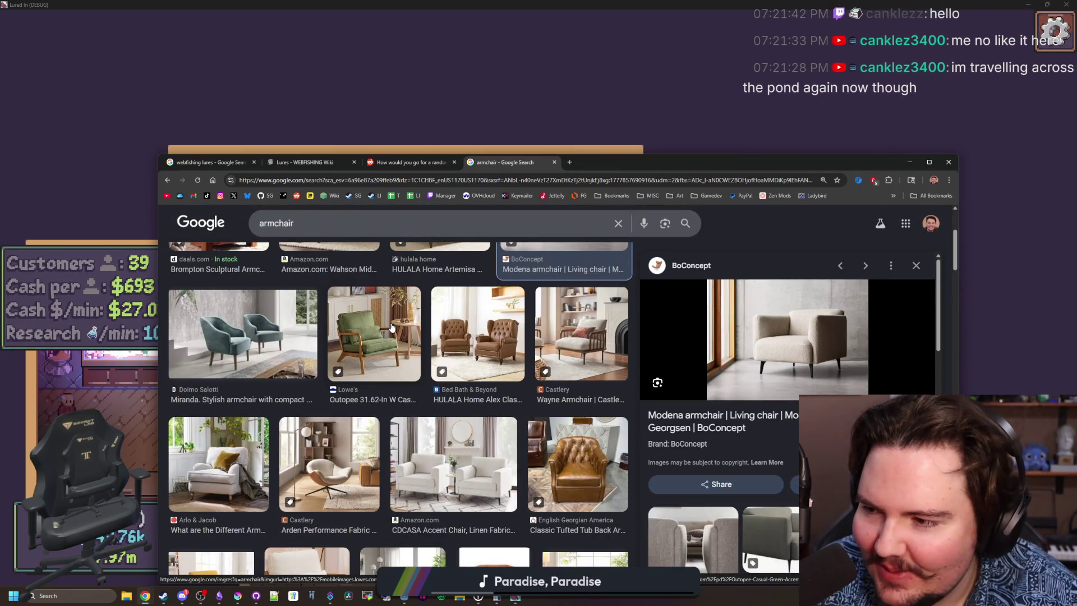
{"action": "scroll", "coordinate": [356, 359], "scroll_direction": "down", "scroll_amount": 2}
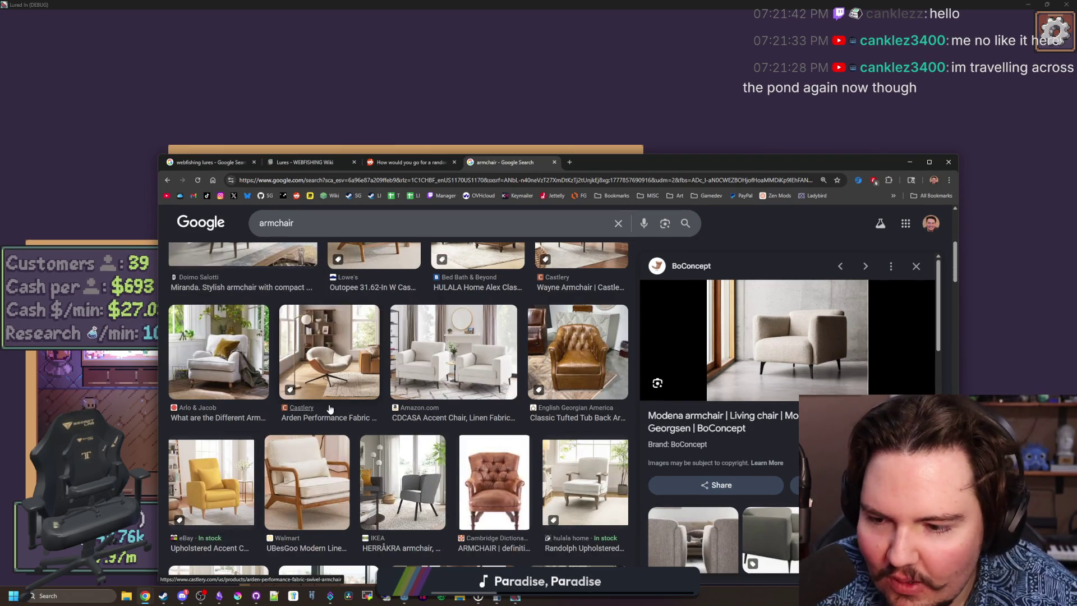
{"action": "left_click", "coordinate": [453, 351]}
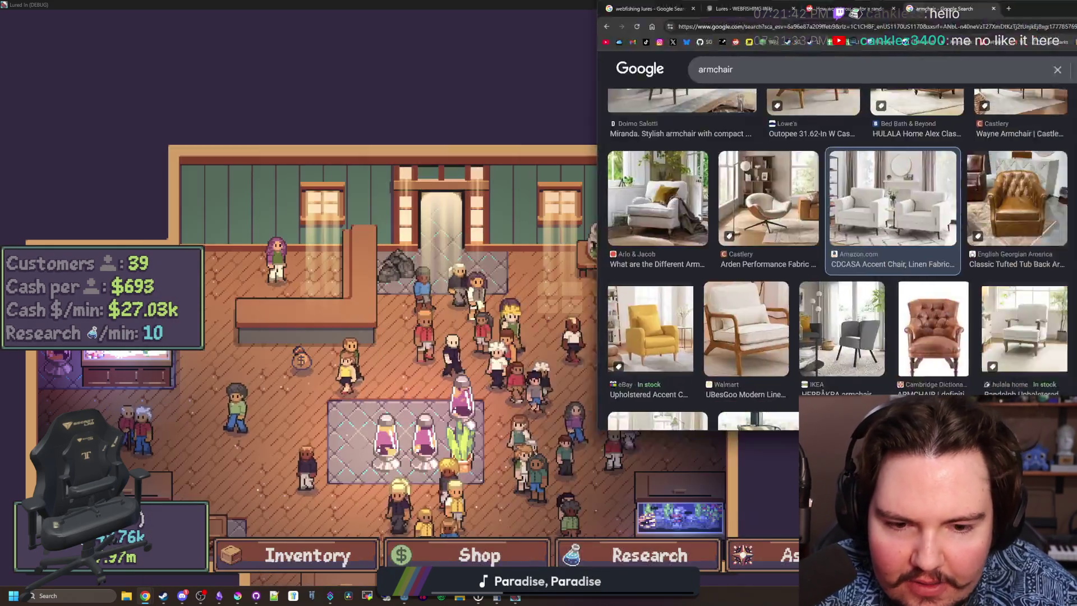
Minimize Chrome so the game shows again.
{"action": "left_click", "coordinate": [648, 321]}
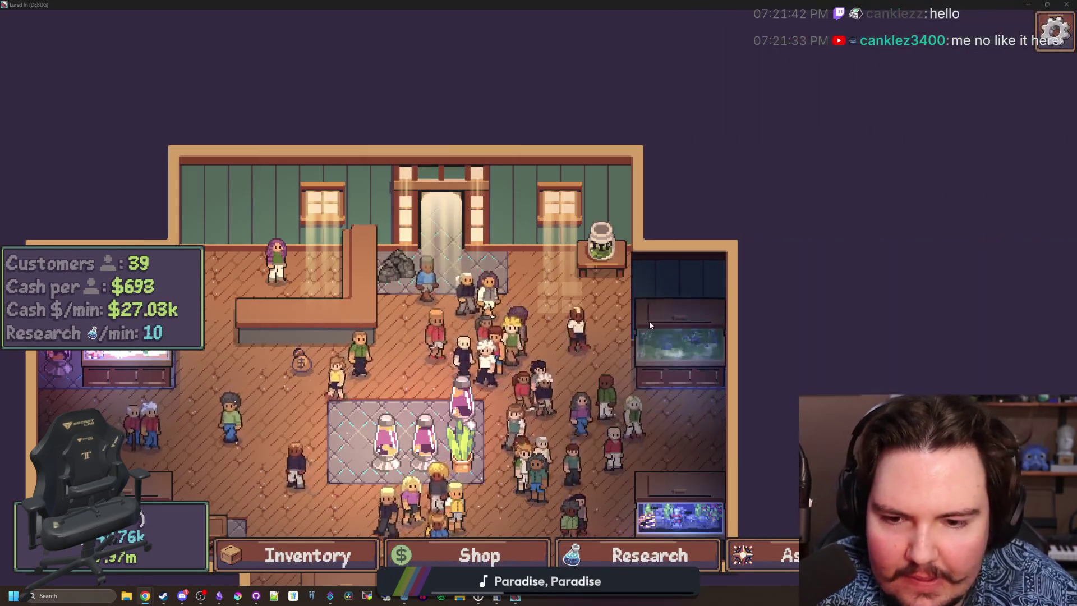
{"action": "scroll", "coordinate": [642, 265], "scroll_direction": "up", "scroll_amount": 3}
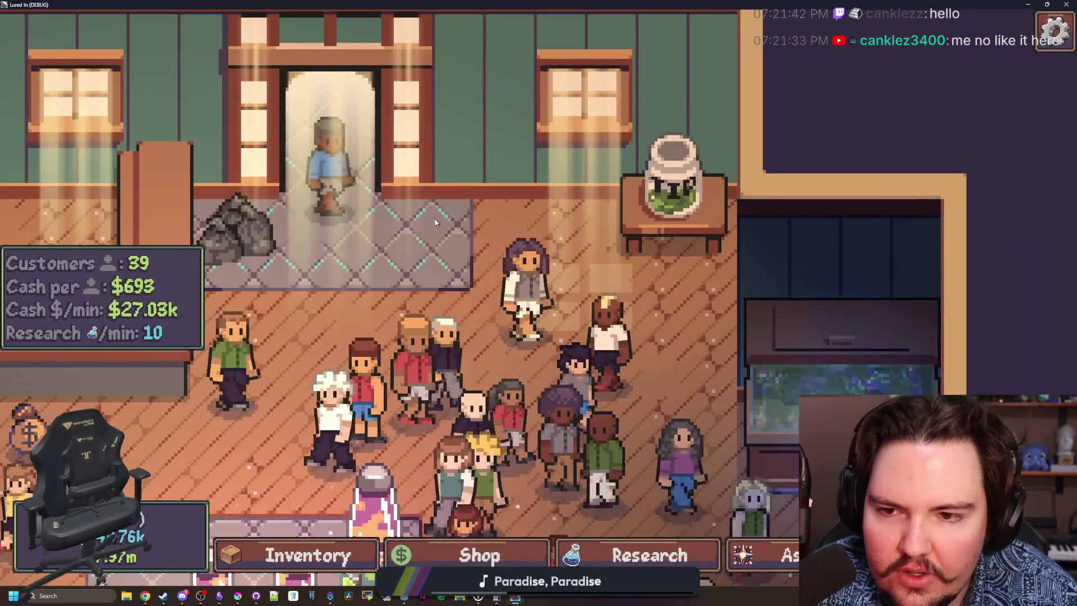
{"action": "scroll", "coordinate": [542, 248], "scroll_direction": "down", "scroll_amount": 3}
{"action": "left_click", "coordinate": [219, 595]}
Maximize Krita and create a new blank 256×256 document.
{"action": "left_click", "coordinate": [238, 596]}
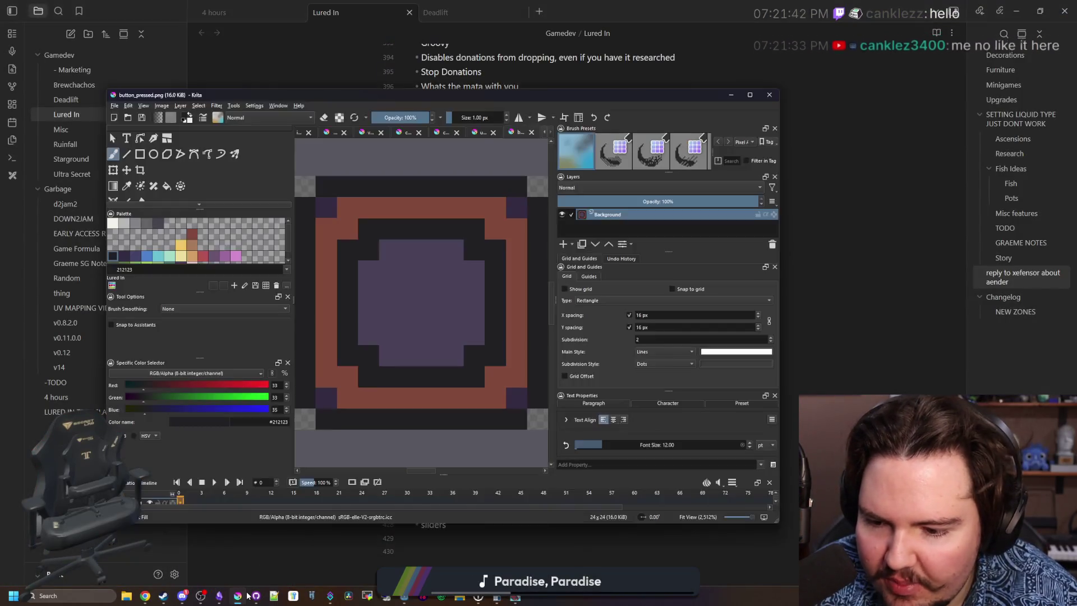
{"action": "double_click", "coordinate": [157, 96]}
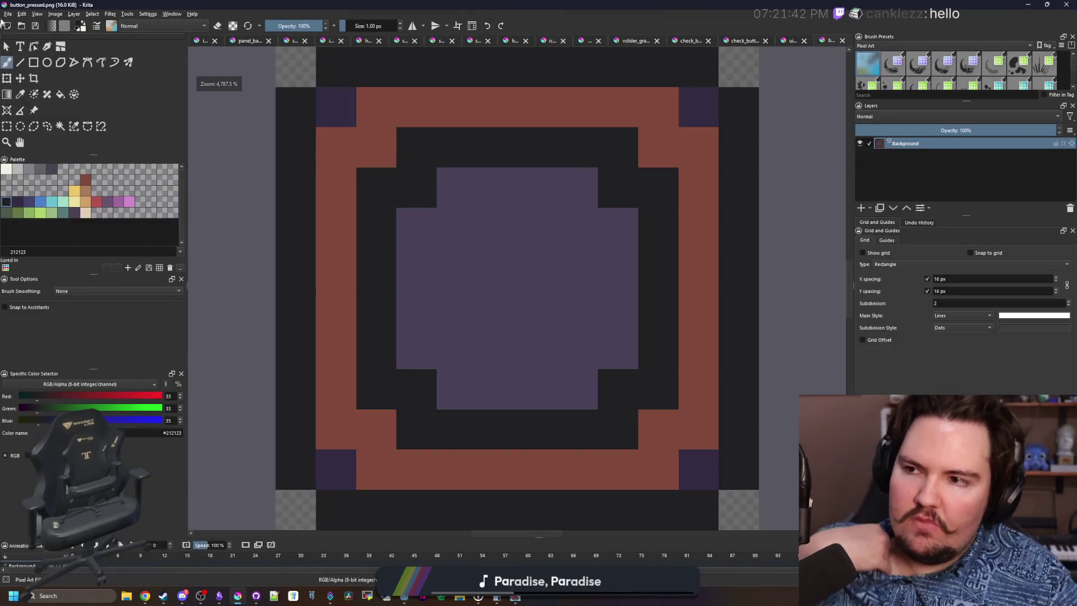
{"action": "left_click", "coordinate": [10, 13]}
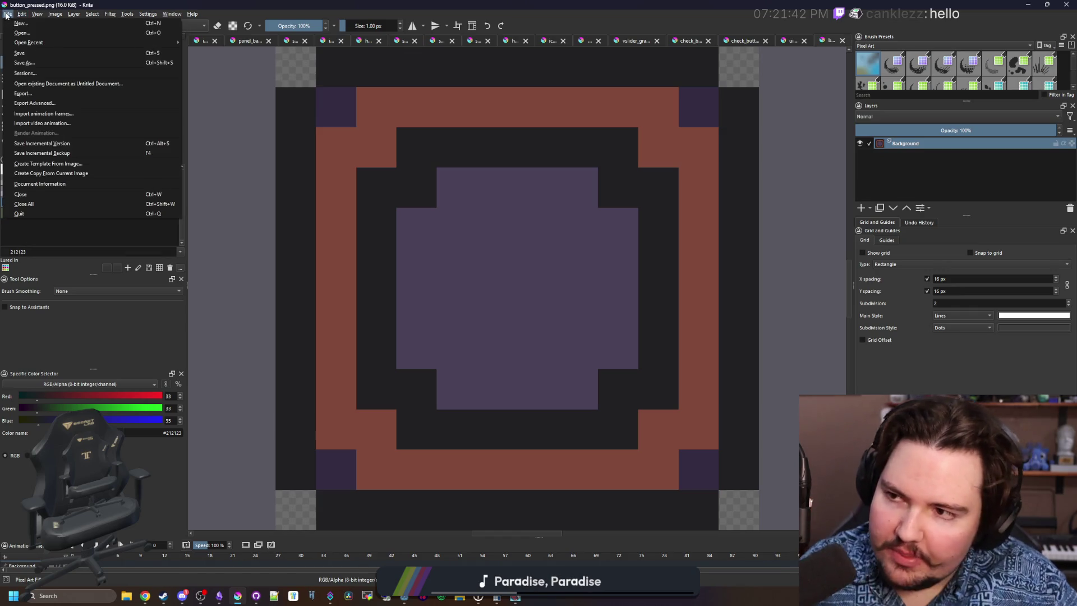
{"action": "left_click", "coordinate": [23, 24]}
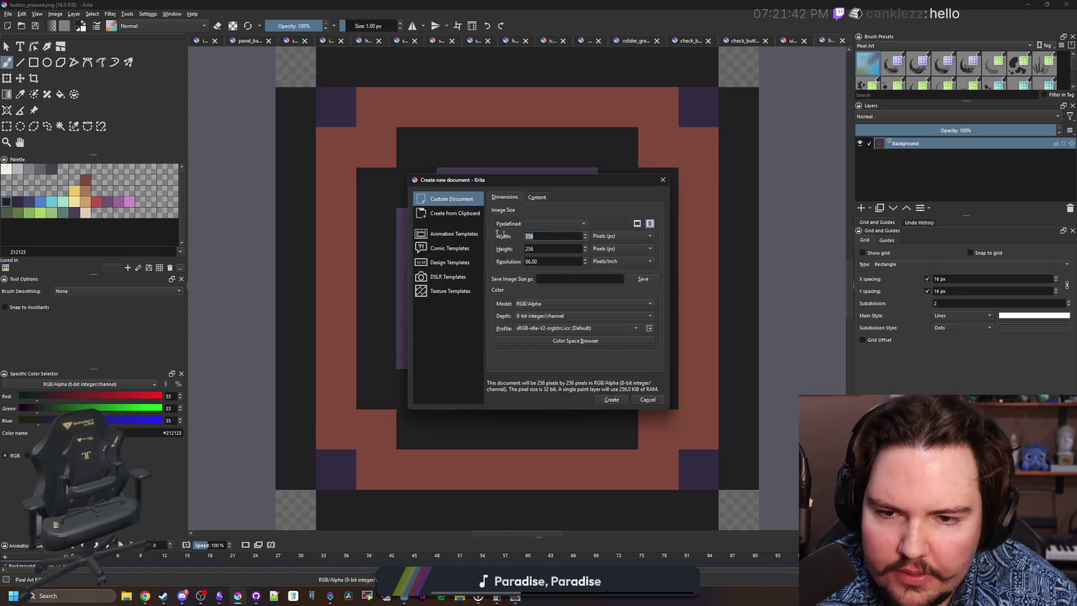
{"action": "key", "text": "Return"}
Pick the off-white #f2f0e5 palette colour.
{"action": "left_click", "coordinate": [5, 169]}
{"action": "scroll", "coordinate": [461, 290], "scroll_direction": "down", "scroll_amount": 2}
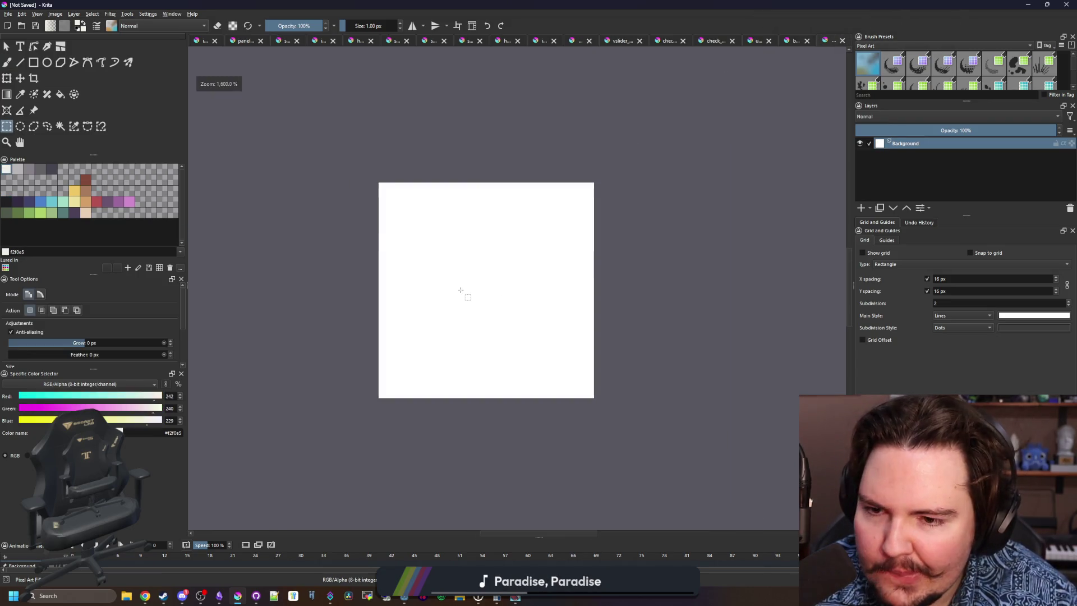
{"action": "scroll", "coordinate": [384, 190], "scroll_direction": "up", "scroll_amount": 3}
{"action": "scroll", "coordinate": [373, 184], "scroll_direction": "down", "scroll_amount": 3}
{"action": "scroll", "coordinate": [457, 275], "scroll_direction": "up", "scroll_amount": 3}
{"action": "scroll", "coordinate": [312, 212], "scroll_direction": "down", "scroll_amount": 2}
Save the canvas as armchair.png (PNG type) in the game's Sprites folder and confirm the export.
{"action": "key", "text": "alt+f"}
{"action": "key", "text": "Escape"}
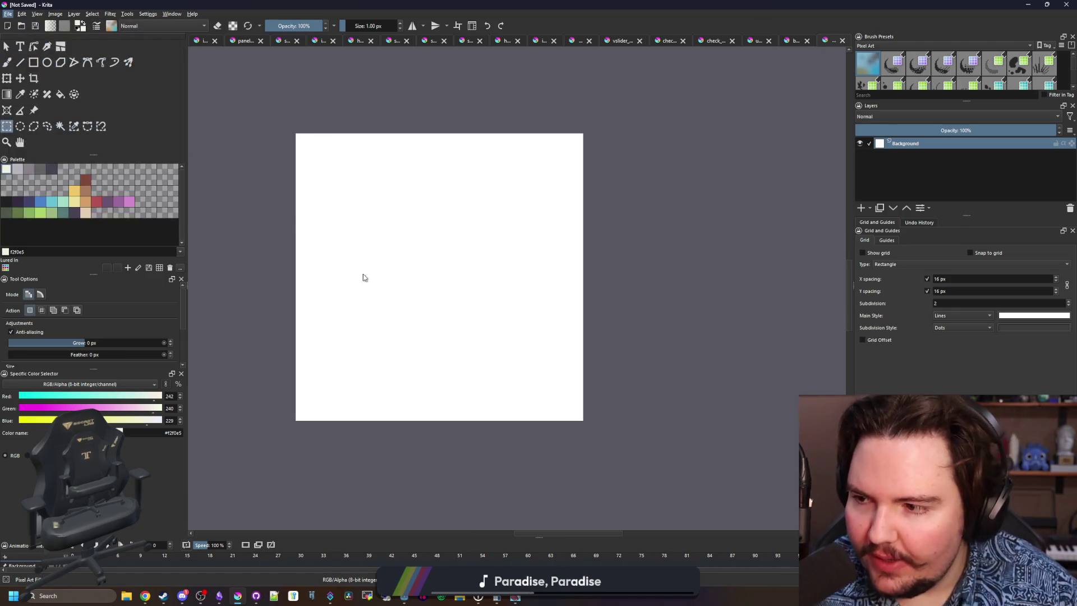
{"action": "key", "text": "ctrl+s"}
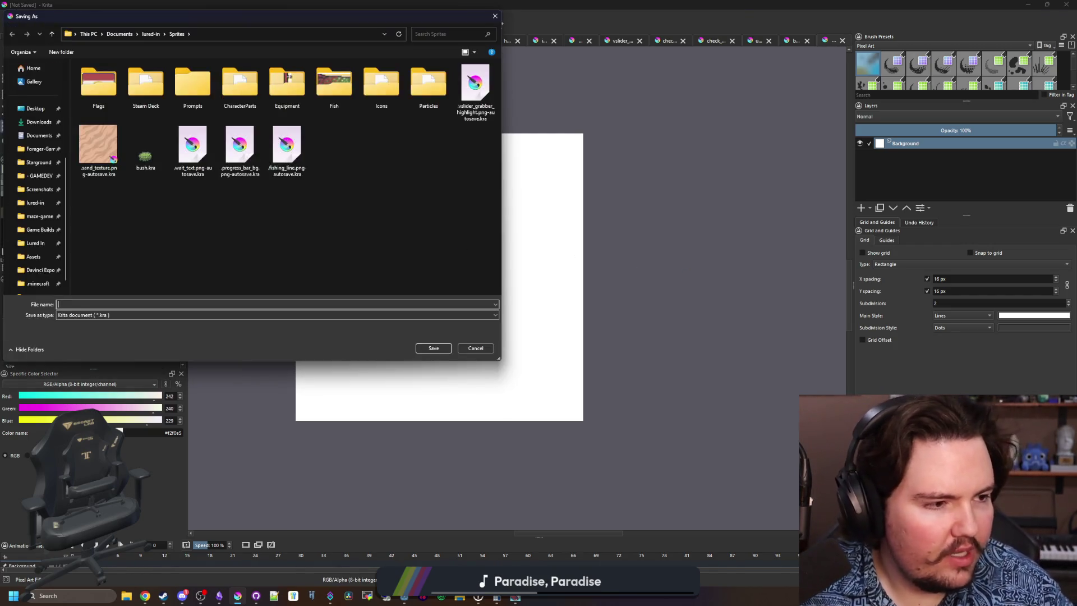
{"action": "key", "text": "alt+Tab"}
{"action": "key", "text": "alt+Tab"}
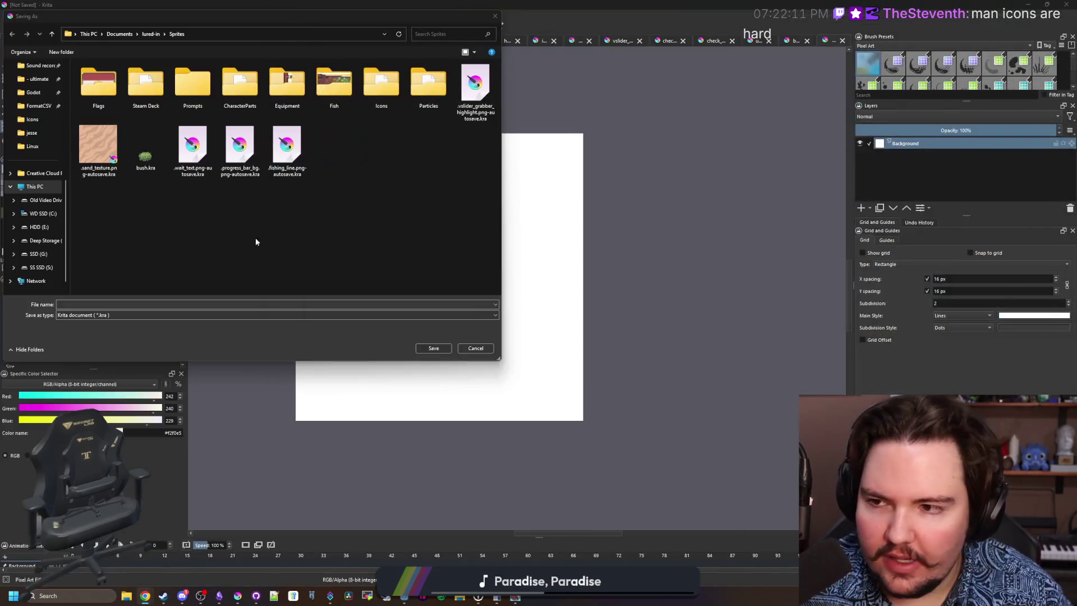
{"action": "left_click", "coordinate": [96, 303]}
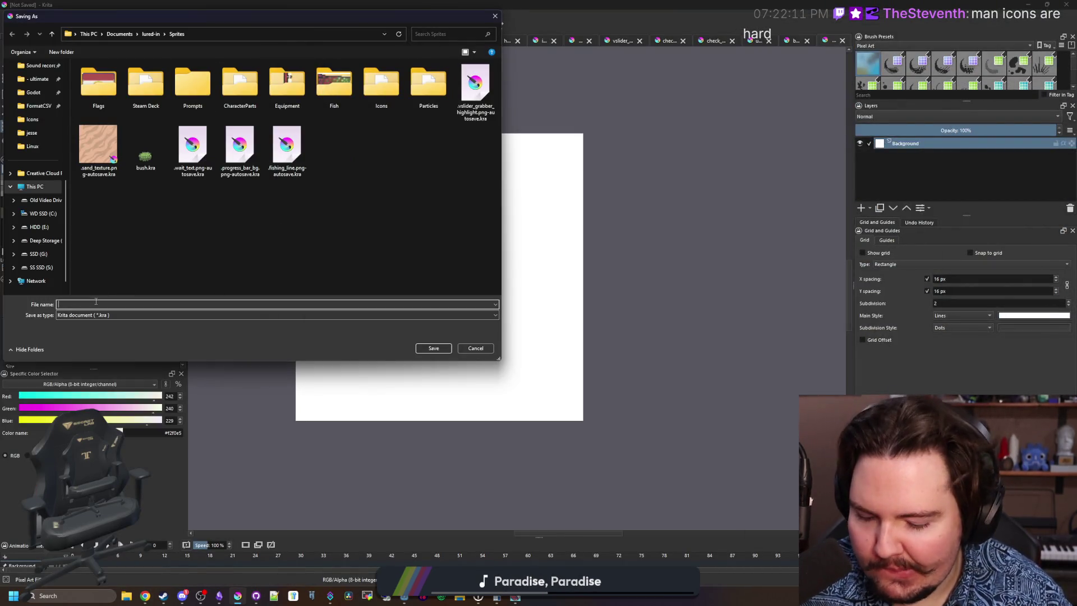
{"action": "type", "text": "armchair"}
{"action": "left_click", "coordinate": [156, 316]}
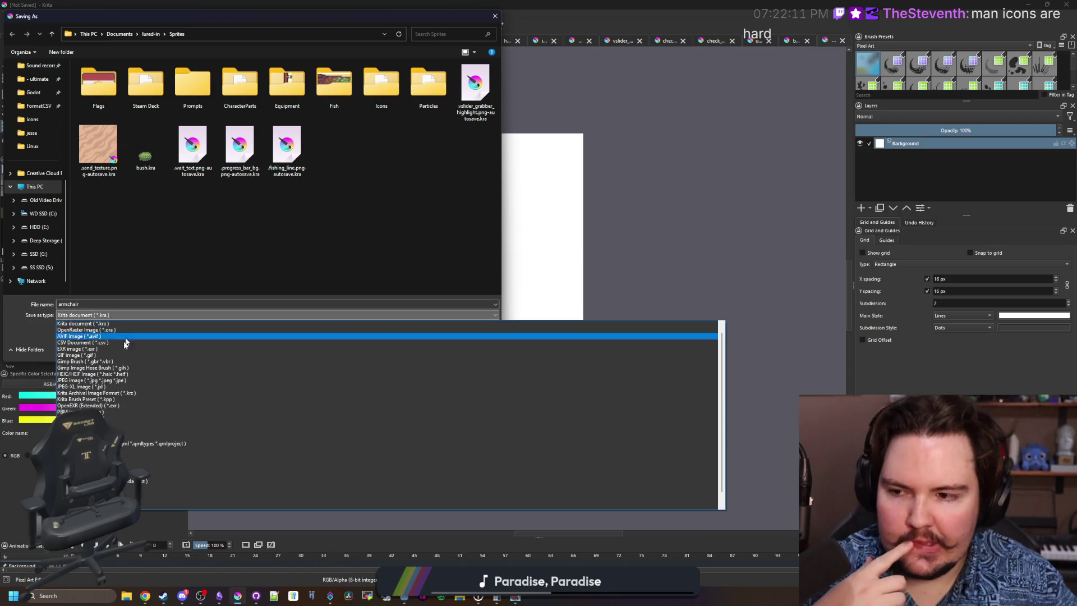
{"action": "left_click", "coordinate": [233, 420]}
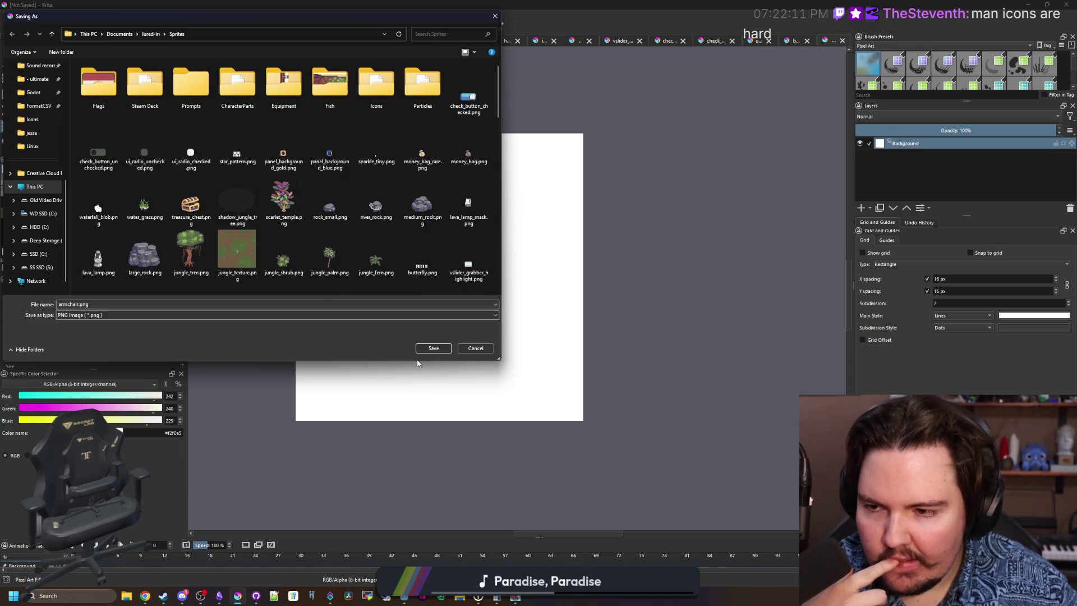
{"action": "left_click", "coordinate": [448, 352]}
{"action": "left_click", "coordinate": [585, 380]}
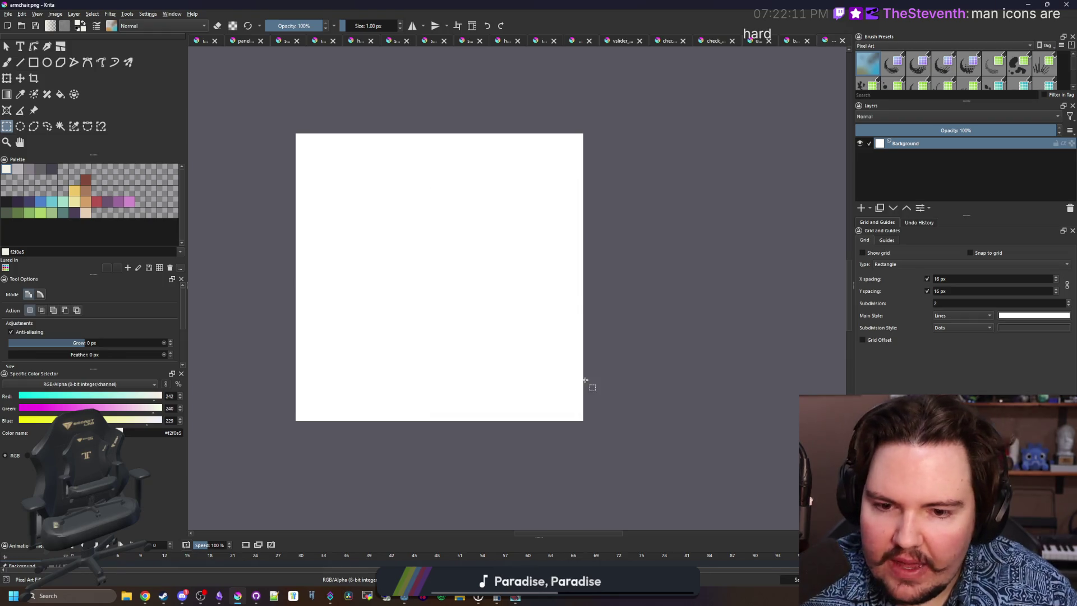
{"action": "left_click_drag", "start_coordinate": [684, 4], "coordinate": [512, 426]}
{"action": "key", "text": "alt+Tab"}
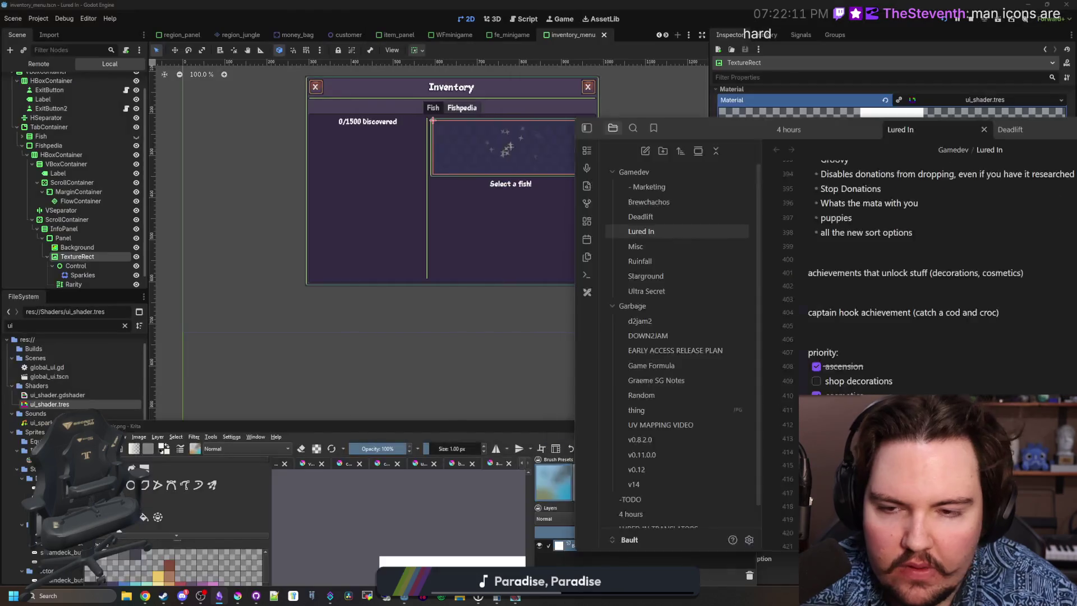
Filter the project files for 'decorat' and open decorations_table.gd.
{"action": "left_click", "coordinate": [583, 291]}
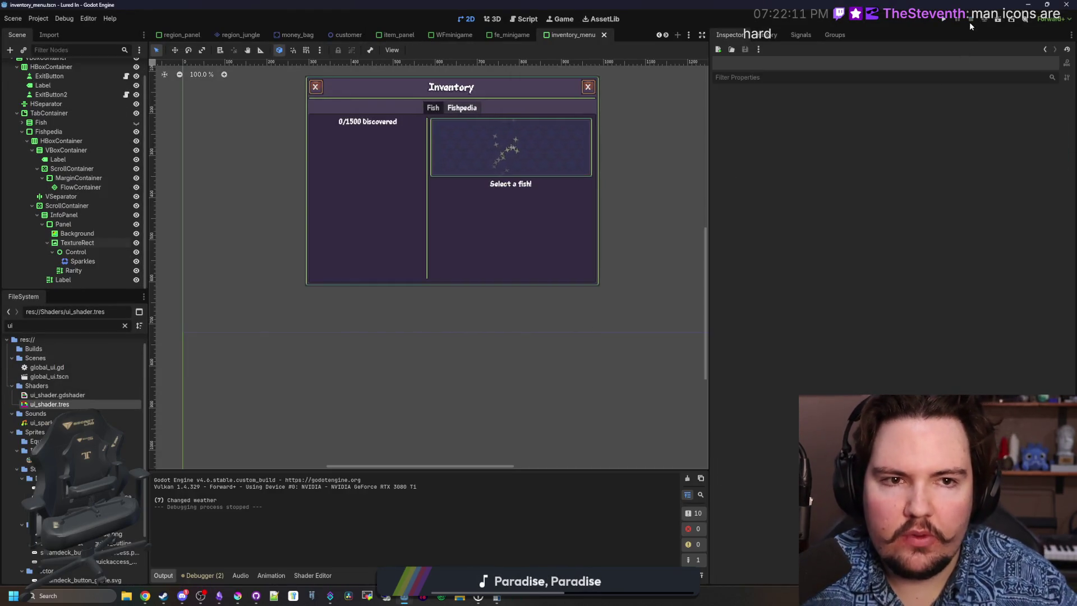
{"action": "left_click", "coordinate": [125, 325]}
{"action": "type", "text": "decorat"}
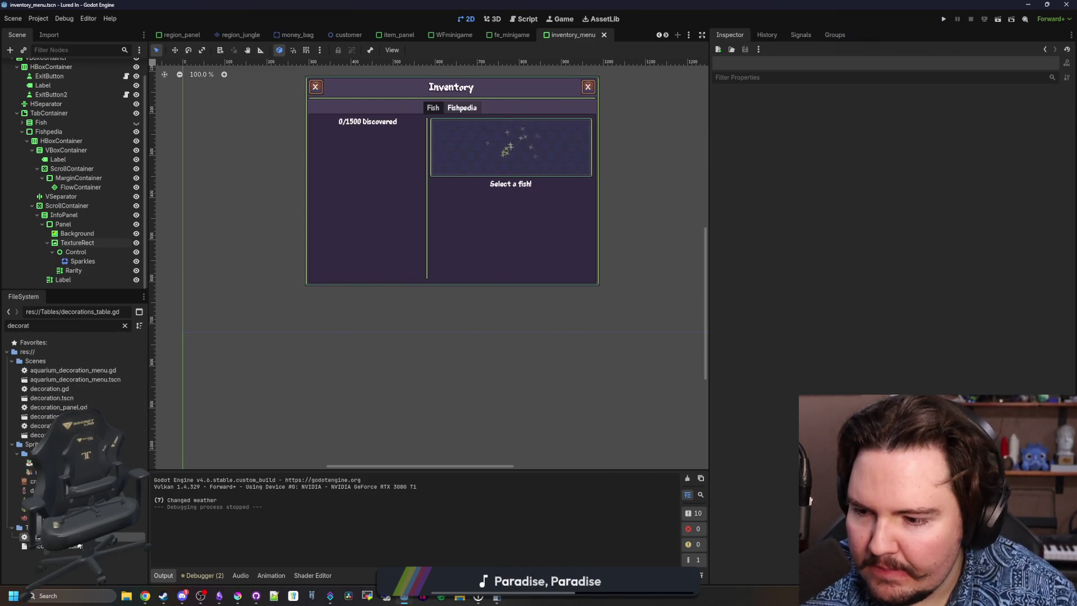
{"action": "double_click", "coordinate": [56, 537]}
Paste a copy of the trash_can entry below the original and fix its indentation.
{"action": "scroll", "coordinate": [545, 281], "scroll_direction": "up", "scroll_amount": 3}
{"action": "left_click", "coordinate": [546, 280]}
{"action": "key", "text": "ctrl+f"}
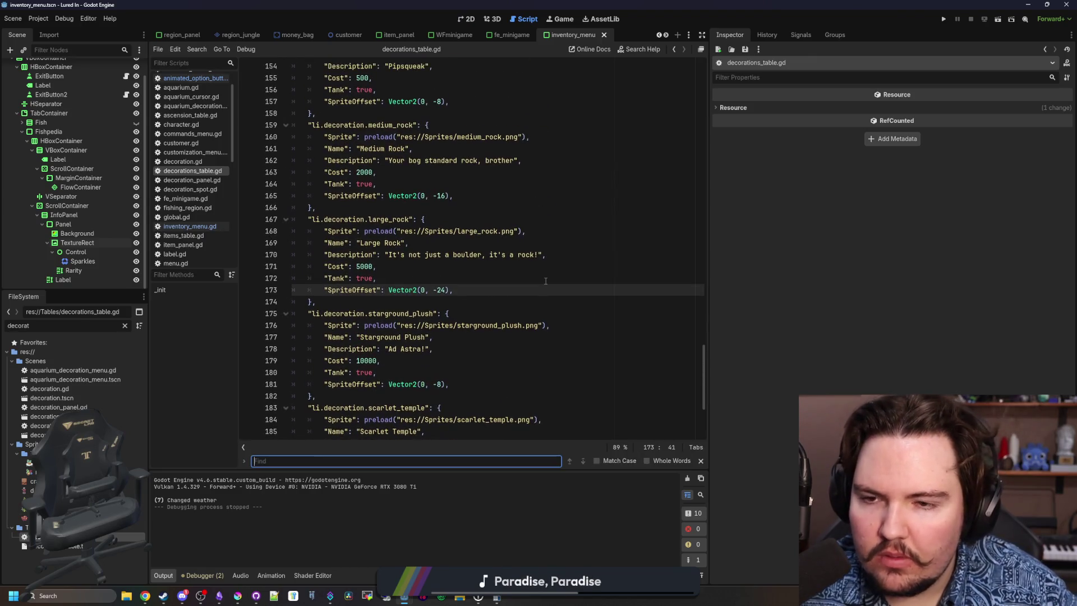
{"action": "scroll", "coordinate": [339, 251], "scroll_direction": "up", "scroll_amount": 1}
{"action": "scroll", "coordinate": [341, 251], "scroll_direction": "up", "scroll_amount": 8}
{"action": "left_click", "coordinate": [344, 220]}
{"action": "scroll", "coordinate": [360, 264], "scroll_direction": "up", "scroll_amount": 8}
{"action": "scroll", "coordinate": [373, 275], "scroll_direction": "up", "scroll_amount": 3}
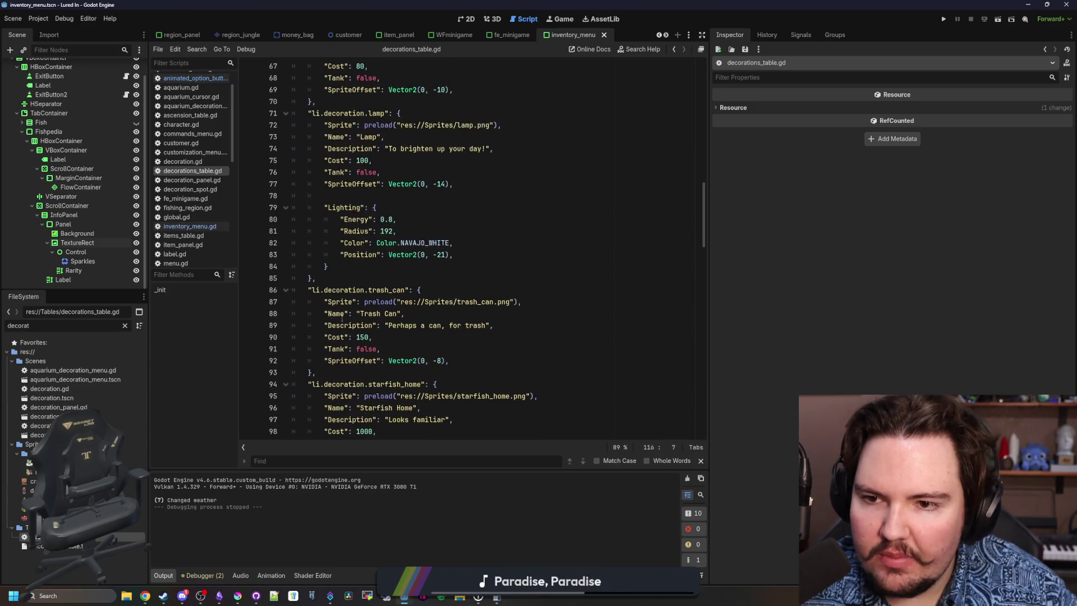
{"action": "left_click_drag", "start_coordinate": [327, 371], "coordinate": [309, 290]}
{"action": "key", "text": "ctrl+c"}
{"action": "scroll", "coordinate": [348, 292], "scroll_direction": "down", "scroll_amount": 2}
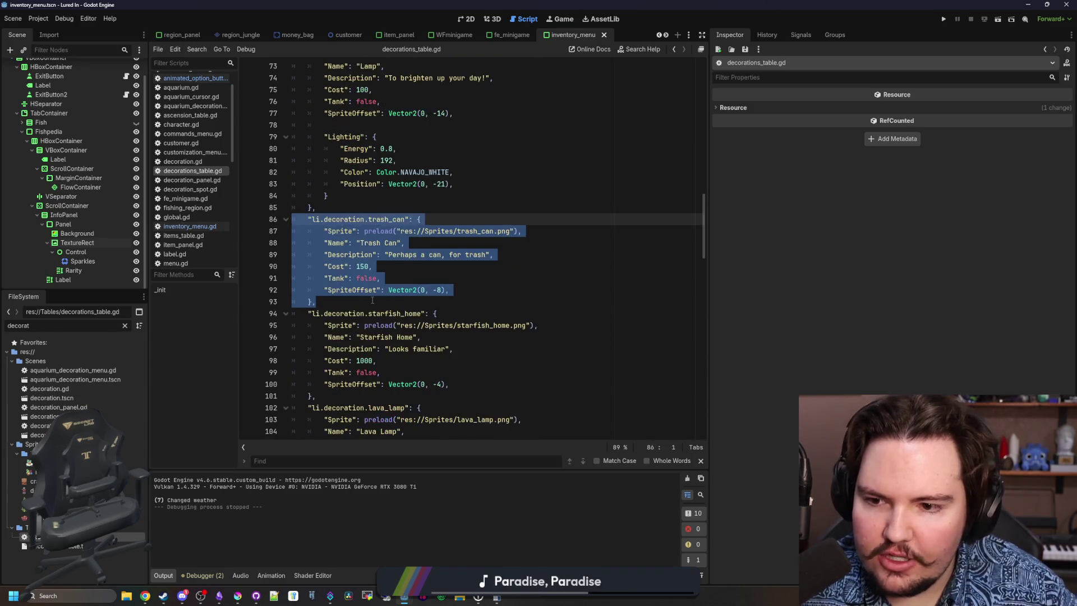
{"action": "left_click", "coordinate": [373, 301]}
{"action": "key", "text": "ctrl+v"}
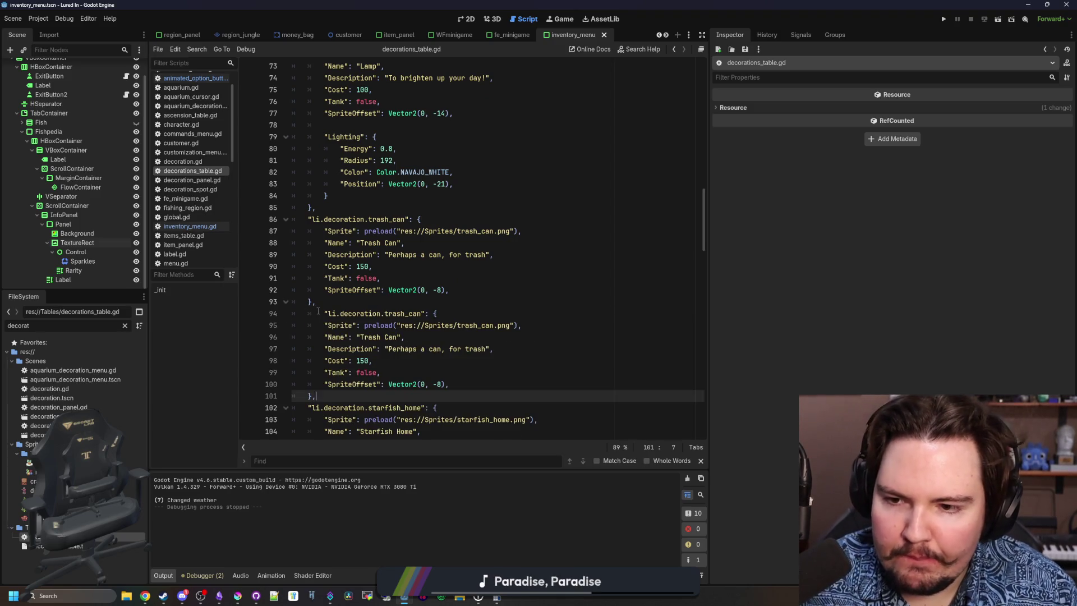
{"action": "left_click", "coordinate": [317, 310]}
{"action": "key", "text": "BackSpace"}
Rename the copied entry's key to armchair and its sprite path to armchair.png.
{"action": "left_click", "coordinate": [378, 360]}
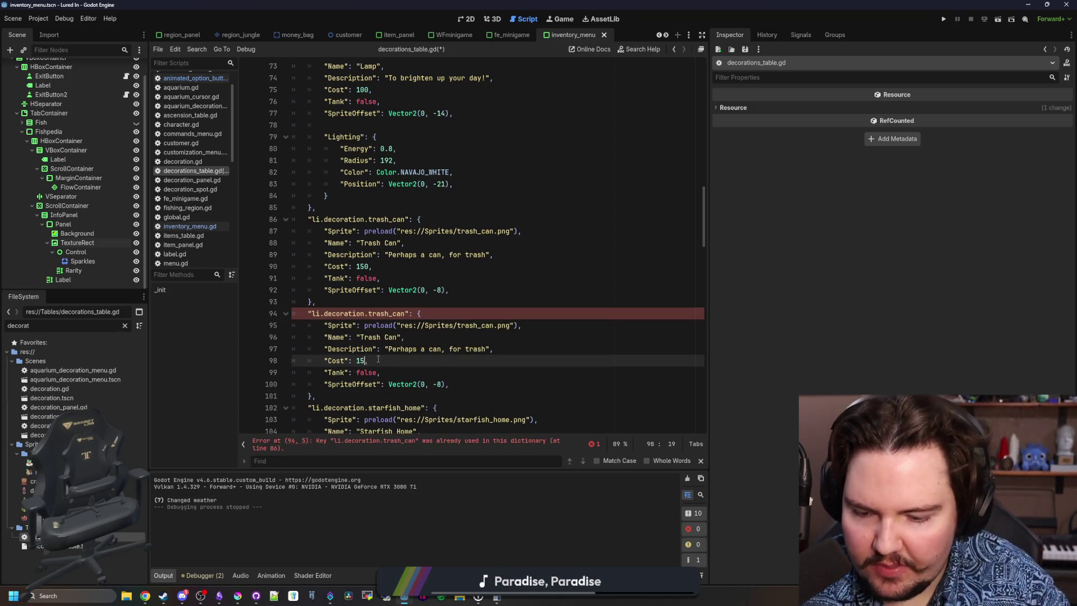
{"action": "scroll", "coordinate": [567, 302], "scroll_direction": "down", "scroll_amount": 1}
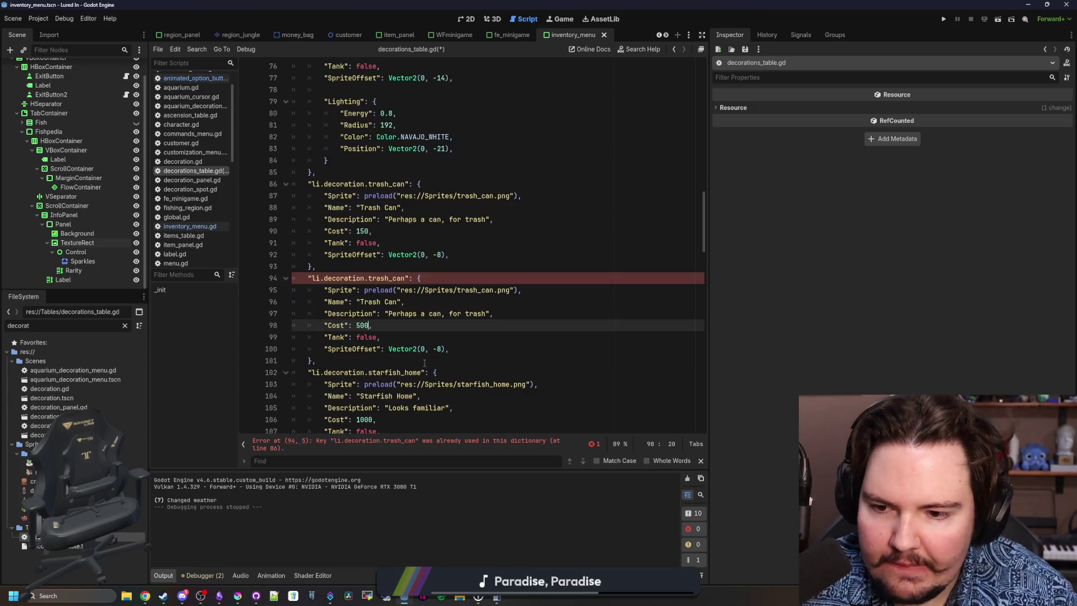
{"action": "double_click", "coordinate": [387, 278]}
{"action": "type", "text": "arm"}
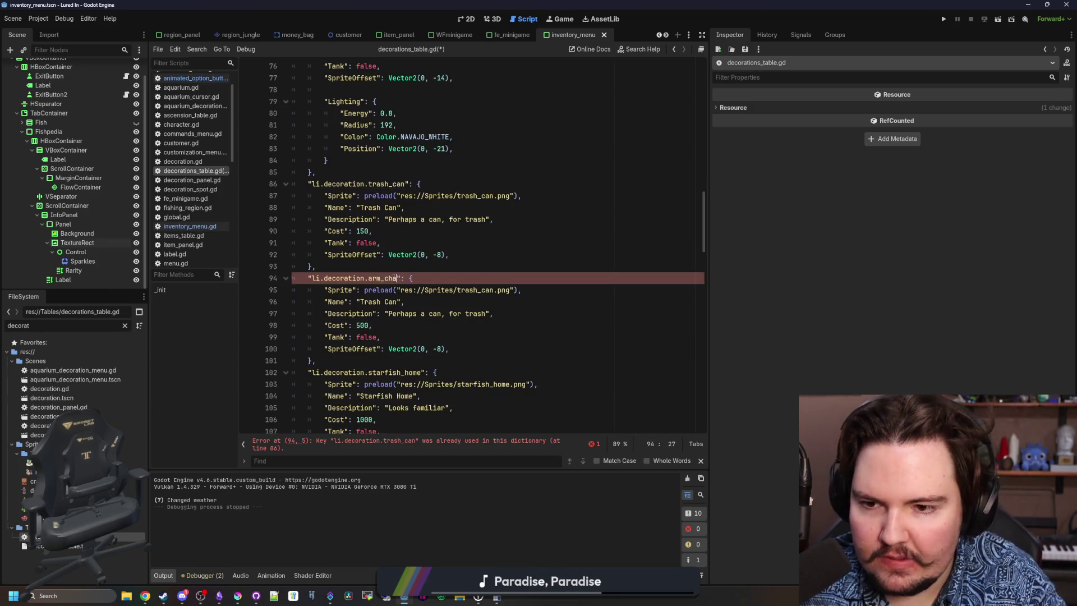
{"action": "double_click", "coordinate": [474, 290]}
{"action": "type", "text": "armcha"}
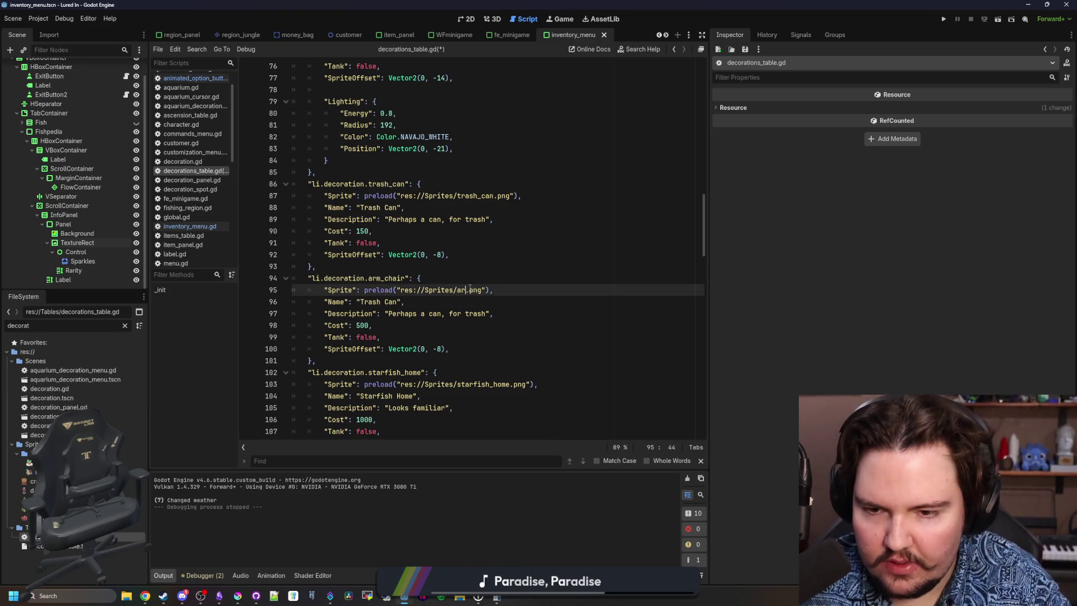
{"action": "type", "text": "ir"}
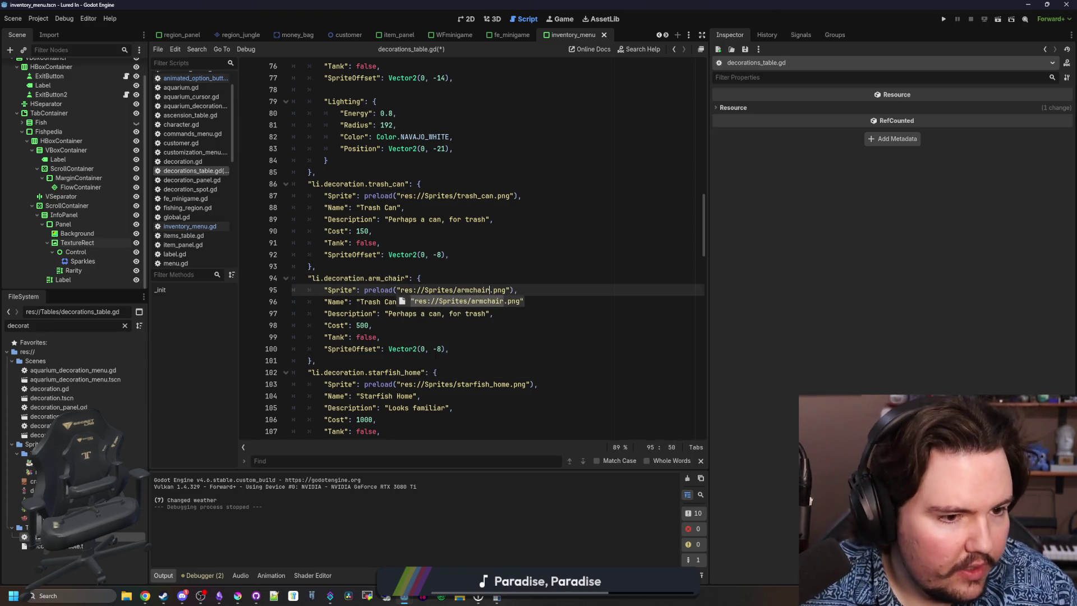
{"action": "left_click", "coordinate": [385, 278]}
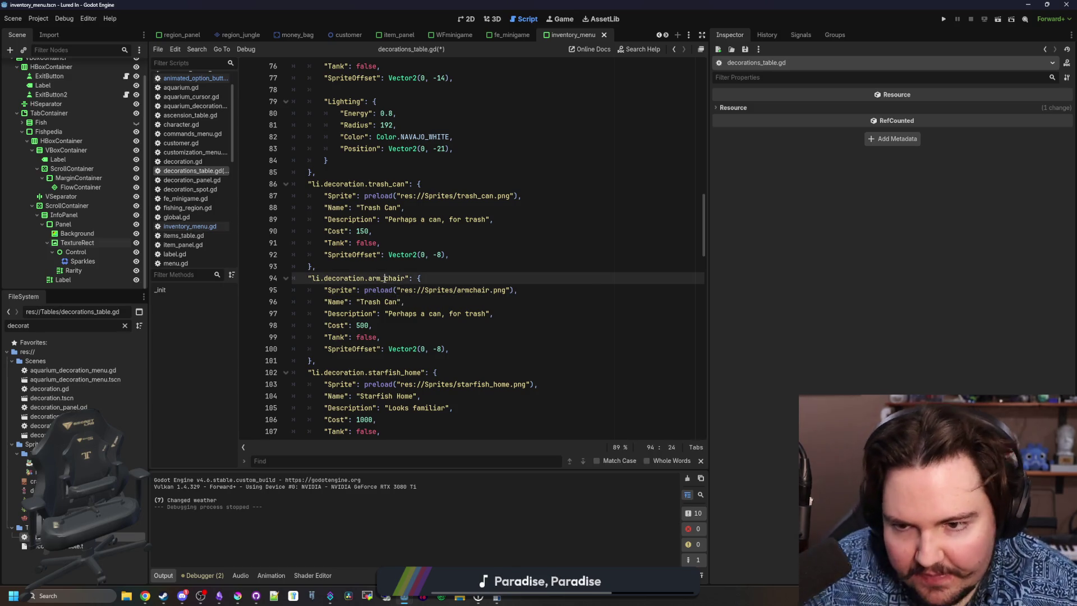
{"action": "key", "text": "BackSpace"}
Change the copied name toward 'Armchair' and select the old trash can description.
{"action": "double_click", "coordinate": [389, 301]}
{"action": "key", "text": "BackSpace"}
{"action": "key", "text": "BackSpace"}
{"action": "type", "text": "Armchair"}
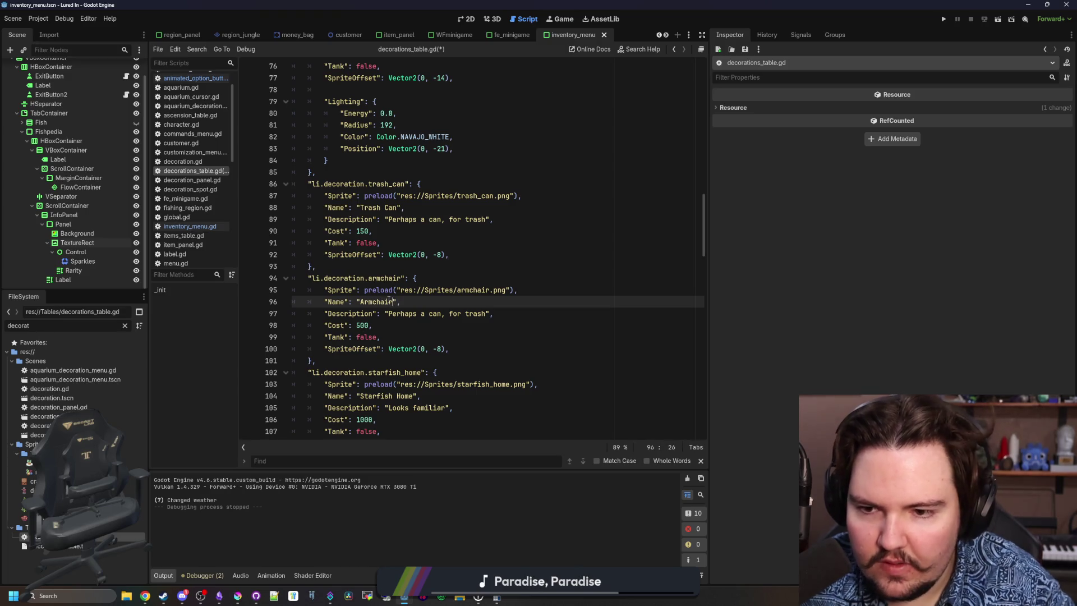
{"action": "left_click", "coordinate": [474, 314]}
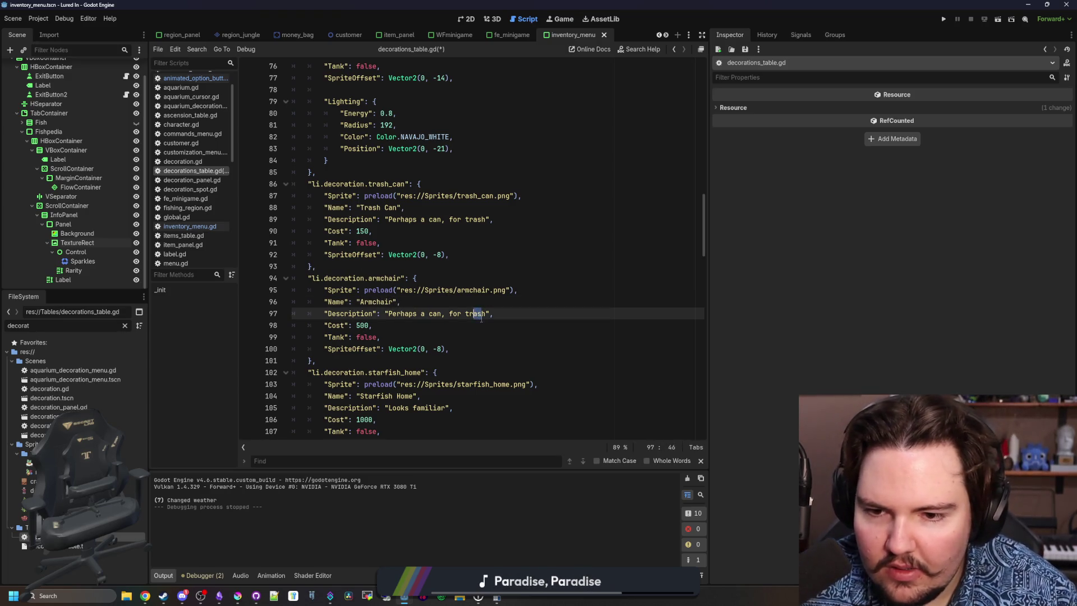
{"action": "left_click_drag", "start_coordinate": [486, 314], "coordinate": [391, 315]}
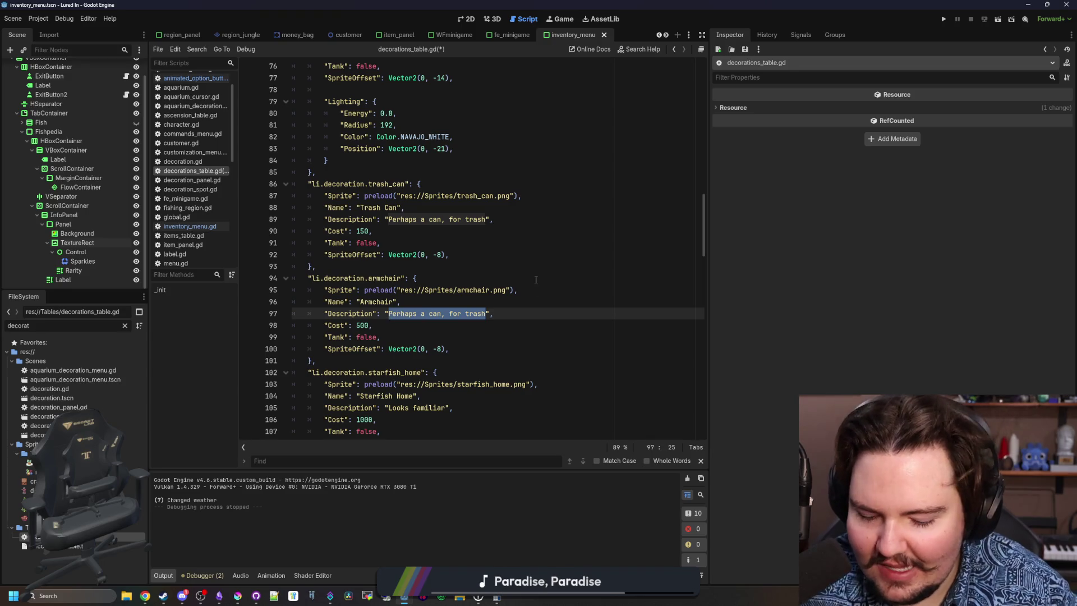
Clear the armchair entry's Description to an empty string "" and save decorations_table.gd.
{"action": "type", "text": "I su"}
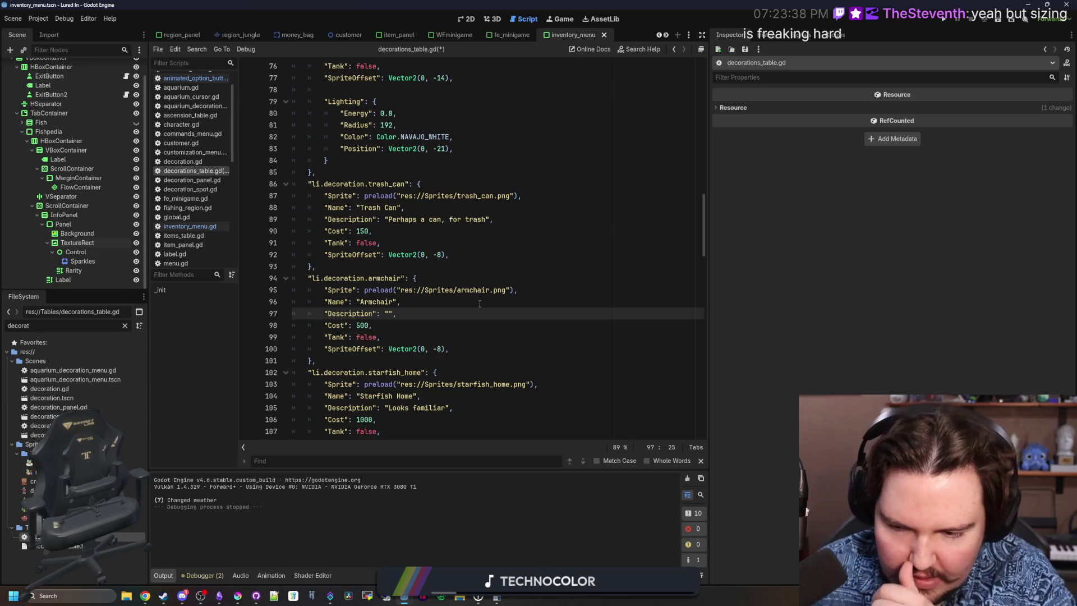
{"action": "left_click", "coordinate": [479, 302]}
{"action": "key", "text": "ctrl+s"}
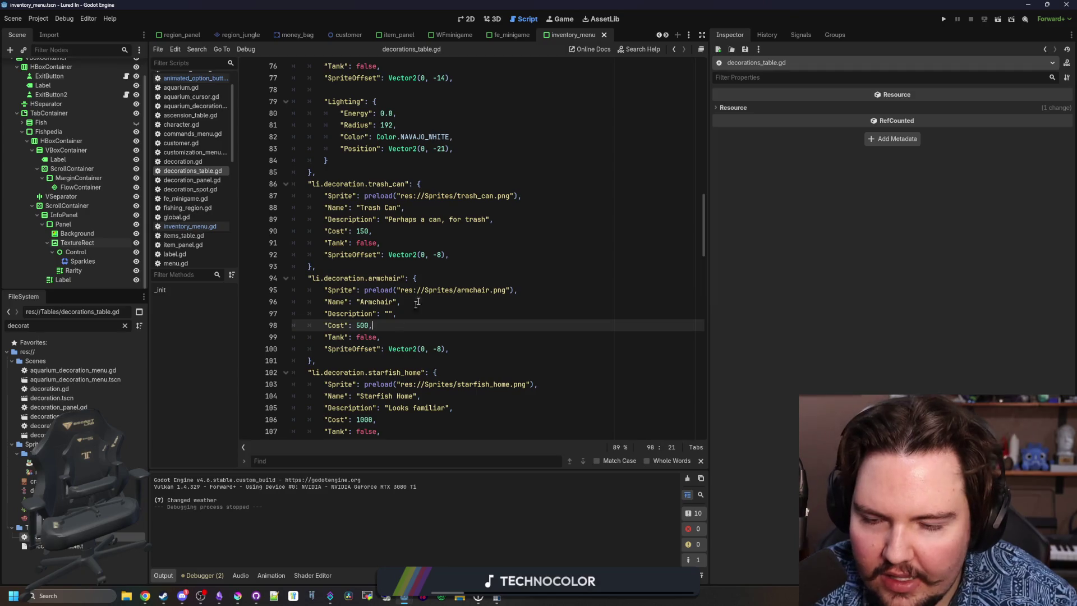
{"action": "left_click", "coordinate": [454, 276]}
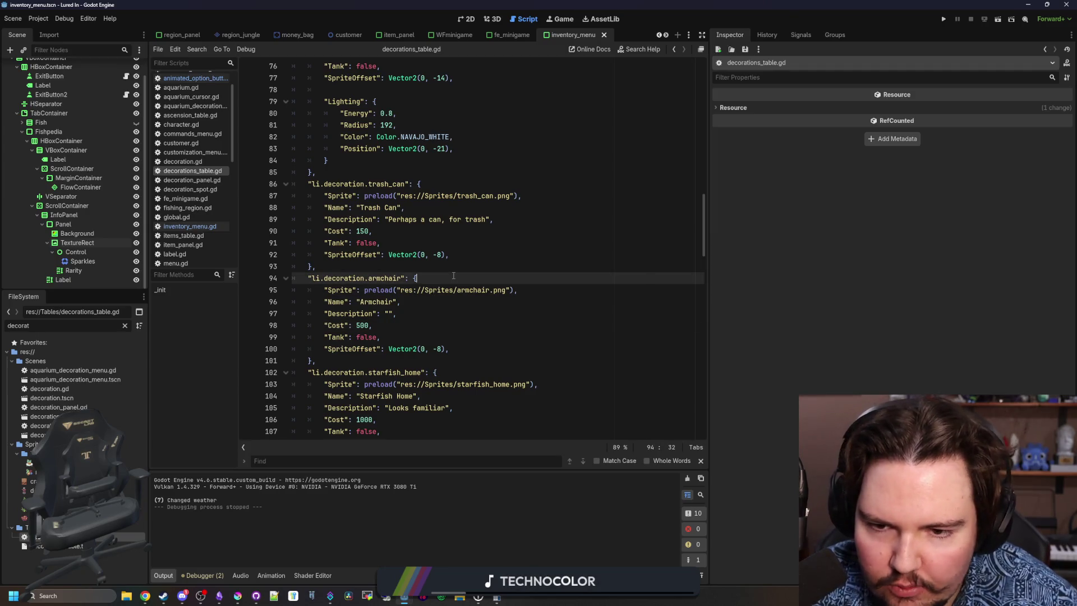
Run the project and start playing, dismissing the feedback and welcome-back popups.
{"action": "left_click", "coordinate": [943, 19]}
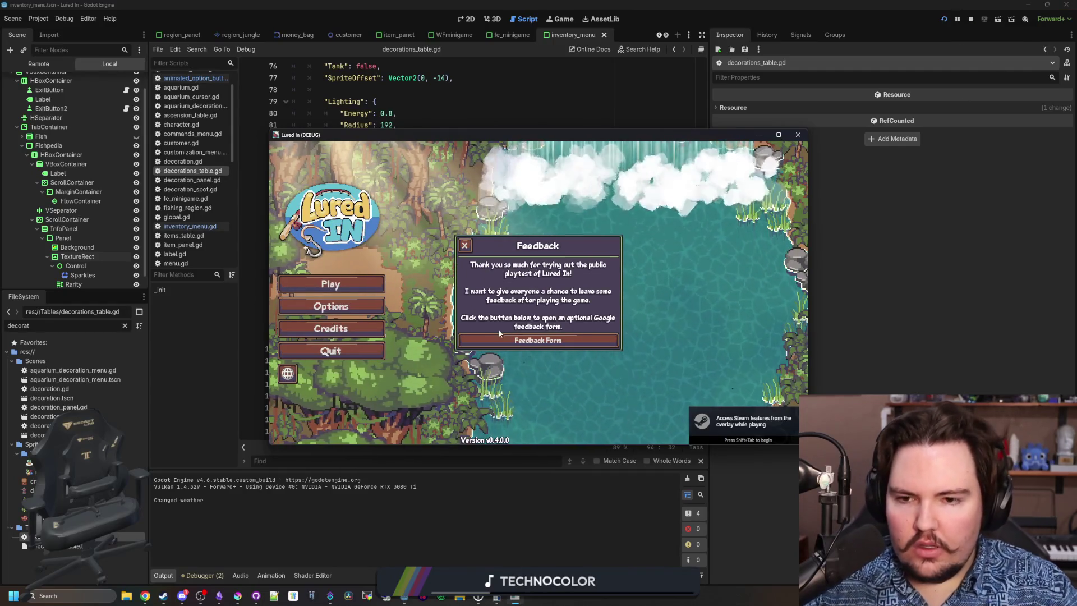
{"action": "left_click", "coordinate": [465, 246]}
{"action": "left_click", "coordinate": [330, 284]}
{"action": "left_click", "coordinate": [595, 321]}
Buy the $500 Armchair from Shop > Decorations and place it on the shop floor.
{"action": "left_click", "coordinate": [432, 428]}
{"action": "scroll", "coordinate": [483, 256], "scroll_direction": "down", "scroll_amount": 2}
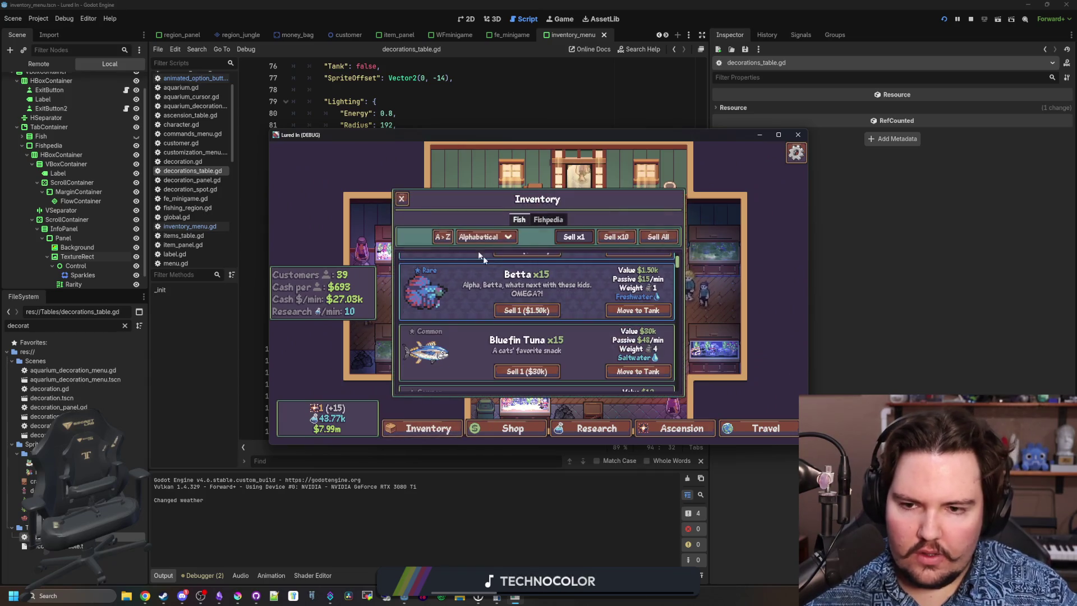
{"action": "left_click", "coordinate": [508, 428]}
{"action": "left_click", "coordinate": [599, 220]}
{"action": "scroll", "coordinate": [571, 278], "scroll_direction": "down", "scroll_amount": 5}
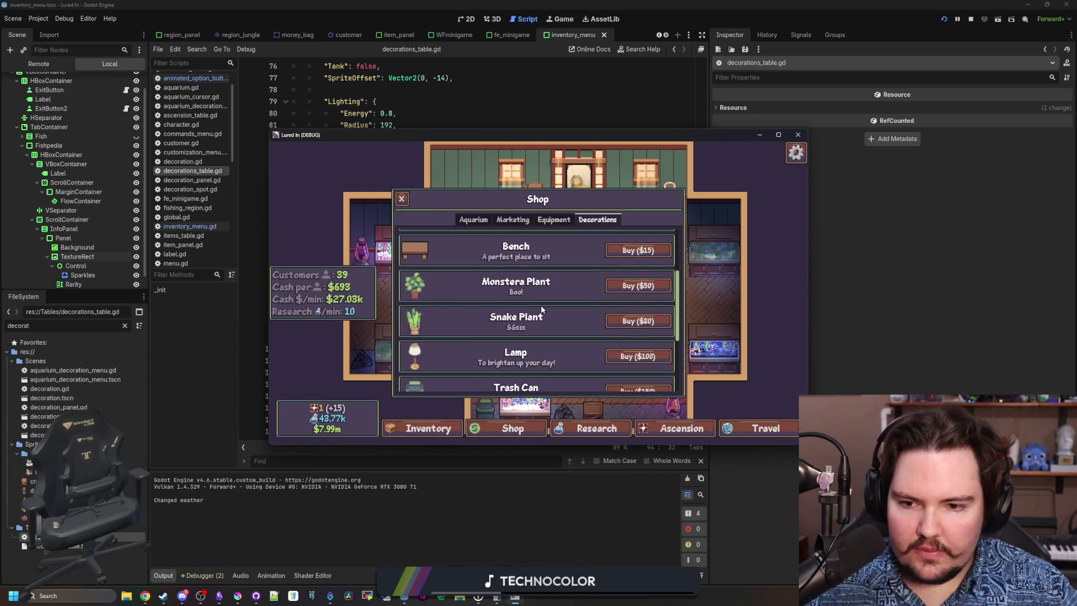
{"action": "left_click", "coordinate": [634, 366]}
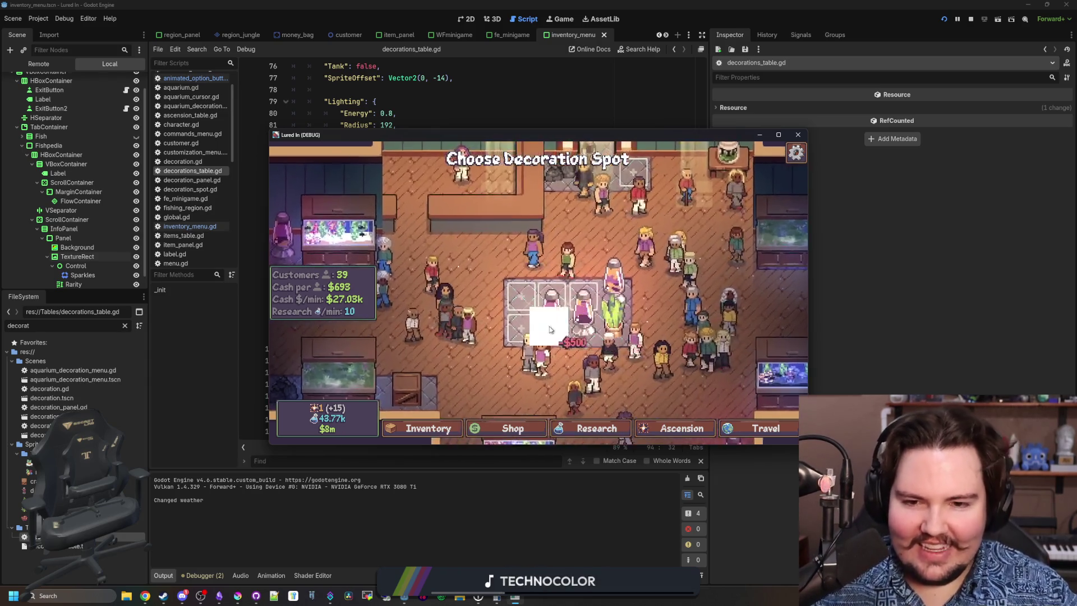
{"action": "key", "text": "w"}
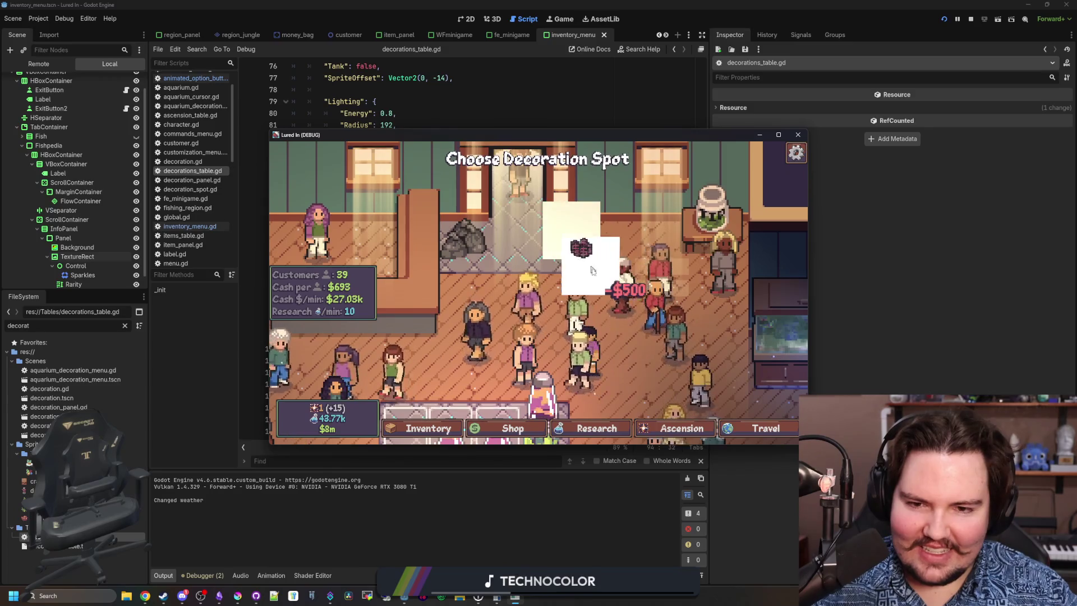
{"action": "left_click", "coordinate": [592, 271]}
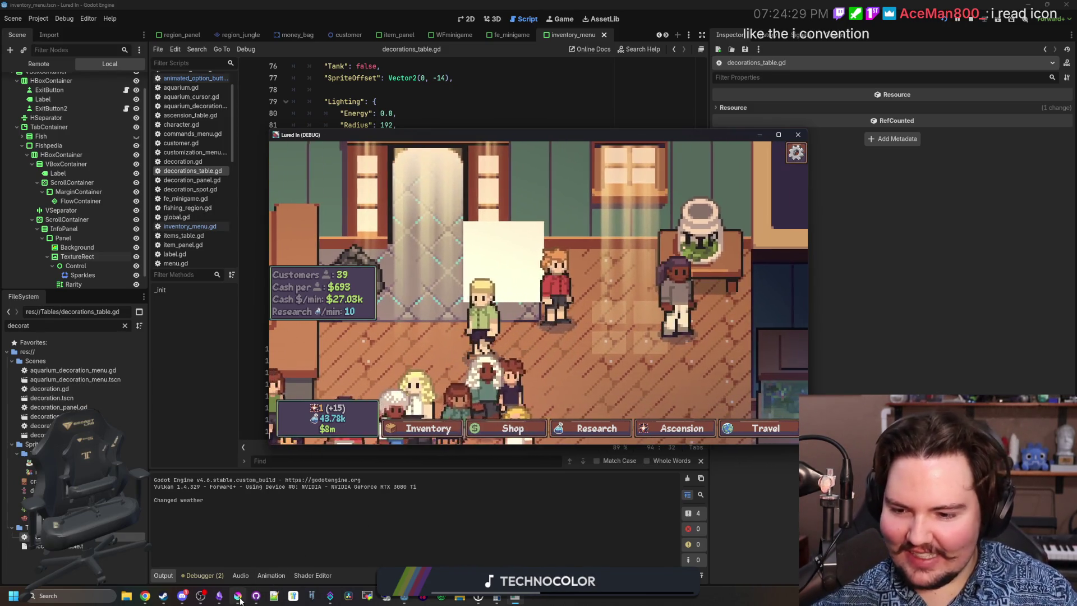
In Krita, delete the left and right strips of armchair.png to leave them transparent.
{"action": "left_click", "coordinate": [239, 599]}
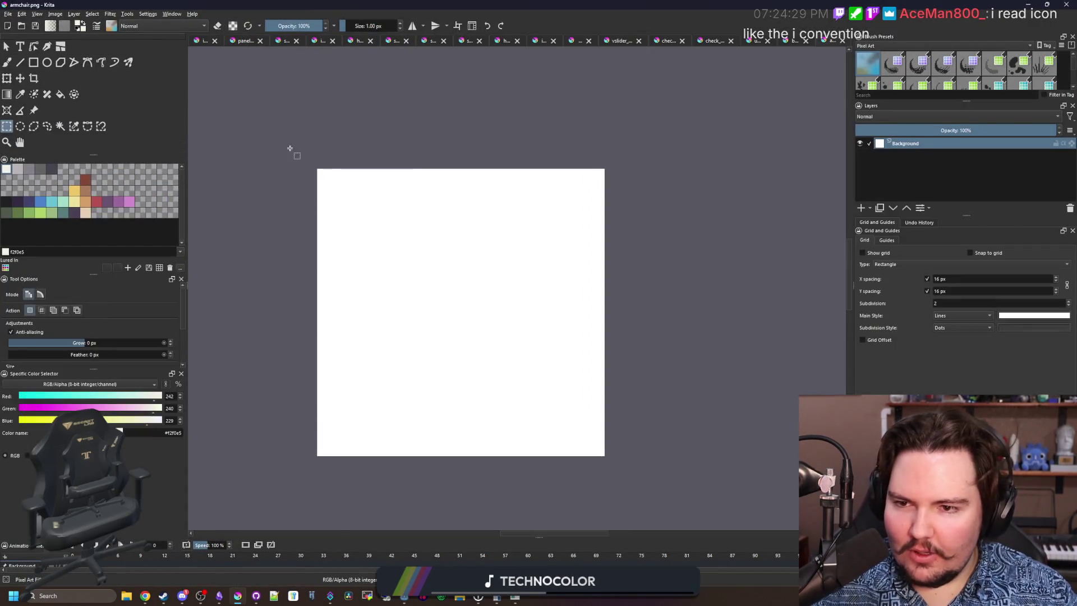
{"action": "mouse_move", "coordinate": [290, 148]}
{"action": "left_mouse_down"}
{"action": "mouse_move", "coordinate": [325, 491]}
{"action": "mouse_move", "coordinate": [332, 484]}
{"action": "left_mouse_up"}
{"action": "key", "text": "Delete"}
{"action": "mouse_move", "coordinate": [641, 493]}
{"action": "left_mouse_down"}
{"action": "mouse_move", "coordinate": [606, 152]}
{"action": "mouse_move", "coordinate": [588, 147]}
{"action": "left_mouse_up"}
{"action": "key", "text": "Delete"}
{"action": "left_click", "coordinate": [592, 128]}
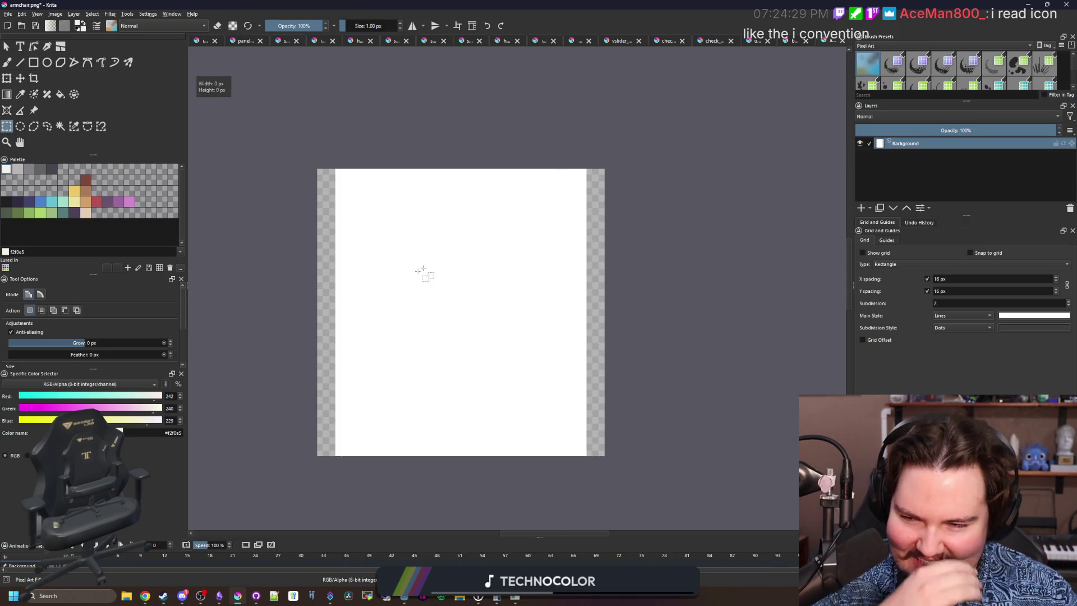
Draw a dark #212123 outline line along the canvas edge with the Line tool.
{"action": "left_click", "coordinate": [6, 202]}
{"action": "left_click", "coordinate": [20, 62]}
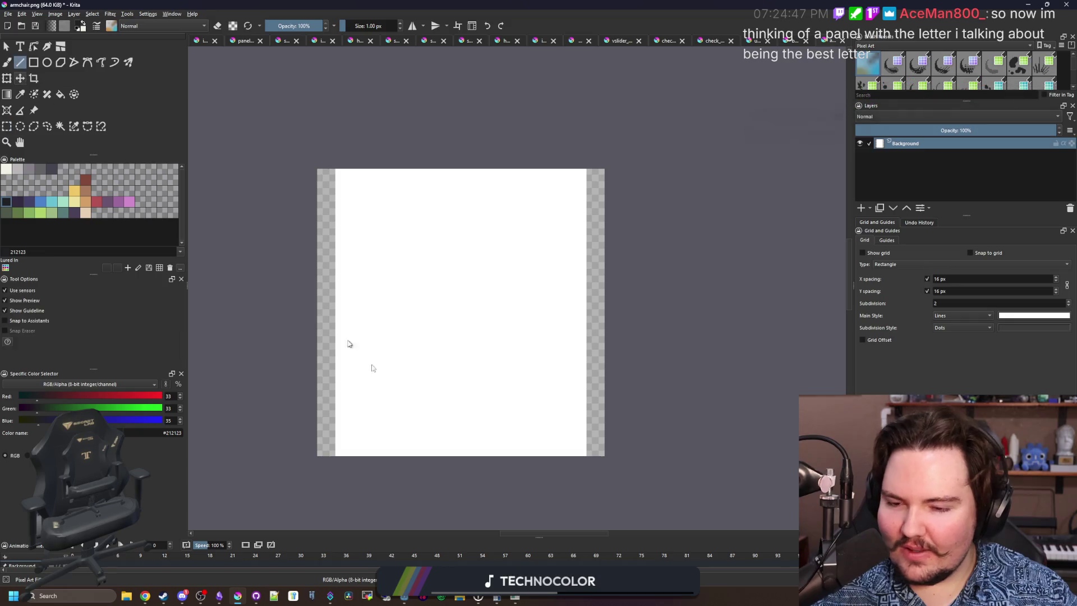
{"action": "mouse_move", "coordinate": [340, 452]}
{"action": "left_mouse_down"}
{"action": "mouse_move", "coordinate": [340, 173]}
{"action": "mouse_move", "coordinate": [590, 174]}
{"action": "mouse_move", "coordinate": [580, 464]}
{"action": "mouse_move", "coordinate": [358, 451]}
{"action": "mouse_move", "coordinate": [470, 451]}
{"action": "mouse_move", "coordinate": [404, 451]}
{"action": "left_mouse_up"}
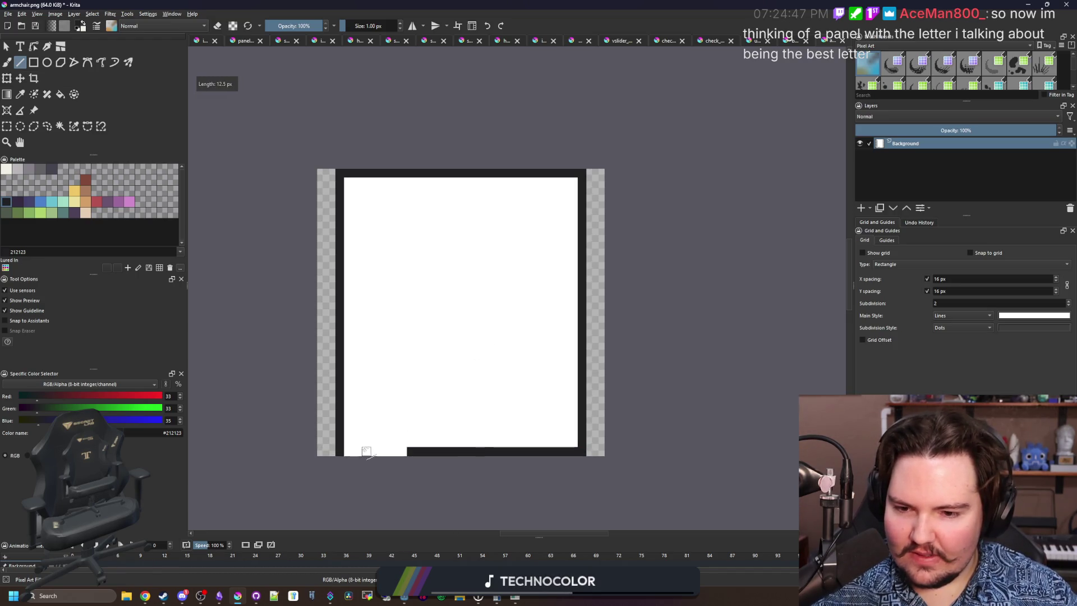
{"action": "scroll", "coordinate": [349, 453], "scroll_direction": "up", "scroll_amount": 2}
Finish the dark bottom border and fill a grey #868188 rectangle along the canvas bottom.
{"action": "key", "text": "b"}
{"action": "left_click_drag", "start_coordinate": [338, 453], "coordinate": [440, 453]}
{"action": "scroll", "coordinate": [440, 456], "scroll_direction": "down", "scroll_amount": 3}
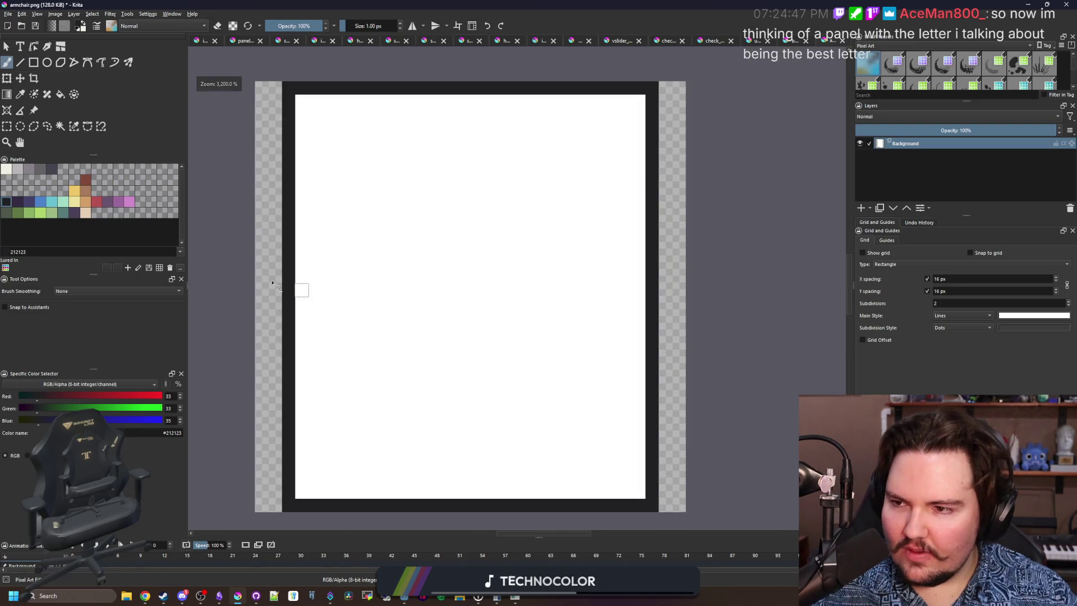
{"action": "left_click", "coordinate": [27, 170]}
{"action": "scroll", "coordinate": [233, 224], "scroll_direction": "down", "scroll_amount": 2}
{"action": "key", "text": "r"}
{"action": "scroll", "coordinate": [306, 360], "scroll_direction": "up", "scroll_amount": 2}
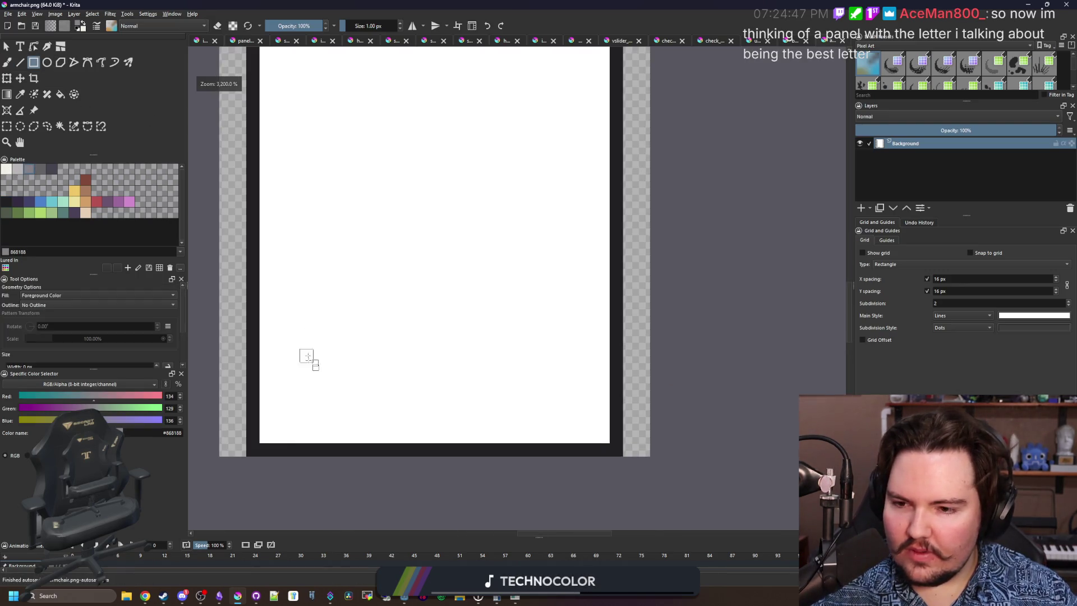
{"action": "mouse_move", "coordinate": [264, 437]}
{"action": "left_mouse_down"}
{"action": "mouse_move", "coordinate": [567, 390]}
{"action": "mouse_move", "coordinate": [606, 355]}
{"action": "left_mouse_up"}
Fill grey rectangles across the centre and top, leaving a white U-shaped seat.
{"action": "scroll", "coordinate": [407, 389], "scroll_direction": "up", "scroll_amount": 2}
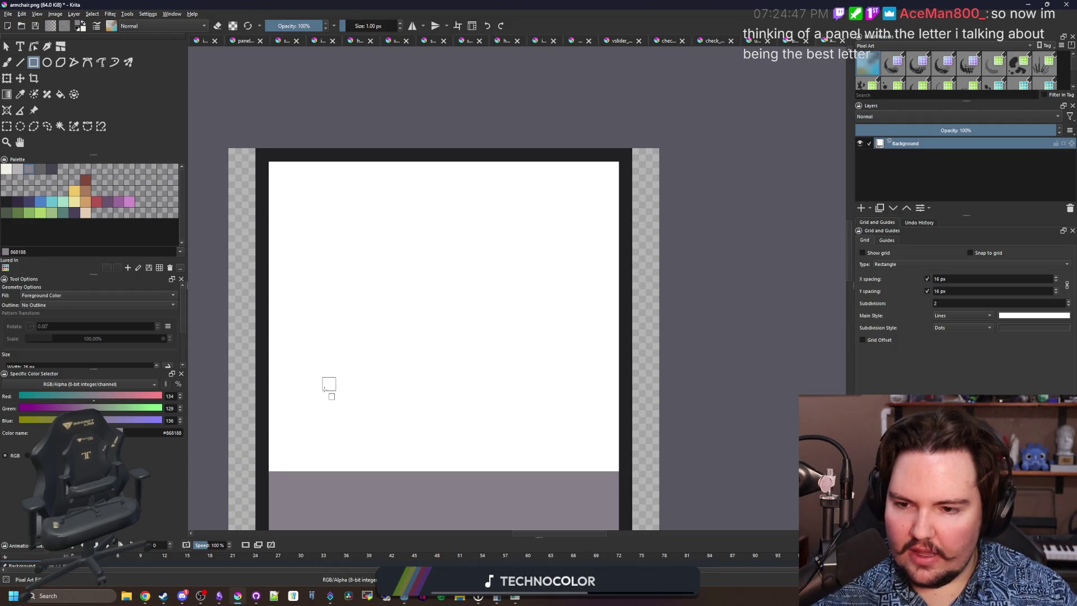
{"action": "mouse_move", "coordinate": [332, 363]}
{"action": "left_mouse_down"}
{"action": "mouse_move", "coordinate": [566, 162]}
{"action": "mouse_move", "coordinate": [553, 163]}
{"action": "left_mouse_up"}
{"action": "mouse_move", "coordinate": [268, 164]}
{"action": "left_mouse_down"}
{"action": "mouse_move", "coordinate": [620, 240]}
{"action": "mouse_move", "coordinate": [621, 258]}
{"action": "left_mouse_up"}
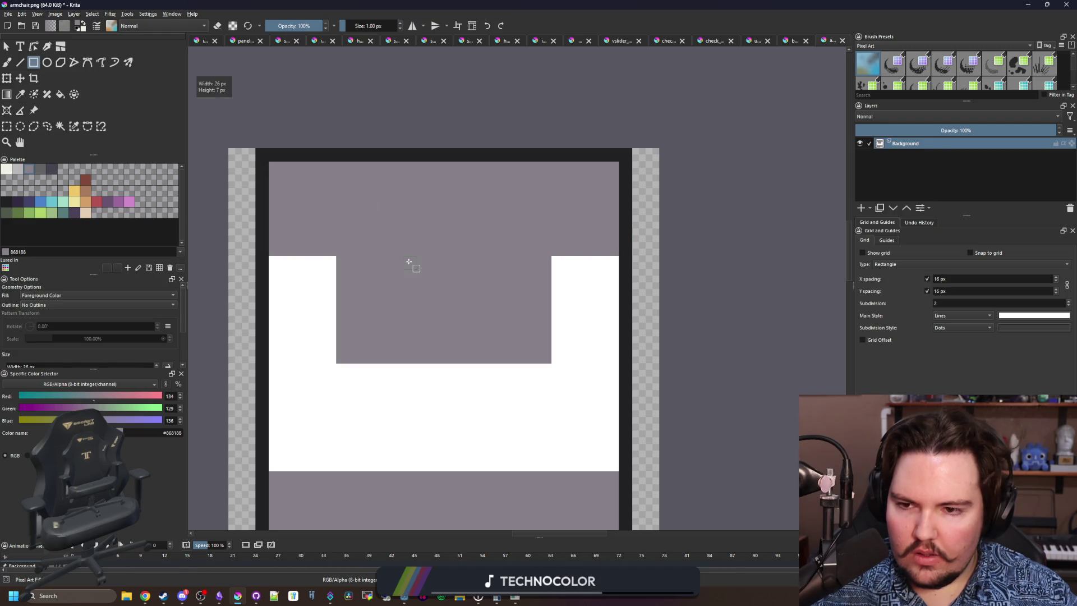
{"action": "scroll", "coordinate": [410, 261], "scroll_direction": "down", "scroll_amount": 2}
{"action": "key", "text": "alt+Tab"}
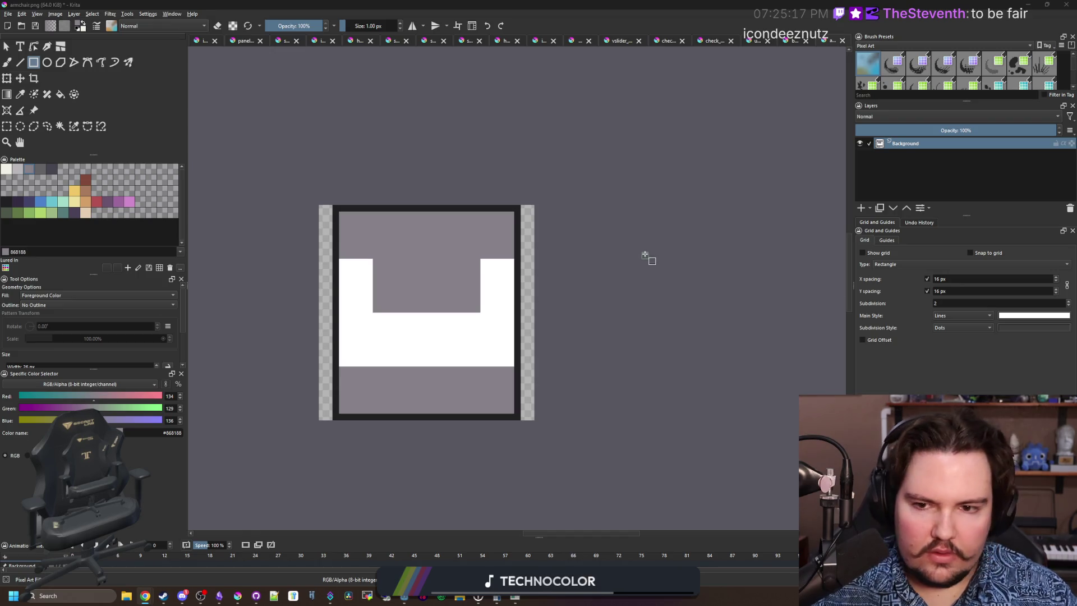
{"action": "left_click", "coordinate": [556, 280]}
Fill the chair's top band white with a rectangle to form the backrest.
{"action": "scroll", "coordinate": [348, 270], "scroll_direction": "up", "scroll_amount": 1}
{"action": "key", "text": "p"}
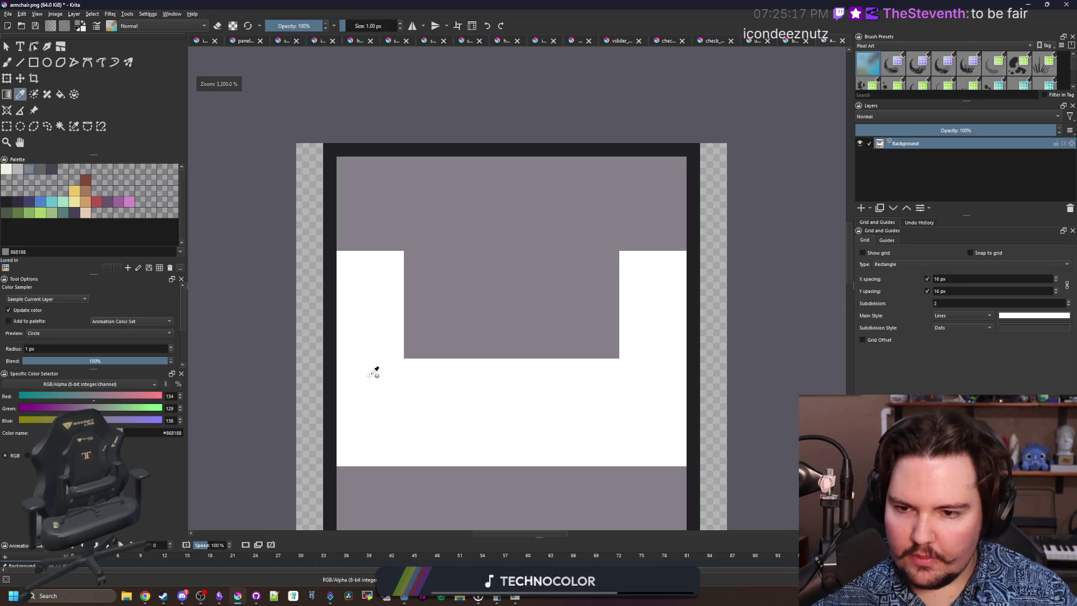
{"action": "left_click", "coordinate": [374, 372]}
{"action": "left_click_drag", "start_coordinate": [375, 372], "coordinate": [288, 380]}
{"action": "key", "text": "r"}
{"action": "mouse_move", "coordinate": [252, 167]}
{"action": "left_mouse_down"}
{"action": "mouse_move", "coordinate": [601, 221]}
{"action": "mouse_move", "coordinate": [600, 232]}
{"action": "left_mouse_up"}
{"action": "scroll", "coordinate": [370, 266], "scroll_direction": "down", "scroll_amount": 1}
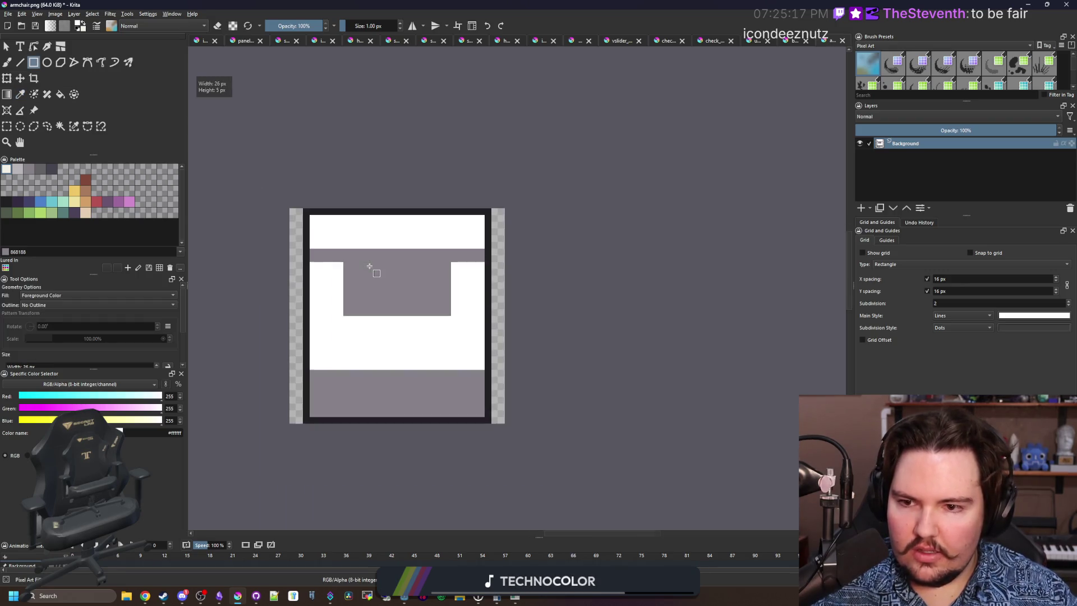
{"action": "scroll", "coordinate": [366, 346], "scroll_direction": "up", "scroll_amount": 1}
Brush grey strips separating both armrests from the cushion and lower the right armrest's top.
{"action": "key", "text": "p"}
{"action": "left_click", "coordinate": [330, 281]}
{"action": "scroll", "coordinate": [330, 294], "scroll_direction": "up", "scroll_amount": 1}
{"action": "key", "text": "b"}
{"action": "left_click_drag", "start_coordinate": [329, 284], "coordinate": [328, 421]}
{"action": "mouse_move", "coordinate": [596, 283]}
{"action": "left_mouse_down"}
{"action": "mouse_move", "coordinate": [596, 420]}
{"action": "mouse_move", "coordinate": [584, 286]}
{"action": "left_mouse_up"}
{"action": "scroll", "coordinate": [412, 308], "scroll_direction": "down", "scroll_amount": 3}
{"action": "scroll", "coordinate": [413, 311], "scroll_direction": "down", "scroll_amount": 1}
{"action": "scroll", "coordinate": [415, 298], "scroll_direction": "up", "scroll_amount": 5}
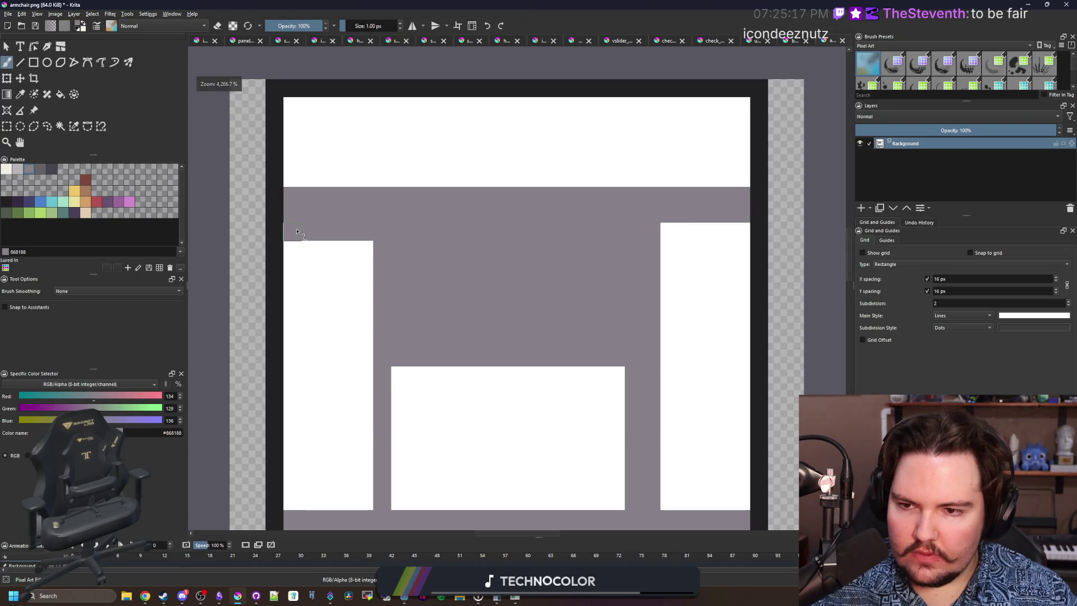
{"action": "left_click_drag", "start_coordinate": [666, 232], "coordinate": [744, 231]}
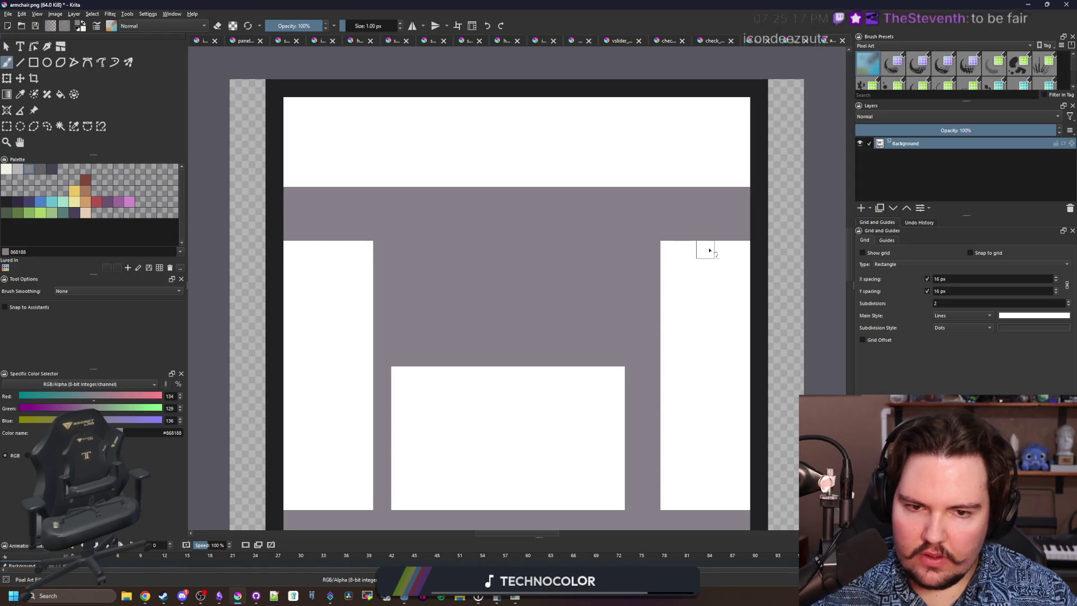
{"action": "scroll", "coordinate": [392, 272], "scroll_direction": "down", "scroll_amount": 1}
{"action": "scroll", "coordinate": [447, 291], "scroll_direction": "down", "scroll_amount": 1}
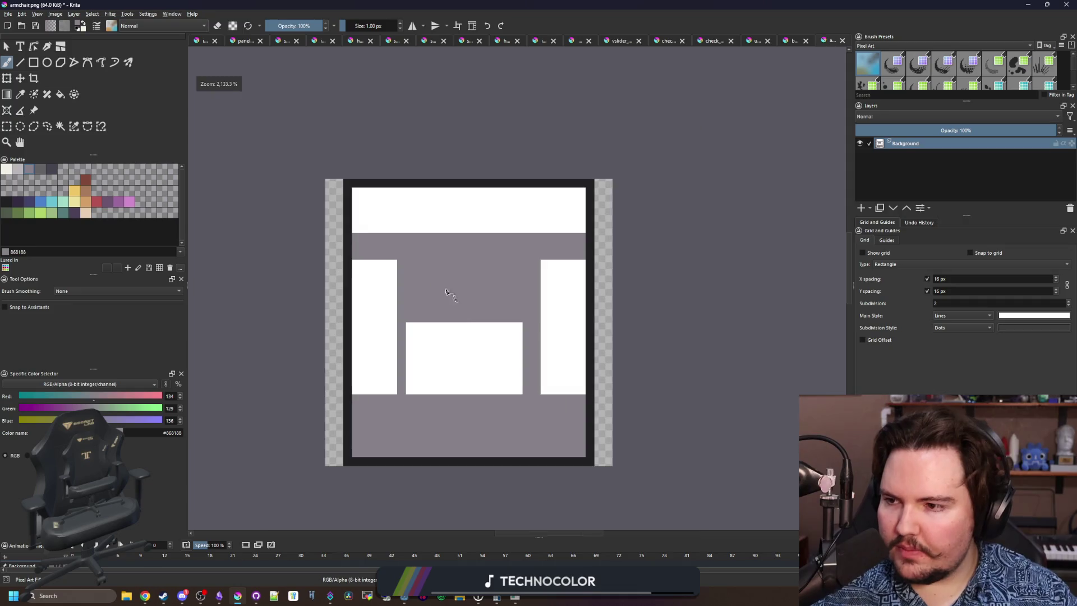
{"action": "scroll", "coordinate": [428, 335], "scroll_direction": "up", "scroll_amount": 1}
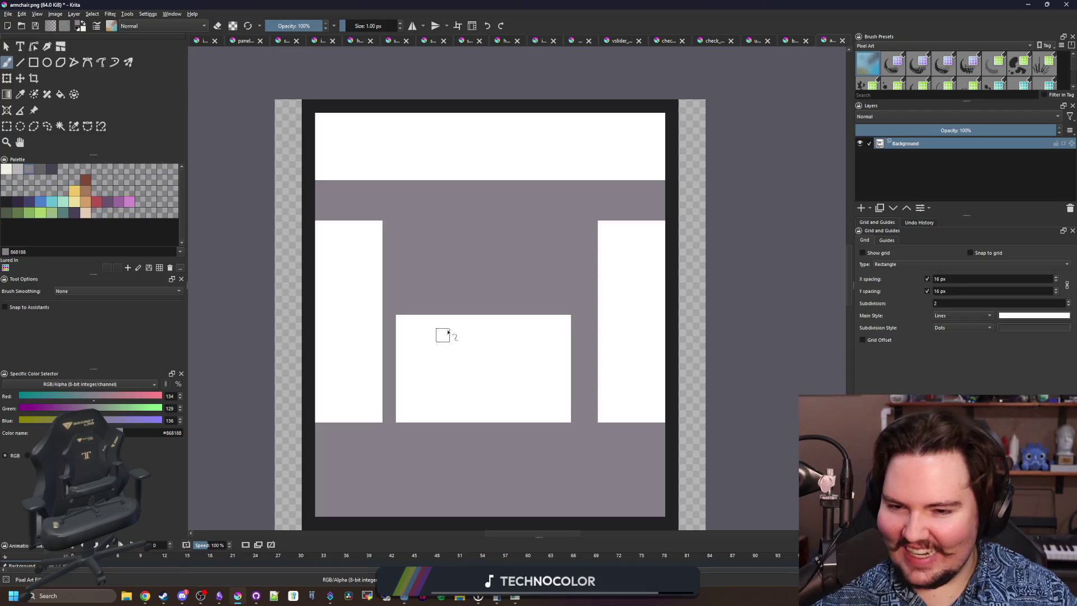
Paint the seat cushion's bottom row white.
{"action": "left_click_drag", "start_coordinate": [437, 404], "coordinate": [445, 333]}
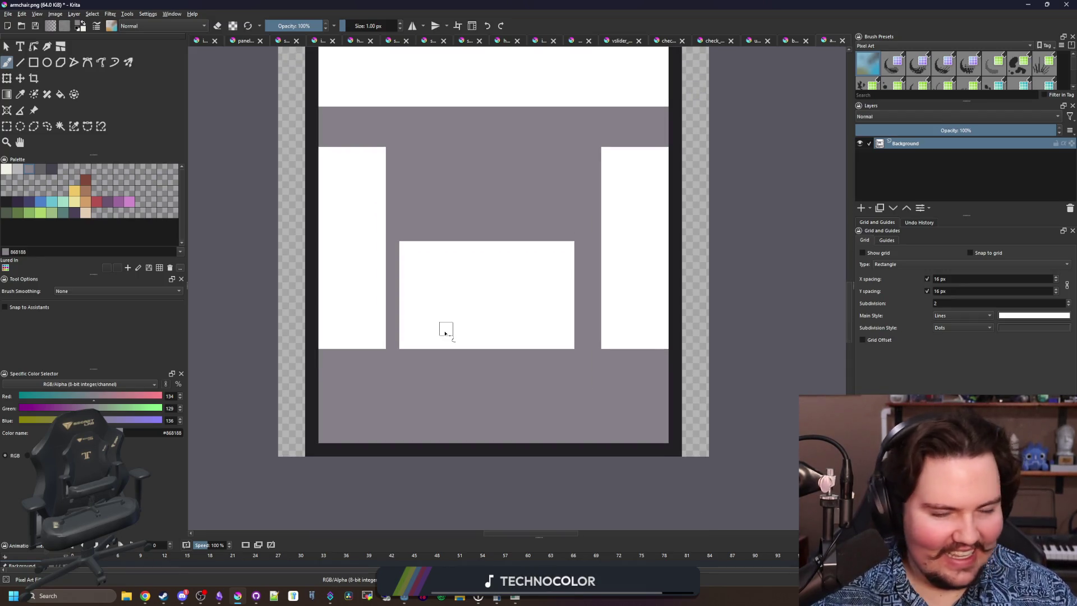
{"action": "scroll", "coordinate": [472, 340], "scroll_direction": "up", "scroll_amount": 1}
{"action": "key", "text": "p"}
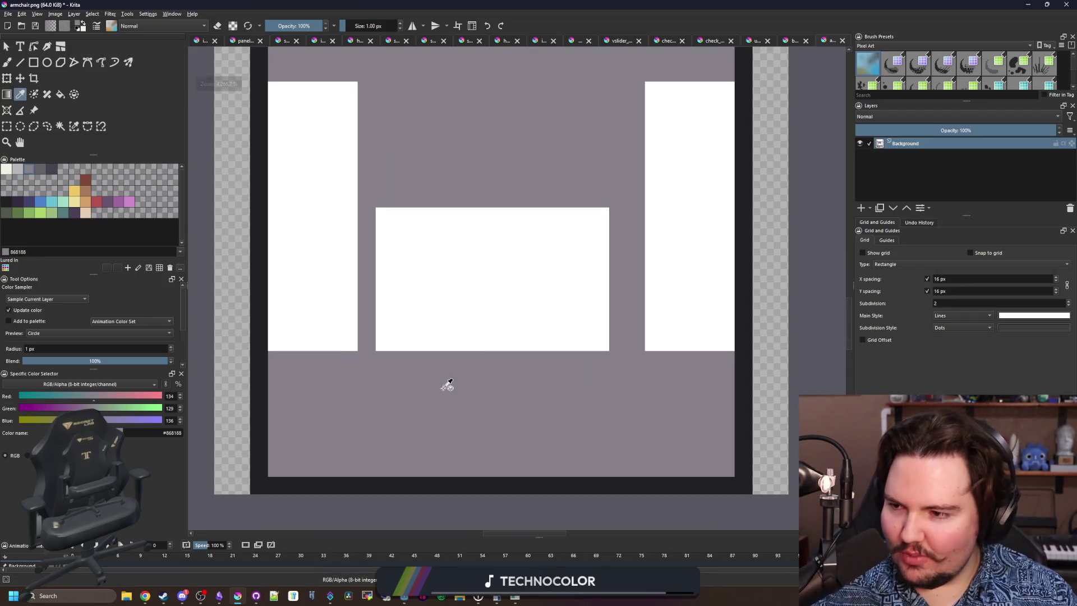
{"action": "left_click", "coordinate": [461, 253]}
{"action": "scroll", "coordinate": [435, 356], "scroll_direction": "up", "scroll_amount": 1}
{"action": "key", "text": "b"}
{"action": "left_click_drag", "start_coordinate": [325, 310], "coordinate": [645, 312]}
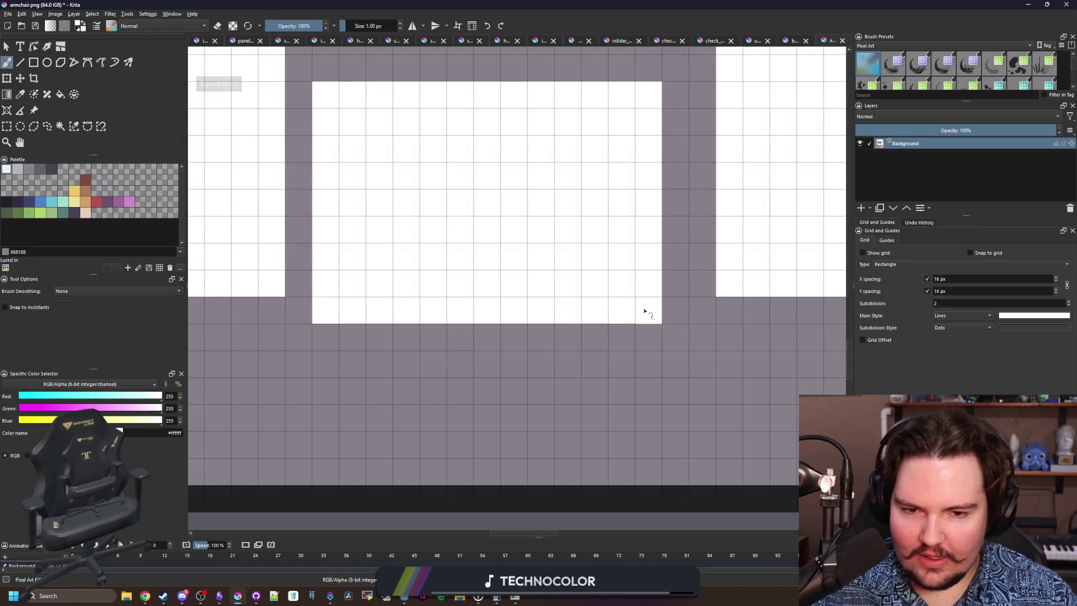
{"action": "scroll", "coordinate": [460, 345], "scroll_direction": "down", "scroll_amount": 2}
Extend the dark border stroke along the chair's bottom edge.
{"action": "key", "text": "p"}
{"action": "left_click", "coordinate": [380, 417]}
{"action": "scroll", "coordinate": [442, 377], "scroll_direction": "up", "scroll_amount": 1}
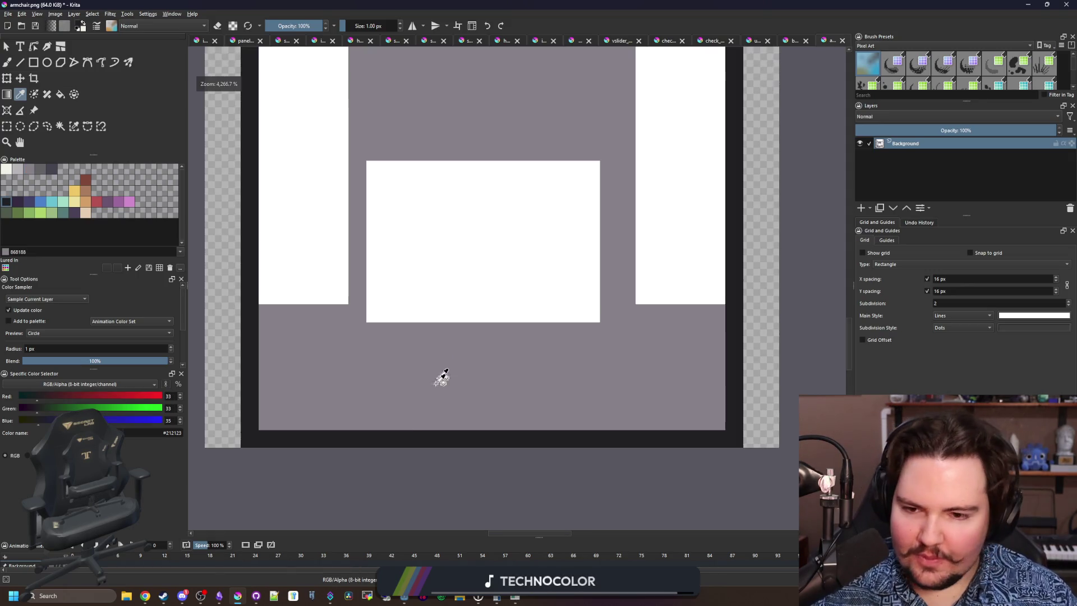
{"action": "key", "text": "b"}
{"action": "mouse_move", "coordinate": [353, 402]}
{"action": "left_mouse_down"}
{"action": "mouse_move", "coordinate": [728, 403]}
{"action": "mouse_move", "coordinate": [301, 436]}
{"action": "mouse_move", "coordinate": [264, 421]}
{"action": "mouse_move", "coordinate": [348, 421]}
{"action": "left_mouse_up"}
Cover the stray dark block with grey, erase the bottom frame band, and paint a dark red right leg.
{"action": "left_click", "coordinate": [718, 373], "text": "ctrl"}
{"action": "left_click", "coordinate": [717, 384]}
{"action": "mouse_move", "coordinate": [729, 420]}
{"action": "left_mouse_down"}
{"action": "mouse_move", "coordinate": [347, 421]}
{"action": "mouse_move", "coordinate": [303, 438]}
{"action": "mouse_move", "coordinate": [321, 432]}
{"action": "left_mouse_up"}
{"action": "left_click", "coordinate": [86, 180]}
{"action": "key", "text": "e"}
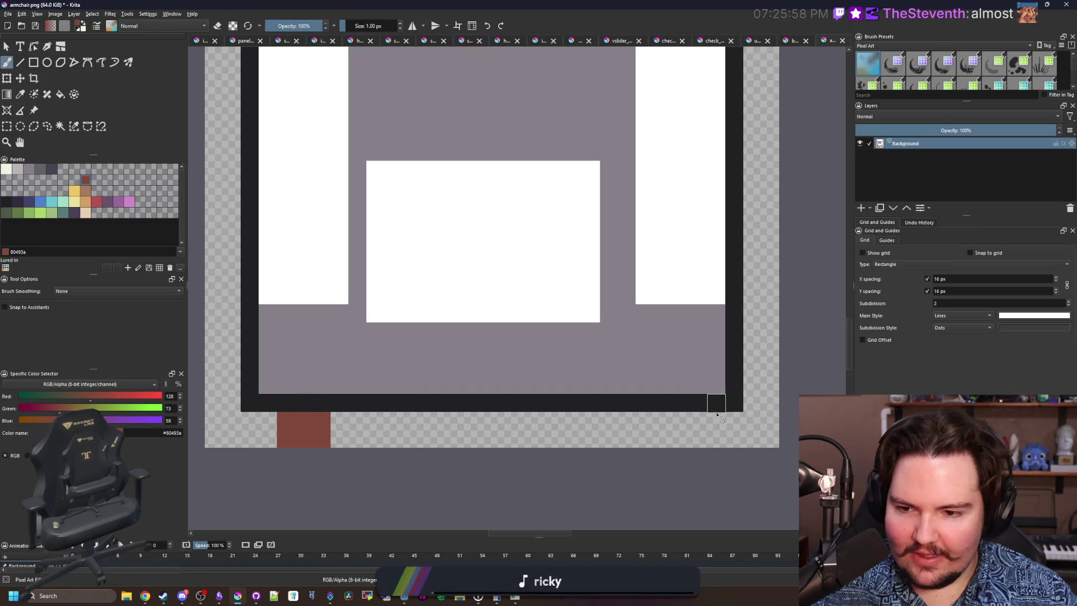
{"action": "mouse_move", "coordinate": [708, 416]}
{"action": "left_mouse_down"}
{"action": "mouse_move", "coordinate": [668, 440]}
{"action": "mouse_move", "coordinate": [660, 421]}
{"action": "left_mouse_up"}
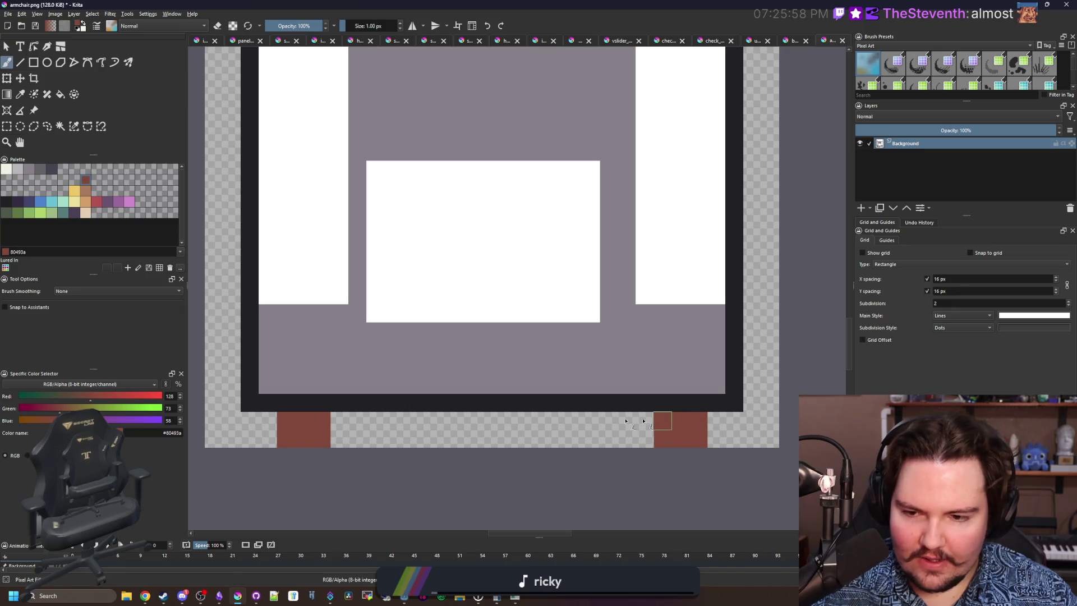
Outline both chair legs with dark #212123 pixels.
{"action": "key", "text": "p"}
{"action": "left_click", "coordinate": [349, 388]}
{"action": "key", "text": "b"}
{"action": "left_click_drag", "start_coordinate": [268, 414], "coordinate": [267, 443]}
{"action": "left_click_drag", "start_coordinate": [339, 415], "coordinate": [340, 446]}
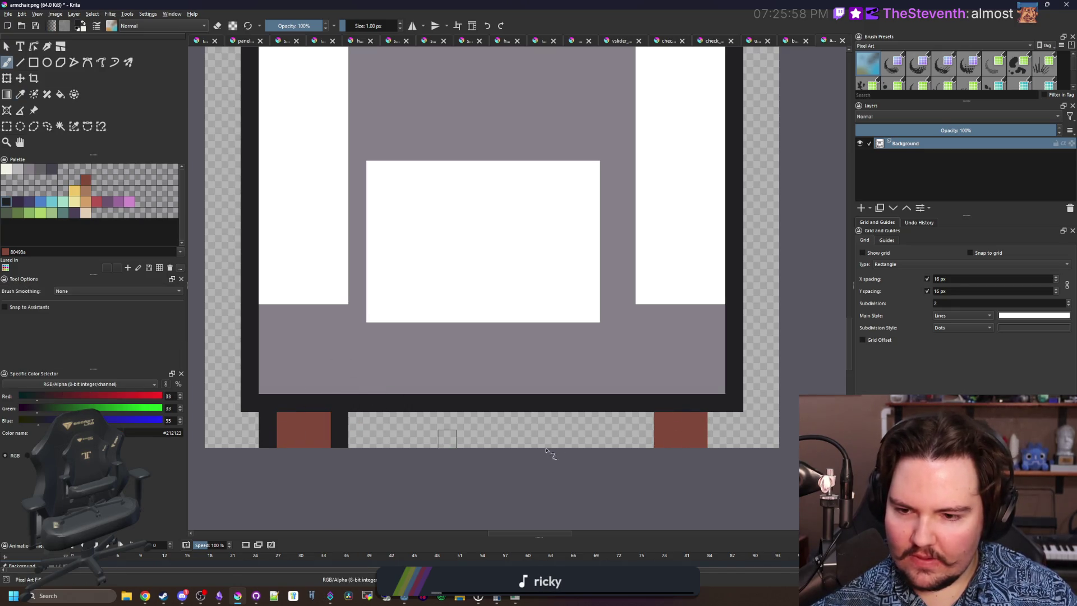
{"action": "left_click_drag", "start_coordinate": [644, 443], "coordinate": [644, 416]}
{"action": "left_click_drag", "start_coordinate": [715, 415], "coordinate": [716, 443]}
{"action": "scroll", "coordinate": [489, 395], "scroll_direction": "down", "scroll_amount": 3}
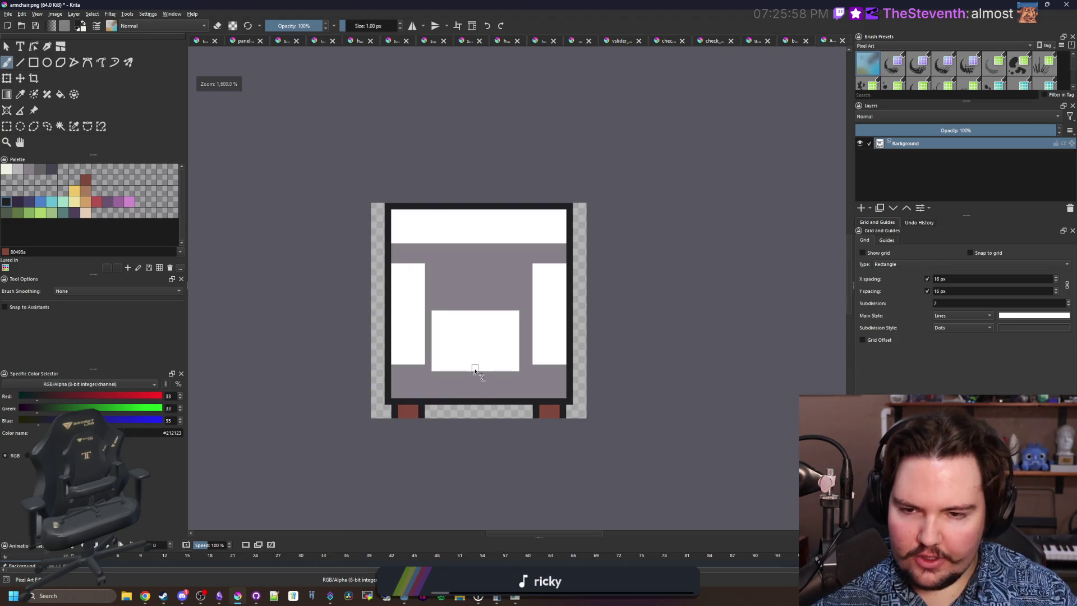
Brush grey over the bottoms of the left and right armrests to shorten them.
{"action": "key", "text": "p"}
{"action": "left_click", "coordinate": [449, 356]}
{"action": "scroll", "coordinate": [446, 370], "scroll_direction": "up", "scroll_amount": 3}
{"action": "left_click", "coordinate": [322, 398]}
{"action": "key", "text": "b"}
{"action": "mouse_move", "coordinate": [322, 398]}
{"action": "left_mouse_down"}
{"action": "mouse_move", "coordinate": [236, 382]}
{"action": "mouse_move", "coordinate": [250, 388]}
{"action": "mouse_move", "coordinate": [308, 348]}
{"action": "mouse_move", "coordinate": [240, 358]}
{"action": "left_mouse_up"}
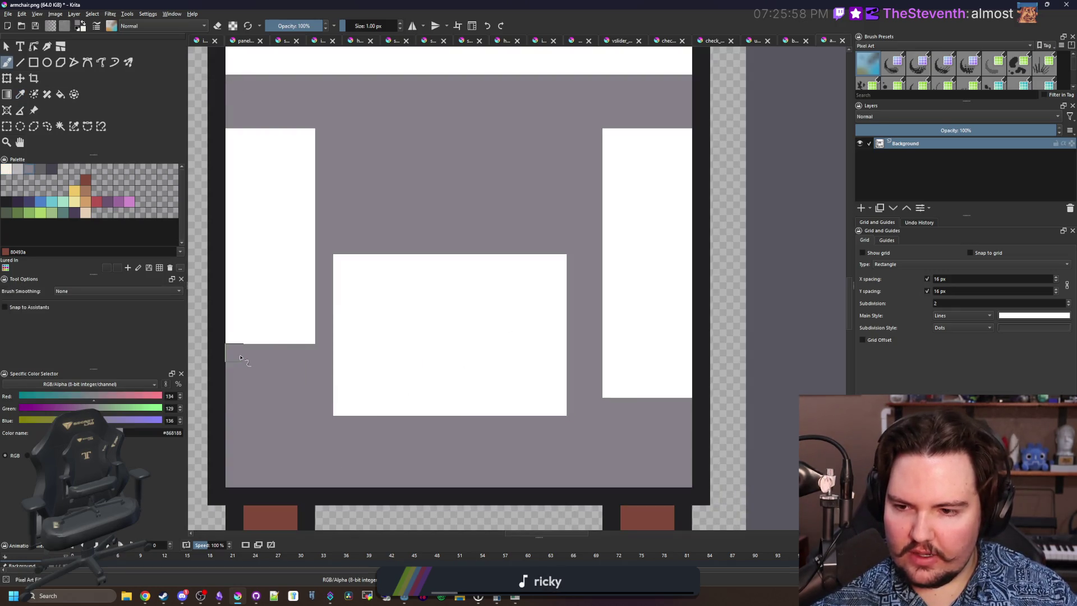
{"action": "mouse_move", "coordinate": [634, 386]}
{"action": "left_mouse_down"}
{"action": "mouse_move", "coordinate": [620, 357]}
{"action": "mouse_move", "coordinate": [676, 354]}
{"action": "mouse_move", "coordinate": [630, 385]}
{"action": "mouse_move", "coordinate": [673, 375]}
{"action": "left_mouse_up"}
{"action": "scroll", "coordinate": [399, 353], "scroll_direction": "down", "scroll_amount": 4}
{"action": "scroll", "coordinate": [413, 361], "scroll_direction": "down", "scroll_amount": 3}
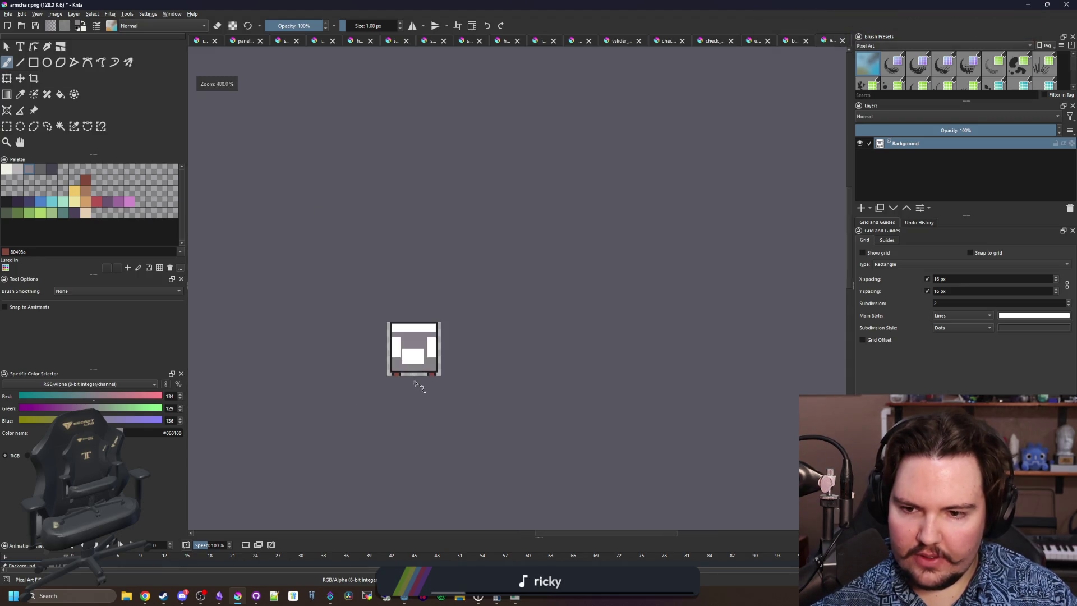
{"action": "scroll", "coordinate": [412, 358], "scroll_direction": "up", "scroll_amount": 5}
{"action": "scroll", "coordinate": [413, 358], "scroll_direction": "up", "scroll_amount": 2}
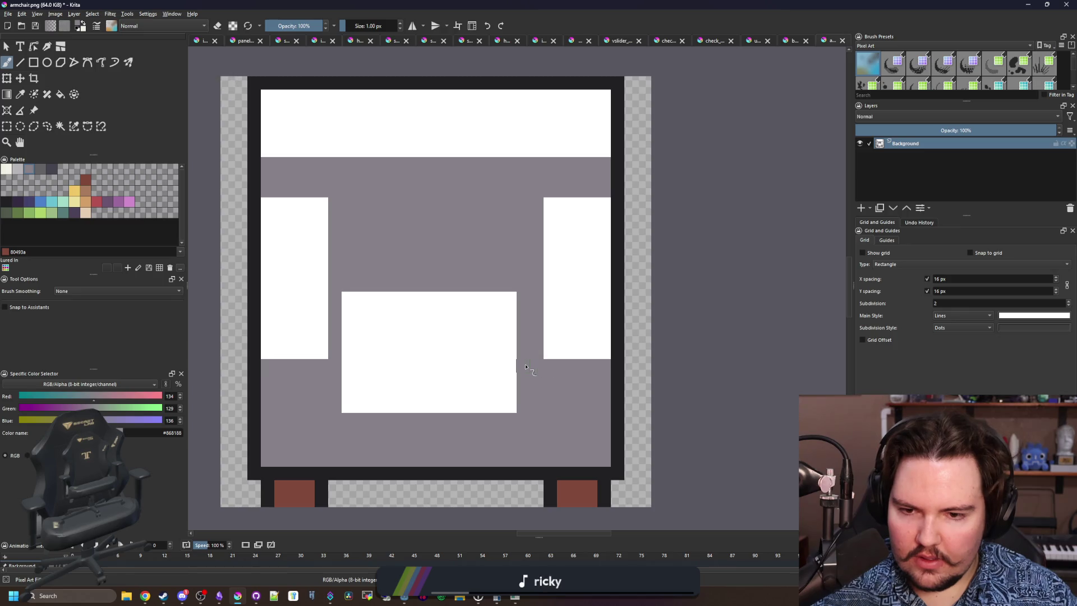
{"action": "scroll", "coordinate": [524, 367], "scroll_direction": "up", "scroll_amount": 1}
Widen the cushion with a white column and refill the chair body with lighter grey #b8b5b9.
{"action": "left_click", "coordinate": [474, 349], "text": "ctrl"}
{"action": "left_click_drag", "start_coordinate": [525, 272], "coordinate": [524, 421]}
{"action": "left_click", "coordinate": [23, 171]}
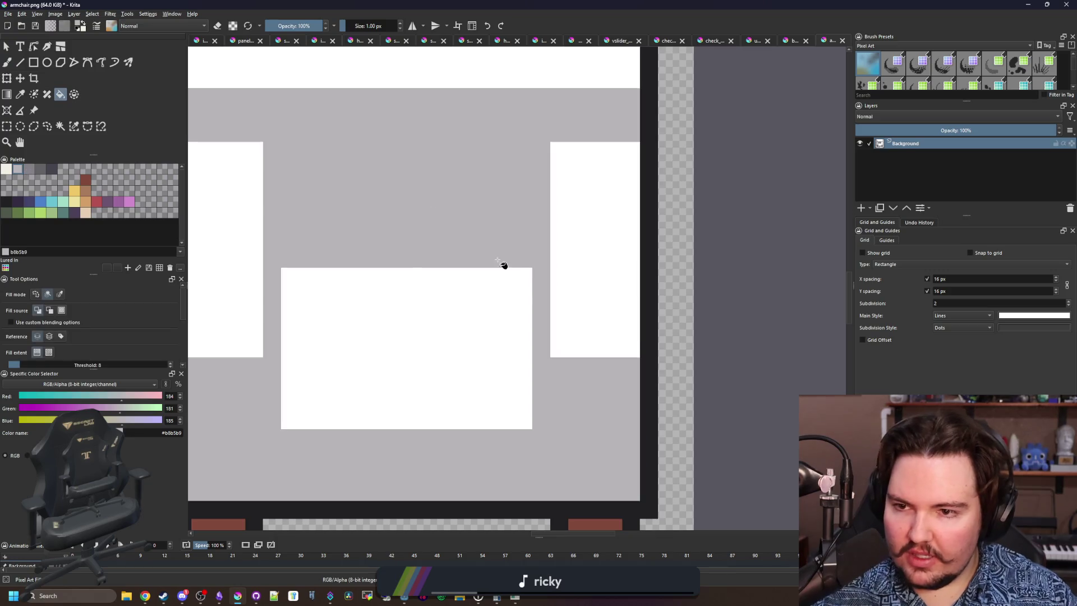
{"action": "scroll", "coordinate": [466, 219], "scroll_direction": "down", "scroll_amount": 4}
{"action": "scroll", "coordinate": [392, 168], "scroll_direction": "up", "scroll_amount": 6}
Round off the backrest and armrest corners with single grey pixels, erasing the border's top-left corner.
{"action": "left_click", "coordinate": [269, 242]}
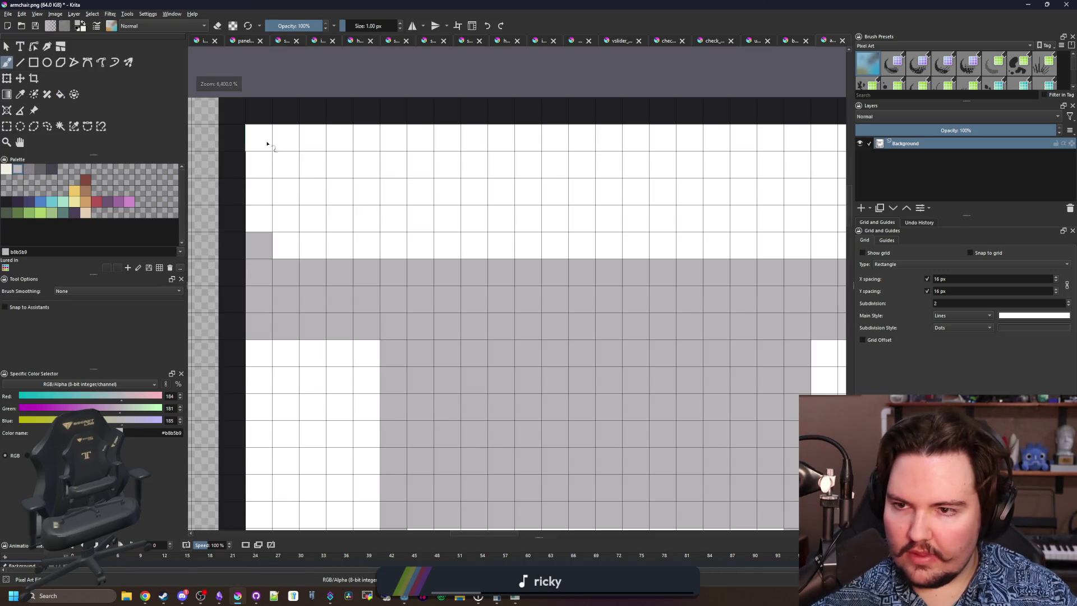
{"action": "scroll", "coordinate": [464, 178], "scroll_direction": "down", "scroll_amount": 3}
{"action": "scroll", "coordinate": [591, 151], "scroll_direction": "up", "scroll_amount": 3}
{"action": "left_click", "coordinate": [591, 154]}
{"action": "left_click", "coordinate": [596, 266]}
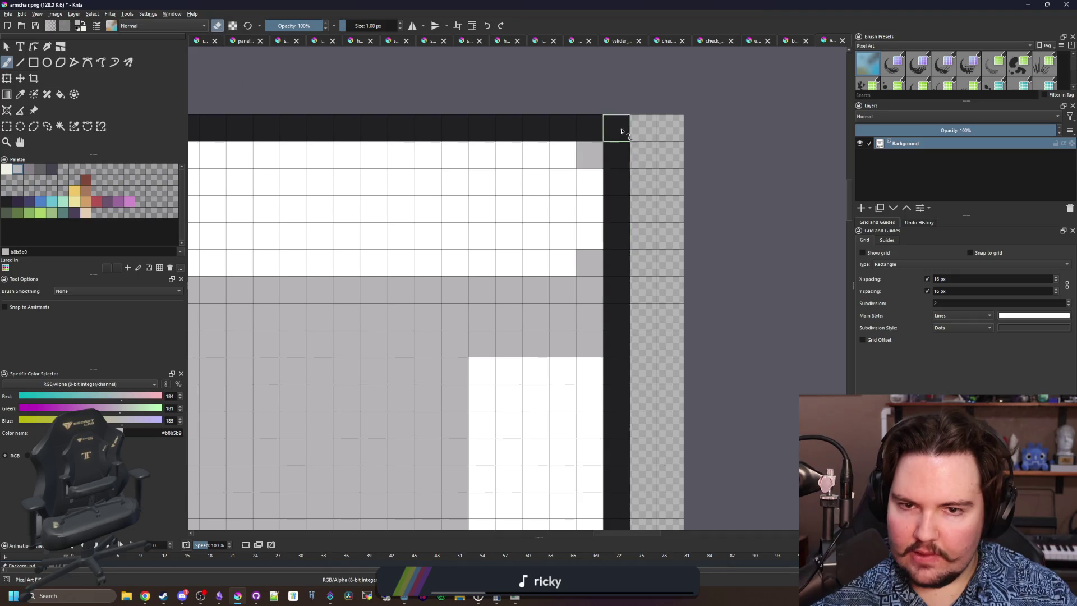
{"action": "scroll", "coordinate": [361, 171], "scroll_direction": "down", "scroll_amount": 2}
{"action": "key", "text": "e"}
{"action": "left_click", "coordinate": [280, 143]}
{"action": "key", "text": "e"}
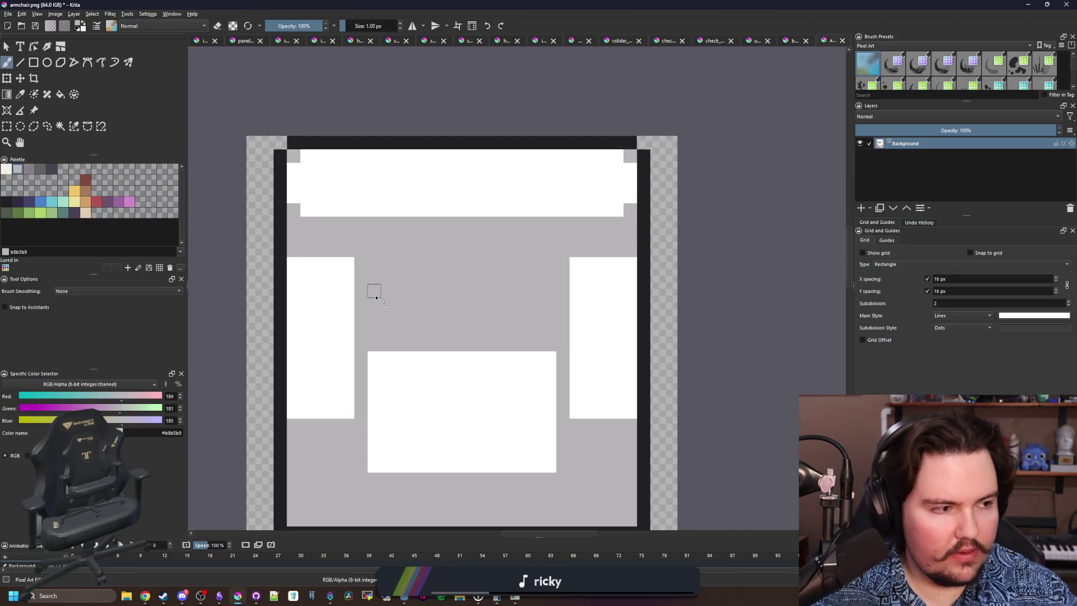
{"action": "scroll", "coordinate": [371, 247], "scroll_direction": "down", "scroll_amount": 2}
{"action": "scroll", "coordinate": [336, 233], "scroll_direction": "up", "scroll_amount": 1}
{"action": "left_click", "coordinate": [268, 203]}
{"action": "left_click", "coordinate": [646, 203]}
Add a white row above the seat cushion and round its bottom-right corner with grey.
{"action": "left_click", "coordinate": [697, 292], "text": "ctrl"}
{"action": "left_click", "coordinate": [646, 419]}
{"action": "key", "text": "ctrl+z"}
{"action": "scroll", "coordinate": [423, 329], "scroll_direction": "down", "scroll_amount": 1}
{"action": "mouse_move", "coordinate": [368, 257]}
{"action": "left_mouse_down"}
{"action": "mouse_move", "coordinate": [549, 258]}
{"action": "mouse_move", "coordinate": [584, 293]}
{"action": "left_mouse_up"}
{"action": "left_click", "coordinate": [632, 439], "text": "ctrl"}
{"action": "left_click", "coordinate": [584, 419]}
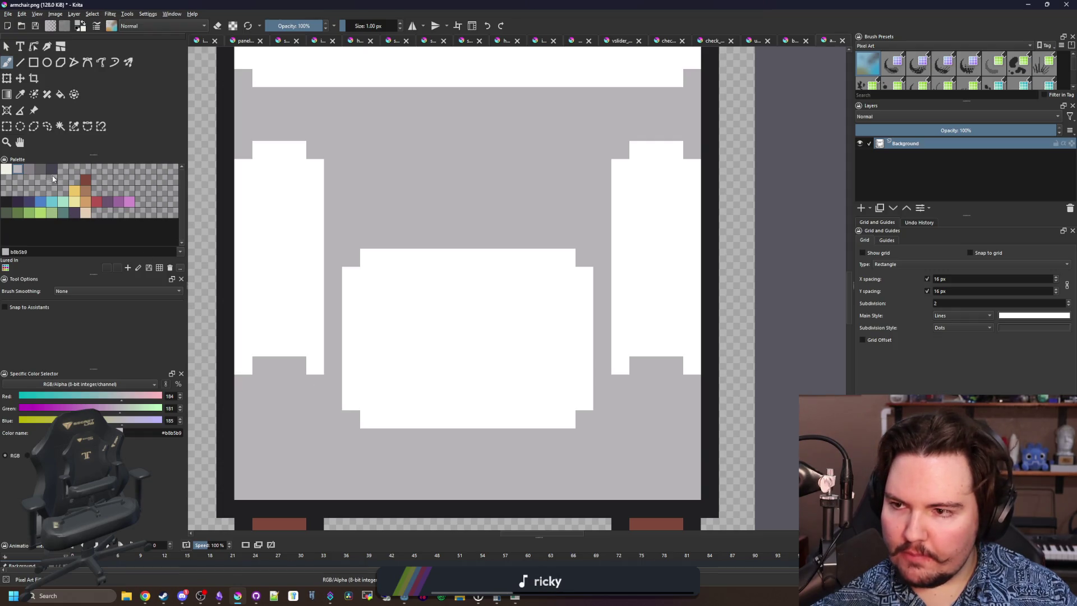
Shade beneath and up the left side of the cushion in dark grey #646365.
{"action": "left_click", "coordinate": [40, 169]}
{"action": "scroll", "coordinate": [341, 366], "scroll_direction": "down", "scroll_amount": 3}
{"action": "mouse_move", "coordinate": [333, 375]}
{"action": "left_mouse_down"}
{"action": "mouse_move", "coordinate": [571, 382]}
{"action": "mouse_move", "coordinate": [586, 279]}
{"action": "left_mouse_up"}
{"action": "left_click_drag", "start_coordinate": [318, 379], "coordinate": [325, 269]}
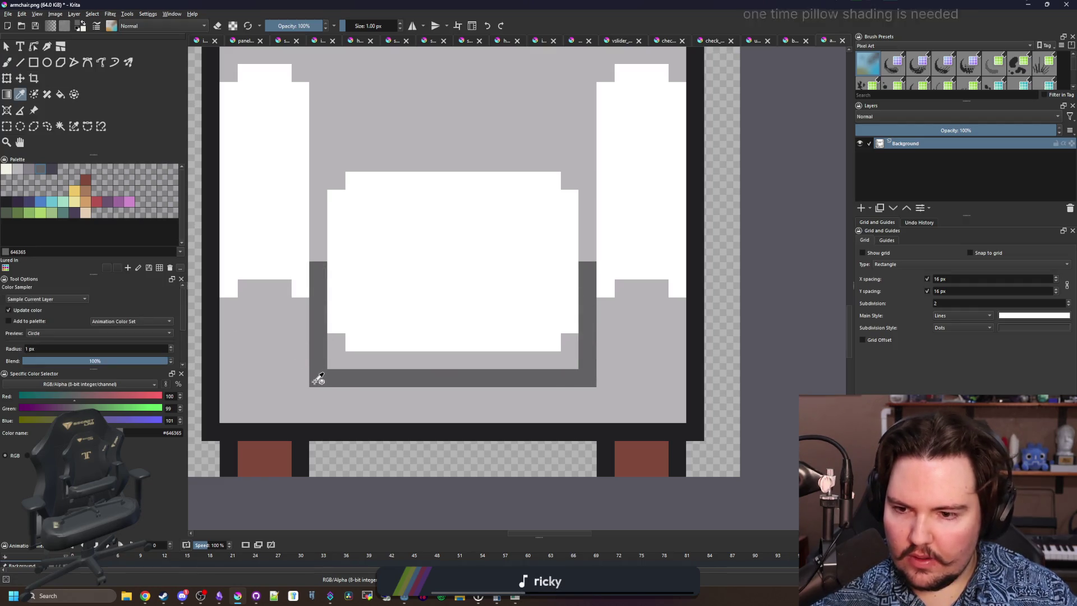
{"action": "scroll", "coordinate": [398, 381], "scroll_direction": "down", "scroll_amount": 4}
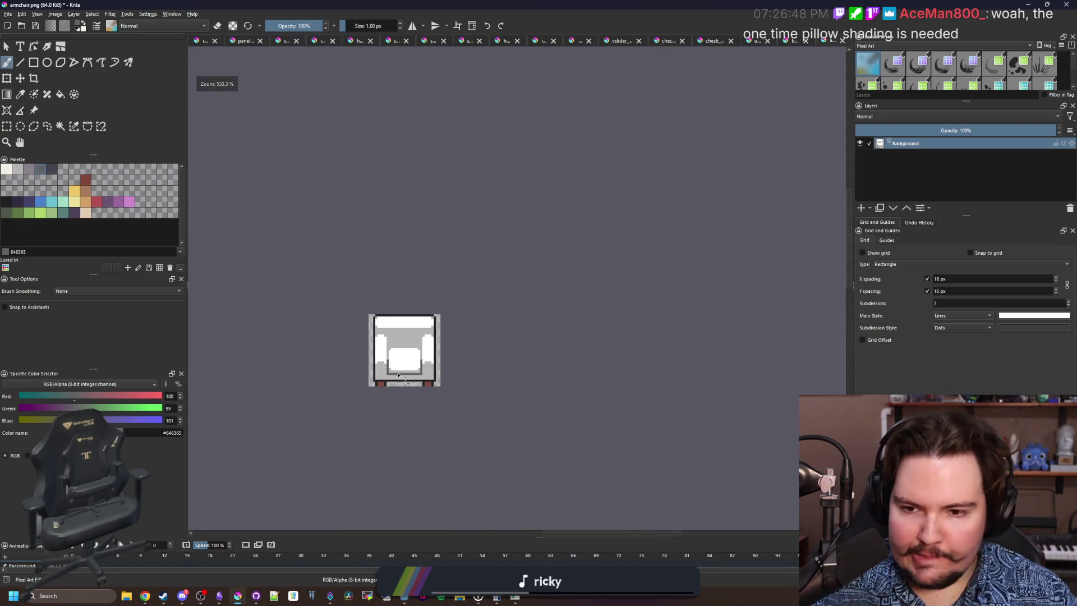
{"action": "scroll", "coordinate": [401, 386], "scroll_direction": "up", "scroll_amount": 3}
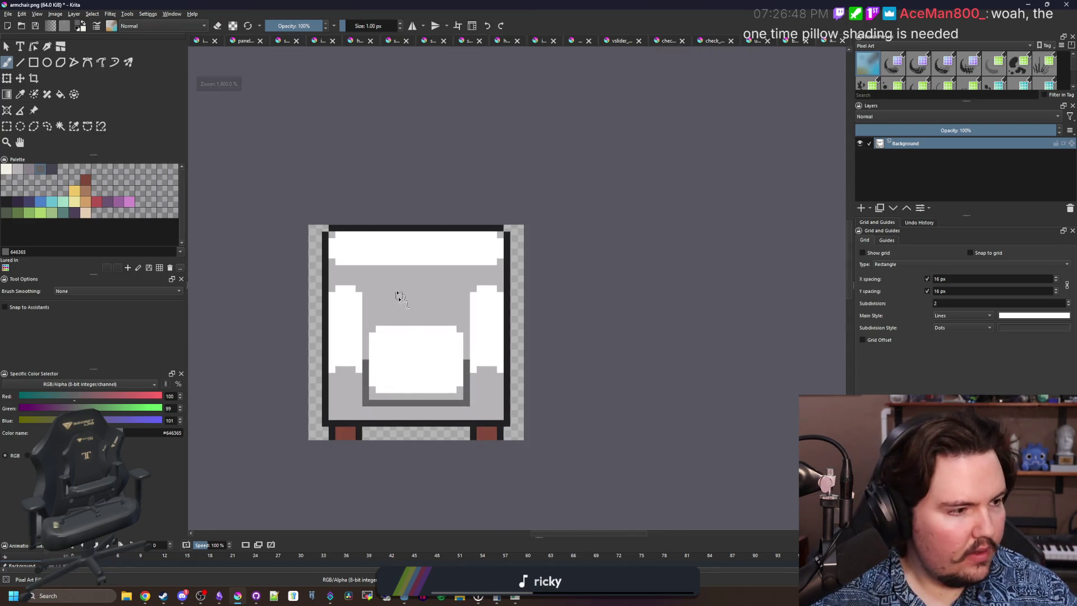
Shift the backrest's left and right edge strips inward by moving rectangular selections.
{"action": "scroll", "coordinate": [385, 272], "scroll_direction": "up", "scroll_amount": 2}
{"action": "left_click", "coordinate": [6, 127]}
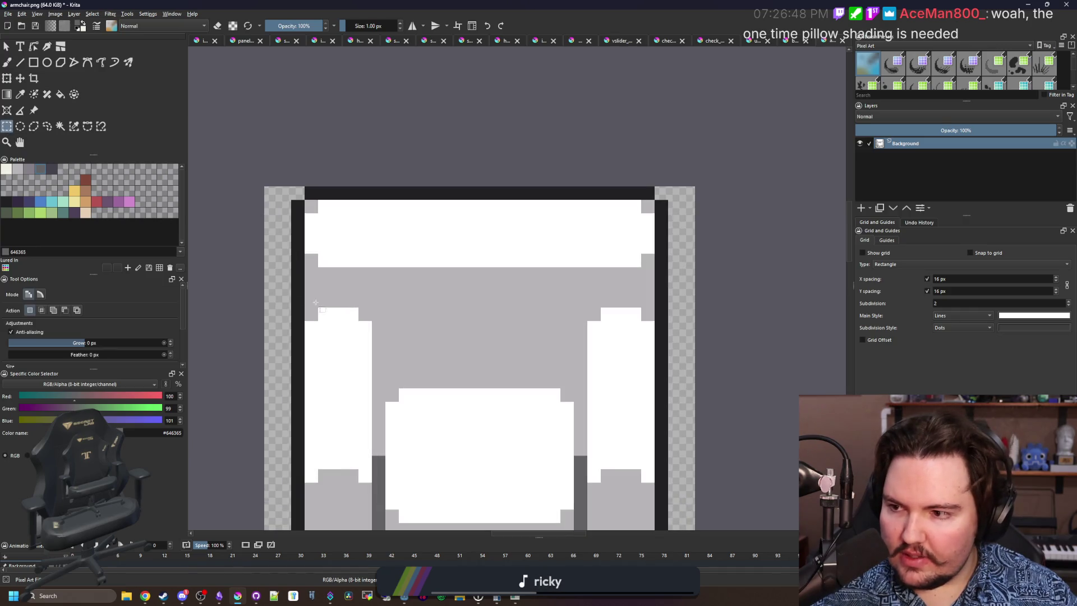
{"action": "mouse_move", "coordinate": [295, 308]}
{"action": "left_mouse_down"}
{"action": "mouse_move", "coordinate": [355, 176]}
{"action": "mouse_move", "coordinate": [331, 173]}
{"action": "left_mouse_up"}
{"action": "left_click", "coordinate": [20, 78]}
{"action": "scroll", "coordinate": [354, 261], "scroll_direction": "up", "scroll_amount": 1}
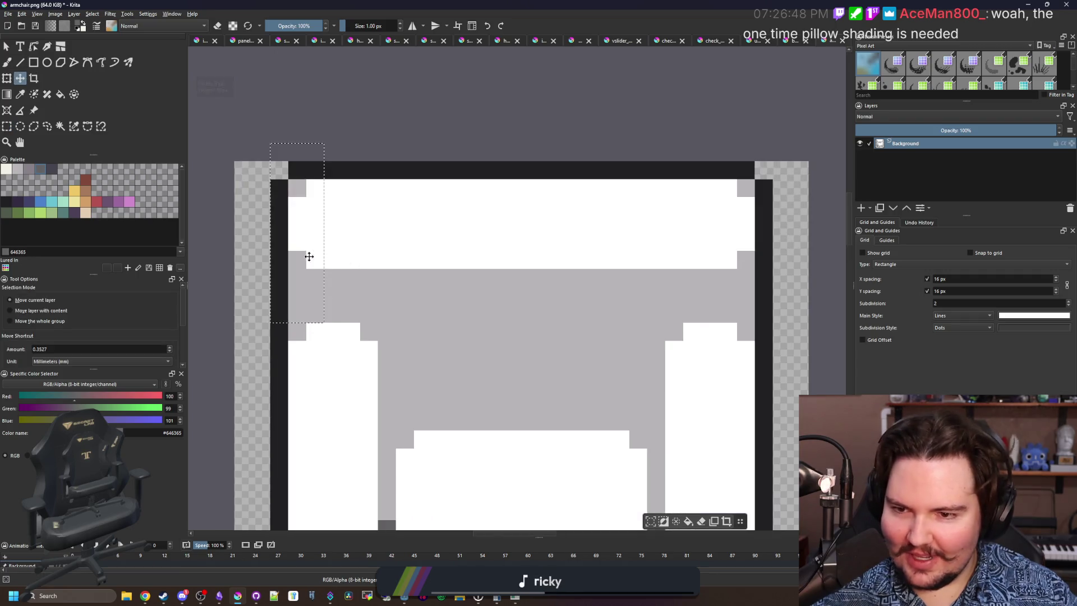
{"action": "left_click_drag", "start_coordinate": [305, 255], "coordinate": [335, 256]}
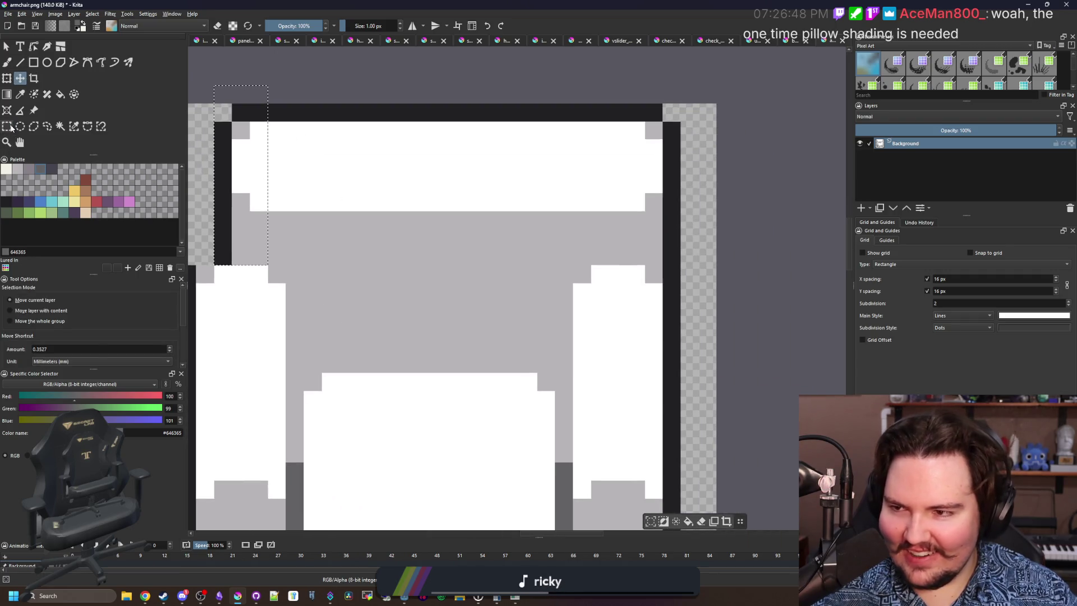
{"action": "key", "text": "ctrl+r"}
{"action": "left_click_drag", "start_coordinate": [776, 298], "coordinate": [727, 146]}
{"action": "key", "text": "t"}
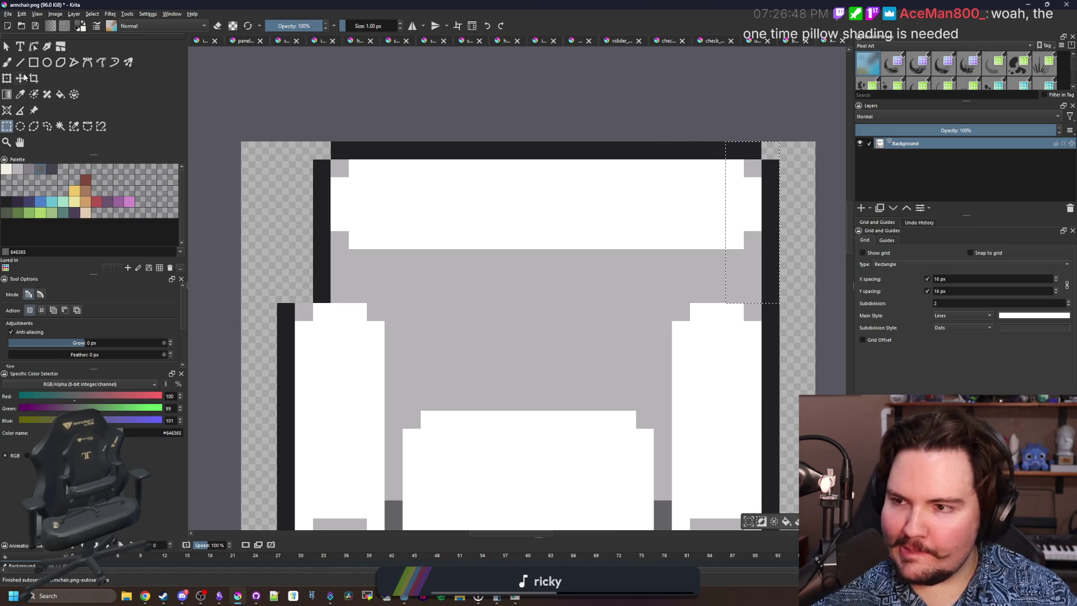
{"action": "left_click_drag", "start_coordinate": [745, 261], "coordinate": [715, 262]}
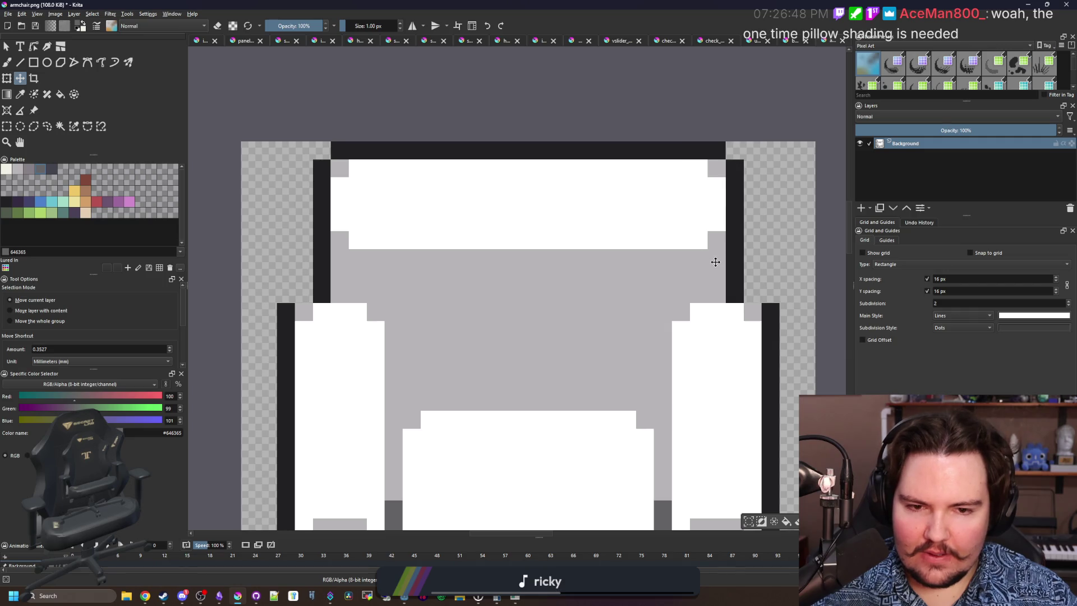
Add near-black outline pixels on both sides and paint the backrest's lower white edge light grey.
{"action": "key", "text": "ctrl+shift+a"}
{"action": "key", "text": "b"}
{"action": "left_click", "coordinate": [321, 287], "text": "ctrl"}
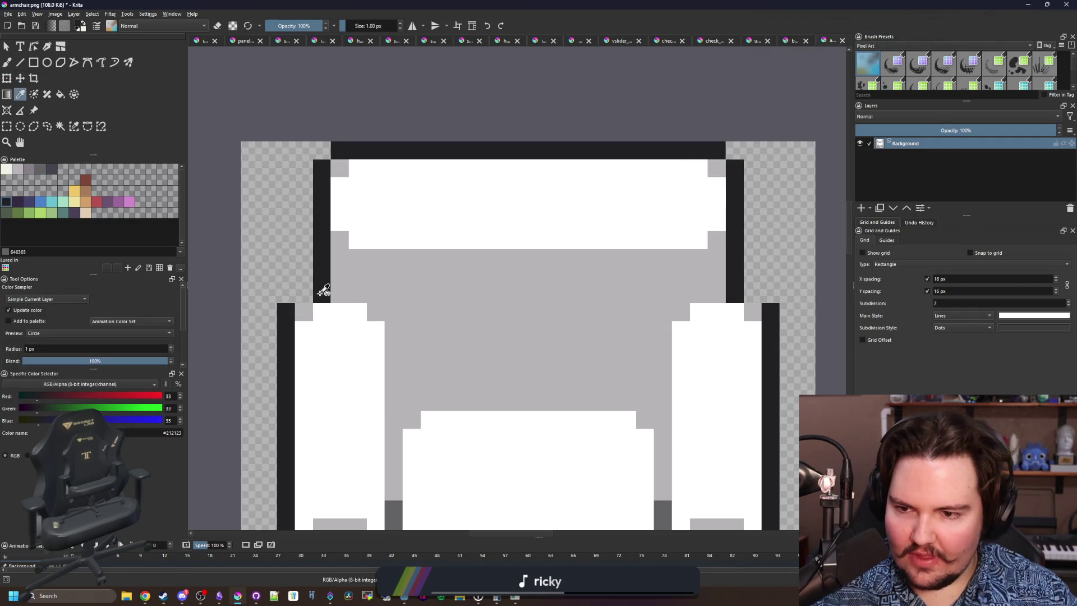
{"action": "left_click", "coordinate": [303, 294]}
{"action": "left_click", "coordinate": [751, 294]}
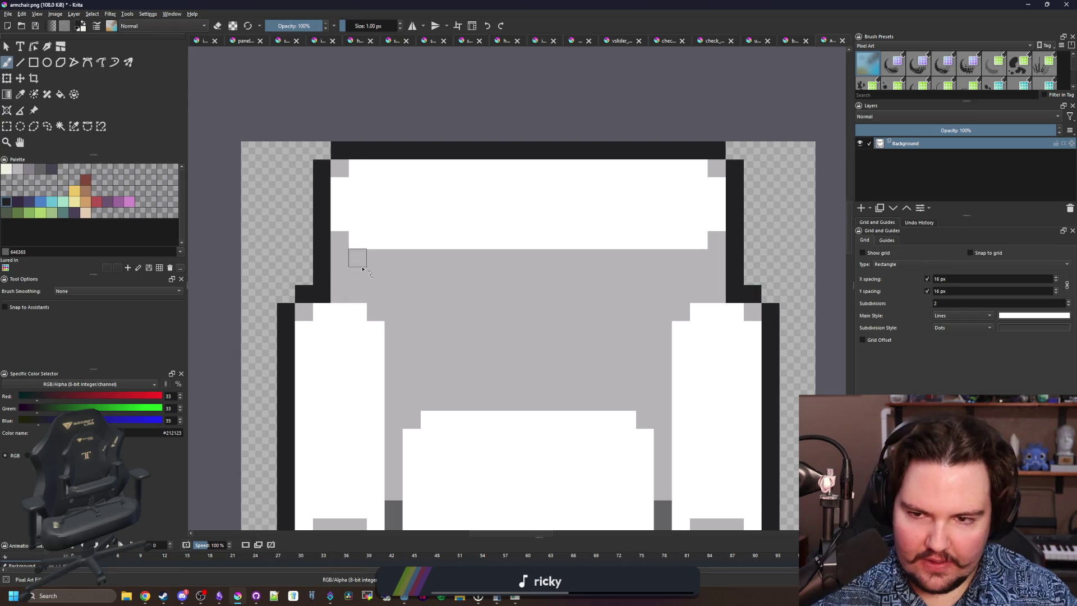
{"action": "scroll", "coordinate": [359, 249], "scroll_direction": "down", "scroll_amount": 2}
{"action": "scroll", "coordinate": [415, 250], "scroll_direction": "up", "scroll_amount": 2}
{"action": "left_click", "coordinate": [374, 313], "text": "ctrl"}
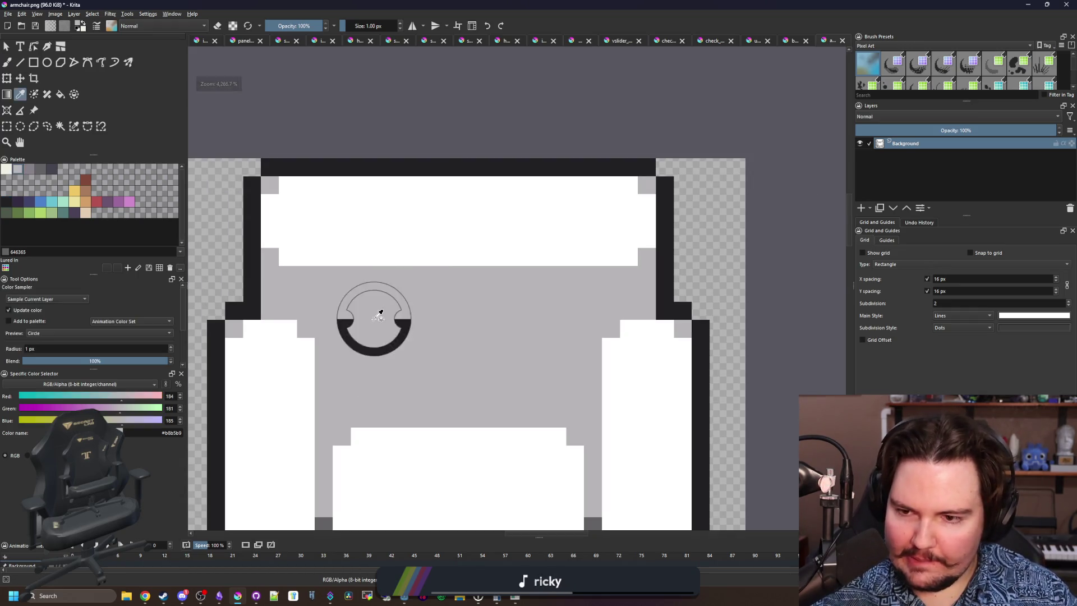
{"action": "mouse_move", "coordinate": [275, 231]}
{"action": "left_mouse_down"}
{"action": "mouse_move", "coordinate": [303, 250]}
{"action": "mouse_move", "coordinate": [634, 248]}
{"action": "mouse_move", "coordinate": [308, 257]}
{"action": "left_mouse_up"}
{"action": "left_click", "coordinate": [646, 221]}
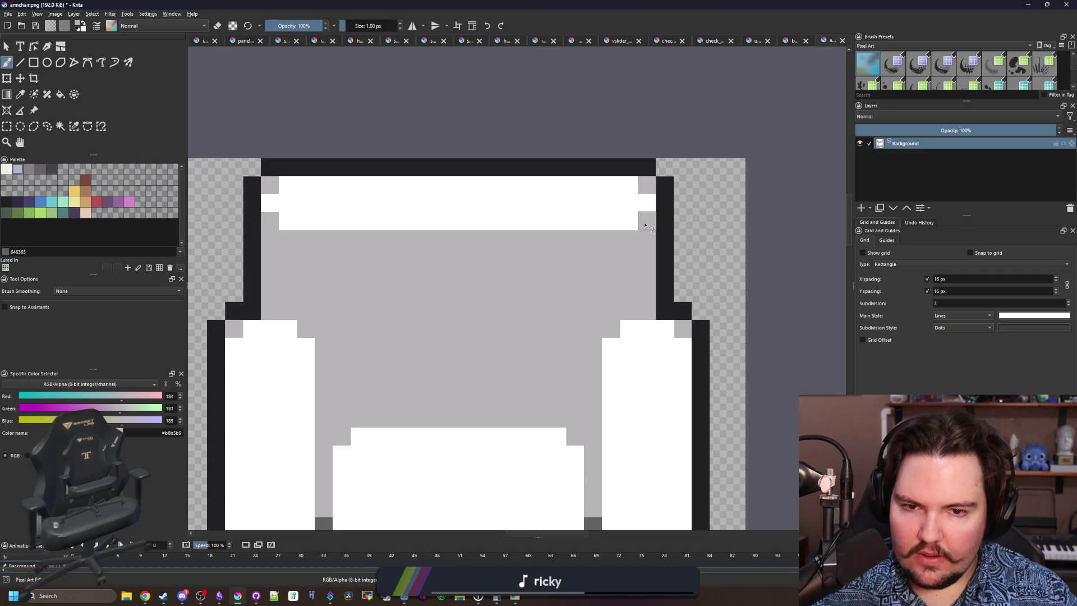
{"action": "scroll", "coordinate": [356, 233], "scroll_direction": "down", "scroll_amount": 1}
Move the chair's top part downward and delete the leftover strip across the canvas top.
{"action": "left_click", "coordinate": [7, 126]}
{"action": "scroll", "coordinate": [365, 191], "scroll_direction": "down", "scroll_amount": 3}
{"action": "scroll", "coordinate": [363, 190], "scroll_direction": "up", "scroll_amount": 2}
{"action": "mouse_move", "coordinate": [274, 157]}
{"action": "left_mouse_down"}
{"action": "mouse_move", "coordinate": [391, 195]}
{"action": "mouse_move", "coordinate": [574, 222]}
{"action": "left_mouse_up"}
{"action": "key", "text": "t"}
{"action": "scroll", "coordinate": [392, 205], "scroll_direction": "up", "scroll_amount": 1}
{"action": "mouse_move", "coordinate": [392, 204]}
{"action": "left_mouse_down"}
{"action": "mouse_move", "coordinate": [423, 228]}
{"action": "mouse_move", "coordinate": [422, 266]}
{"action": "left_mouse_up"}
{"action": "scroll", "coordinate": [257, 233], "scroll_direction": "up", "scroll_amount": 1}
{"action": "key", "text": "ctrl+r"}
{"action": "left_click_drag", "start_coordinate": [186, 155], "coordinate": [776, 221]}
{"action": "key", "text": "Delete"}
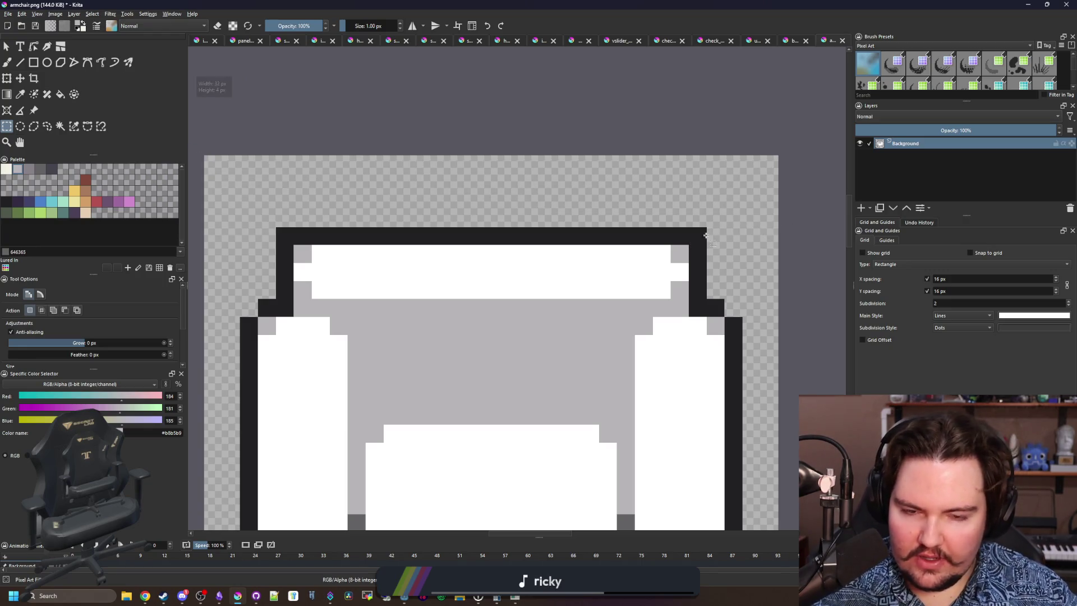
Erase the black pixels at the armchair's top-left and top-right corners.
{"action": "key", "text": "b"}
{"action": "key", "text": "e"}
{"action": "left_click", "coordinate": [700, 238]}
{"action": "left_click", "coordinate": [286, 236]}
{"action": "scroll", "coordinate": [449, 291], "scroll_direction": "down", "scroll_amount": 6}
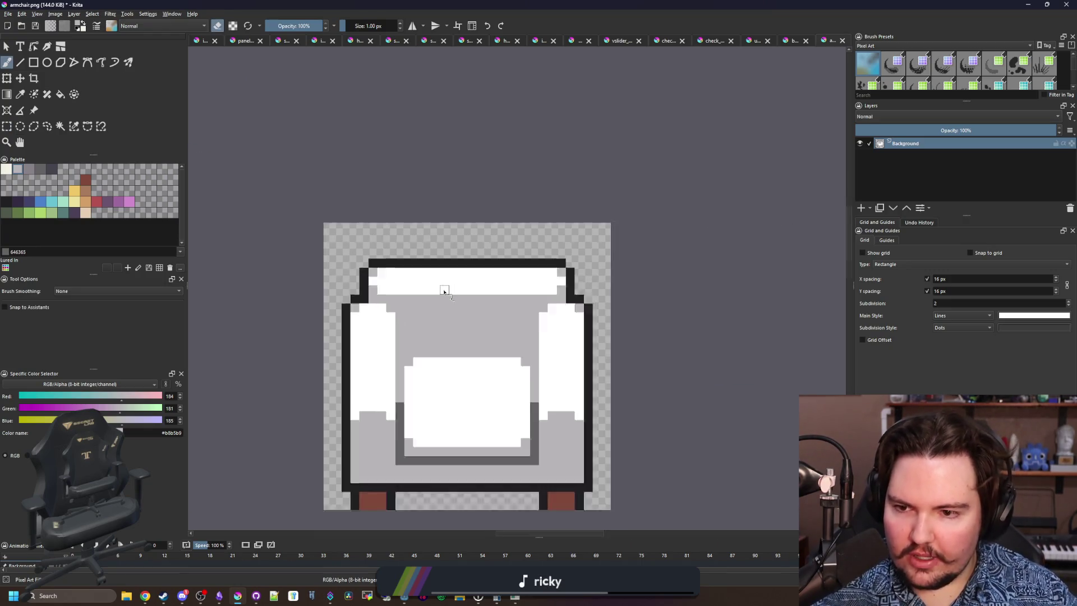
{"action": "scroll", "coordinate": [473, 303], "scroll_direction": "up", "scroll_amount": 4}
{"action": "scroll", "coordinate": [376, 378], "scroll_direction": "up", "scroll_amount": 5}
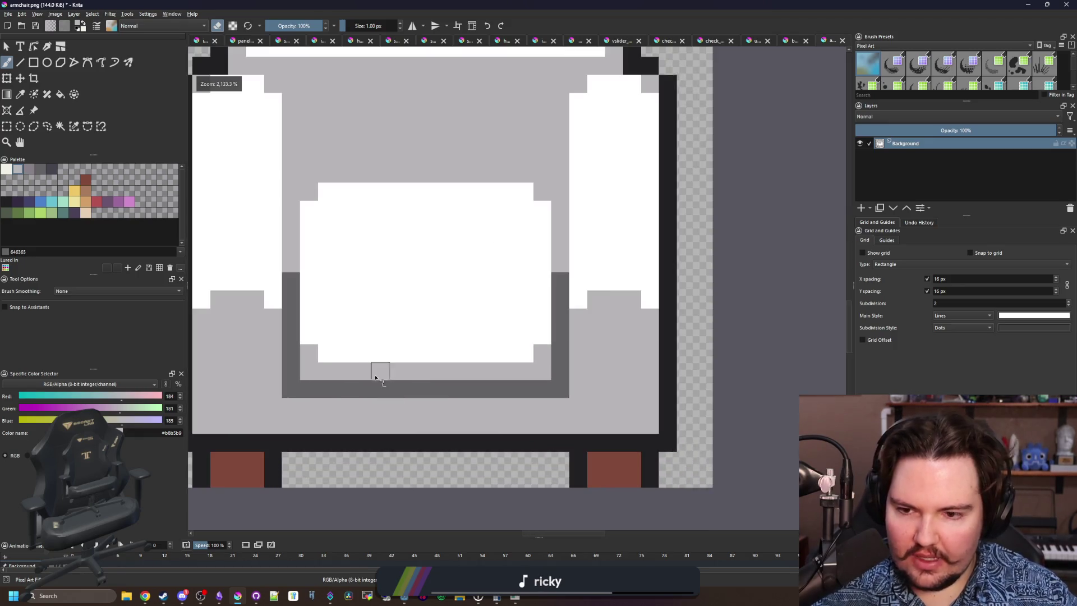
Raise the seat's lower dark strip one pixel and flood-fill the gap beneath it light grey.
{"action": "key", "text": "ctrl+r"}
{"action": "mouse_move", "coordinate": [283, 398]}
{"action": "left_mouse_down"}
{"action": "mouse_move", "coordinate": [569, 331]}
{"action": "mouse_move", "coordinate": [569, 344]}
{"action": "left_mouse_up"}
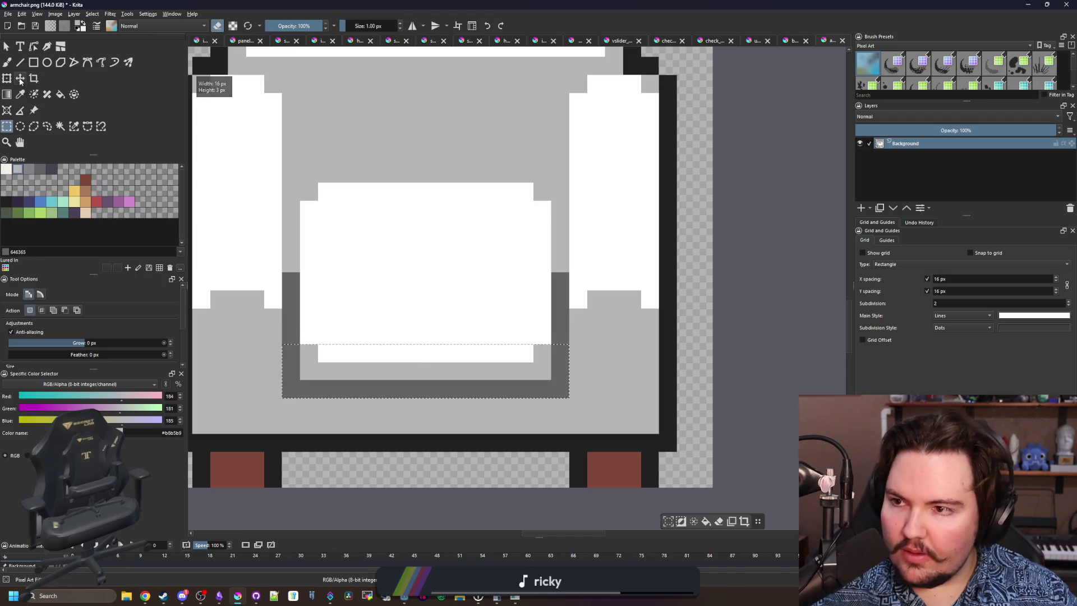
{"action": "key", "text": "t"}
{"action": "left_click_drag", "start_coordinate": [384, 354], "coordinate": [402, 353]}
{"action": "key", "text": "Up"}
{"action": "key", "text": "Left"}
{"action": "key", "text": "ctrl+shift+a"}
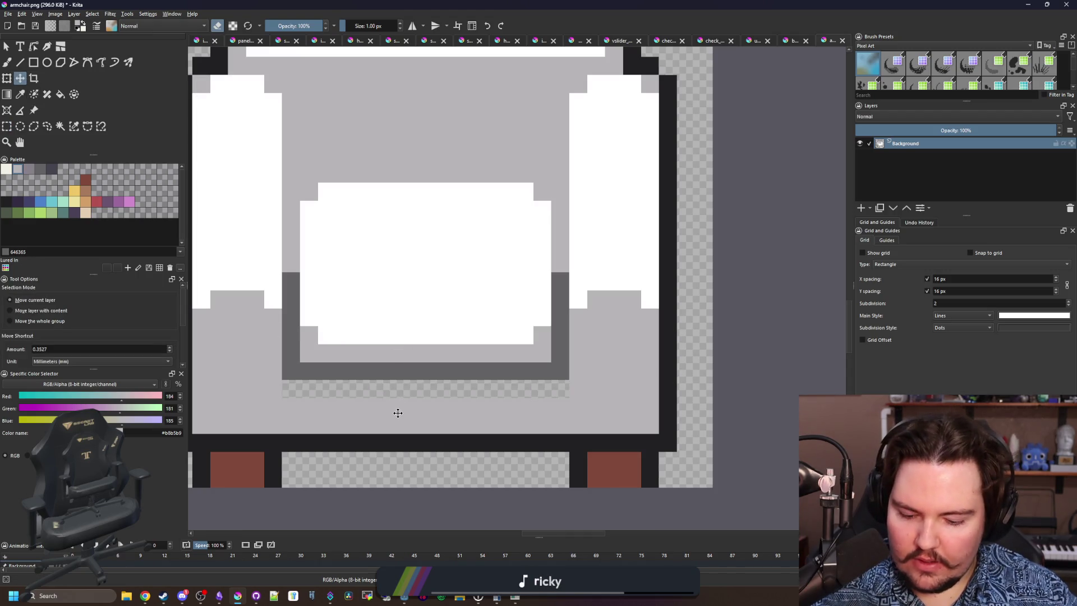
{"action": "key", "text": "p"}
{"action": "key", "text": "f"}
{"action": "left_click", "coordinate": [365, 396]}
{"action": "scroll", "coordinate": [370, 399], "scroll_direction": "down", "scroll_amount": 4}
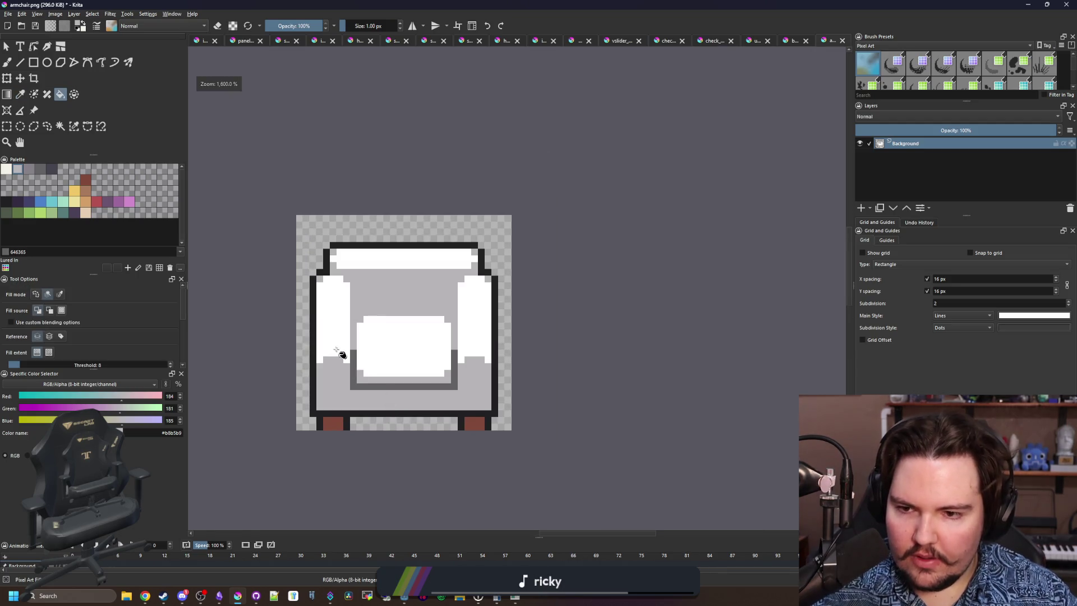
{"action": "scroll", "coordinate": [344, 353], "scroll_direction": "up", "scroll_amount": 3}
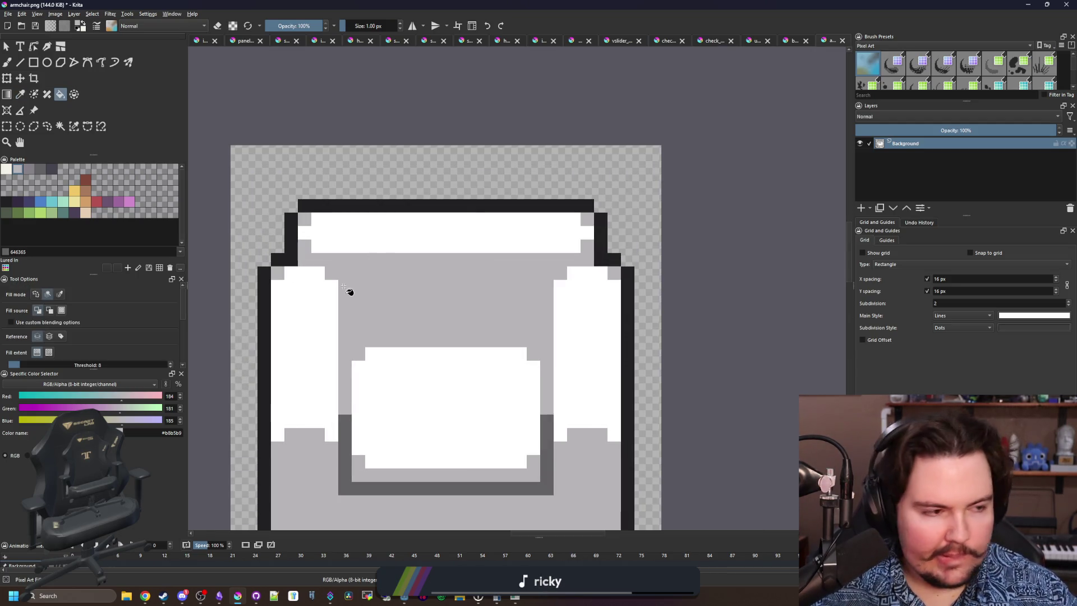
{"action": "scroll", "coordinate": [328, 299], "scroll_direction": "up", "scroll_amount": 1}
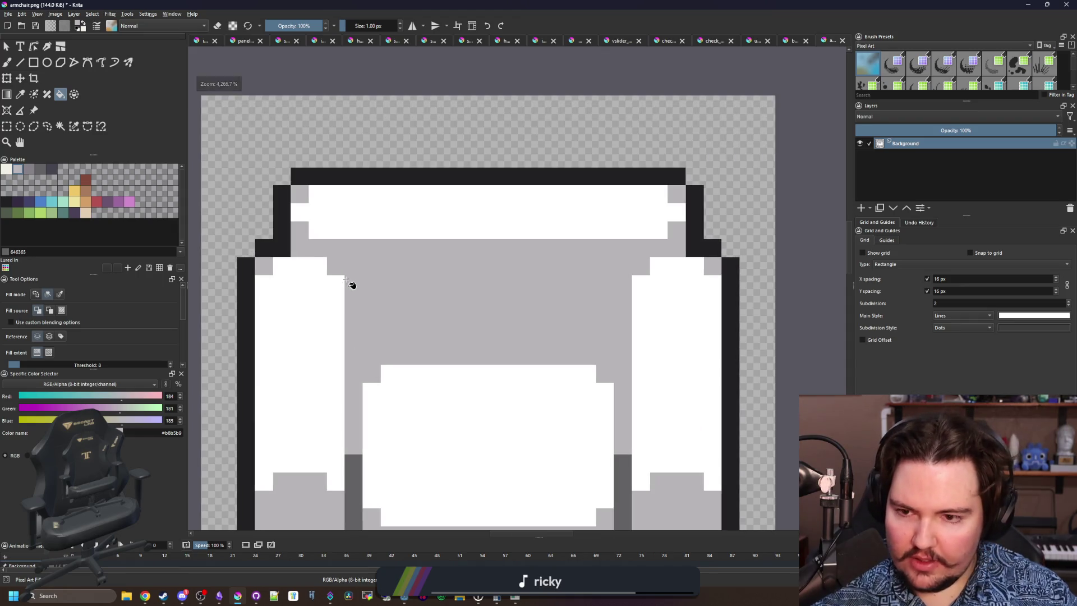
Extend the light grey backrest down over the tops of both arms.
{"action": "key", "text": "b"}
{"action": "mouse_move", "coordinate": [306, 280]}
{"action": "left_mouse_down"}
{"action": "mouse_move", "coordinate": [334, 283]}
{"action": "mouse_move", "coordinate": [320, 302]}
{"action": "left_mouse_up"}
{"action": "mouse_move", "coordinate": [664, 273]}
{"action": "left_mouse_down"}
{"action": "mouse_move", "coordinate": [676, 284]}
{"action": "mouse_move", "coordinate": [637, 304]}
{"action": "left_mouse_up"}
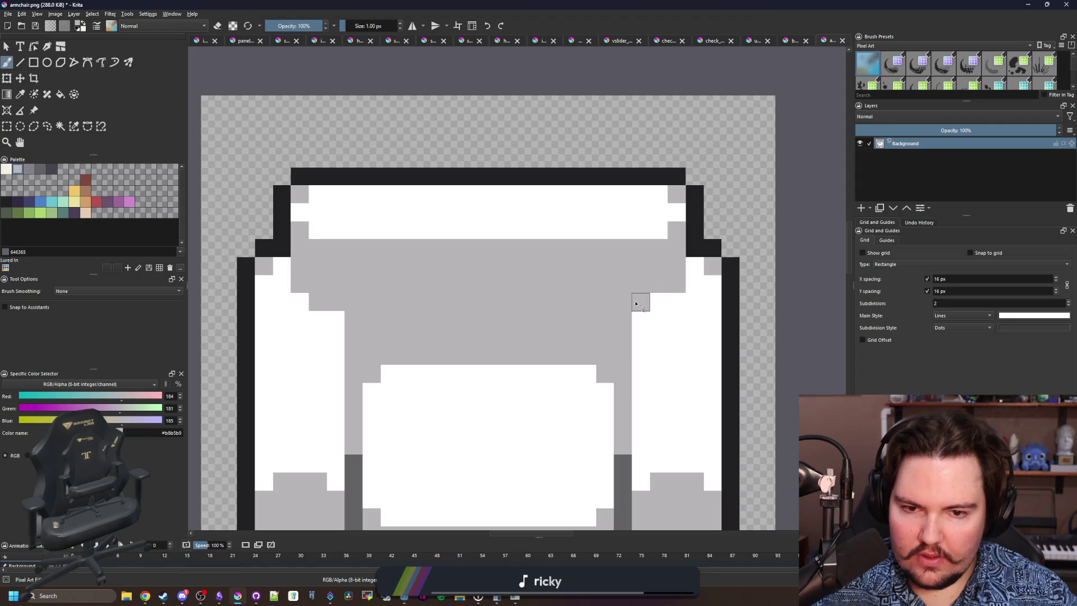
{"action": "scroll", "coordinate": [416, 273], "scroll_direction": "down", "scroll_amount": 5}
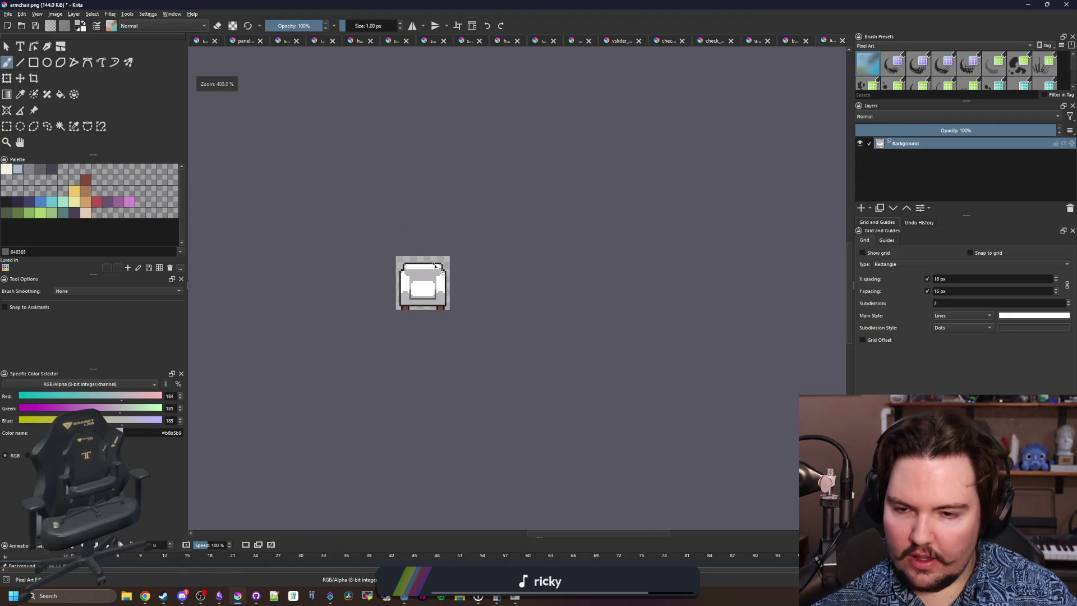
{"action": "scroll", "coordinate": [387, 264], "scroll_direction": "up", "scroll_amount": 7}
Sample the seat trim's dark grey and return to the brush with erasing off.
{"action": "key", "text": "p"}
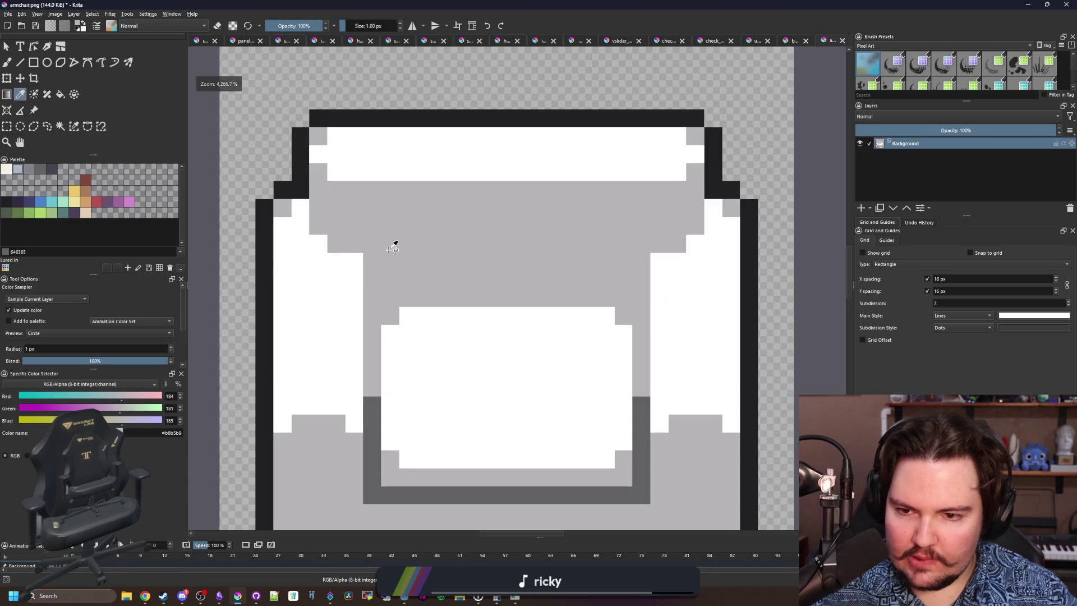
{"action": "scroll", "coordinate": [394, 247], "scroll_direction": "down", "scroll_amount": 4}
{"action": "scroll", "coordinate": [410, 292], "scroll_direction": "up", "scroll_amount": 6}
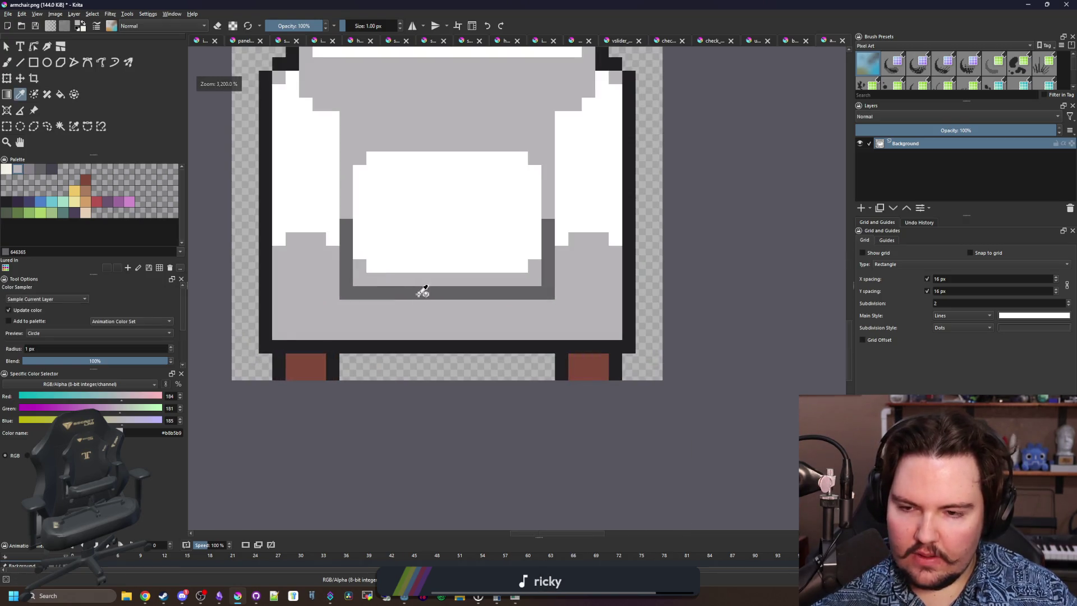
{"action": "key", "text": "b"}
{"action": "key", "text": "e"}
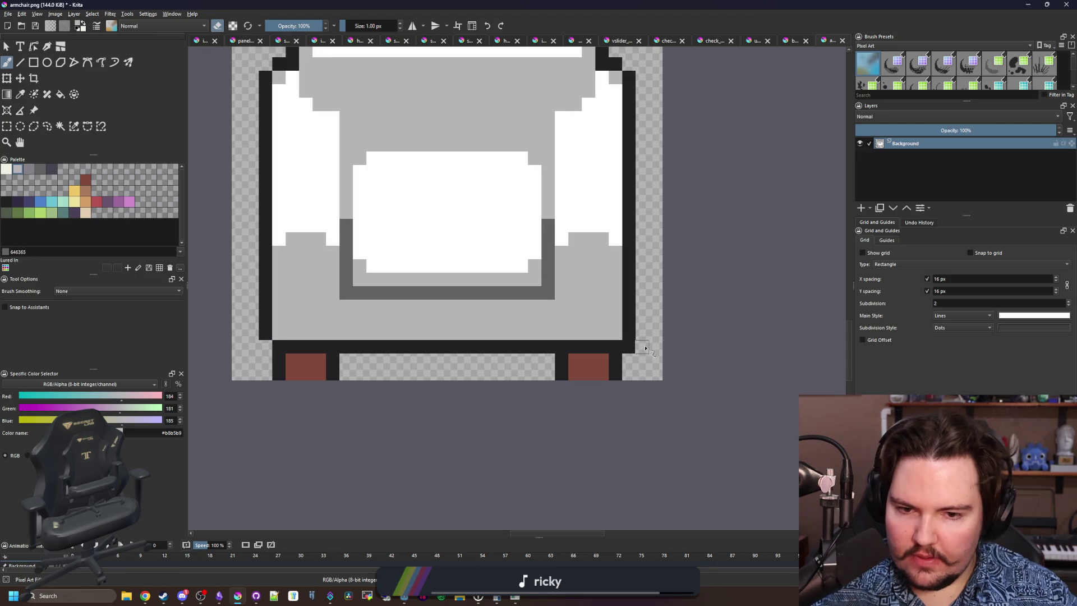
{"action": "key", "text": "p"}
{"action": "scroll", "coordinate": [454, 280], "scroll_direction": "up", "scroll_amount": 1}
{"action": "left_click", "coordinate": [321, 293]}
{"action": "key", "text": "b"}
{"action": "key", "text": "e"}
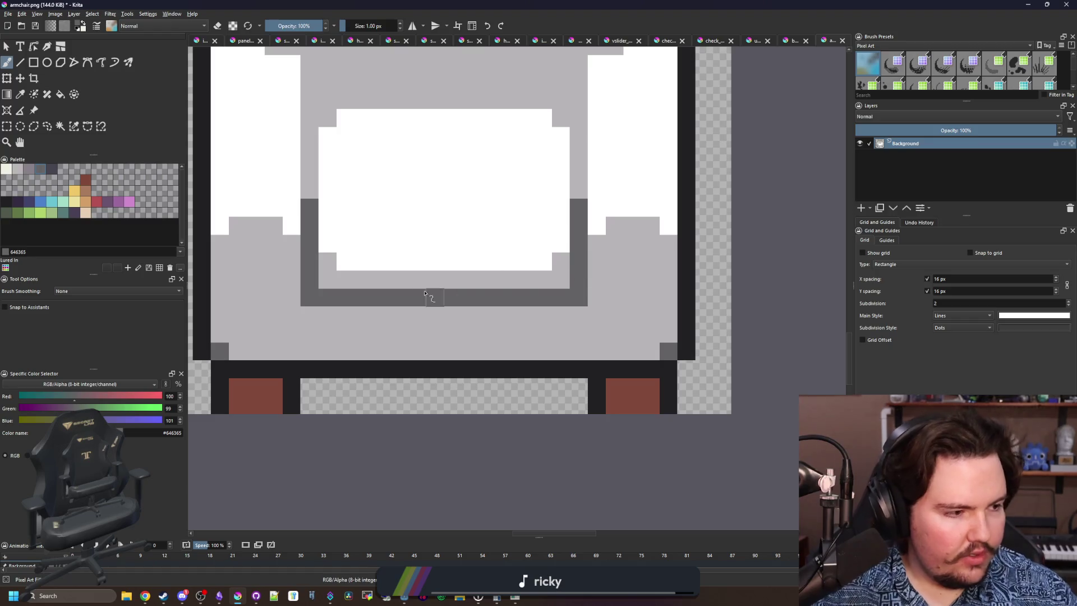
Widen the white cushion with new white rows and cover the old seat trim light grey.
{"action": "left_click_drag", "start_coordinate": [425, 293], "coordinate": [445, 327]}
{"action": "key", "text": "p"}
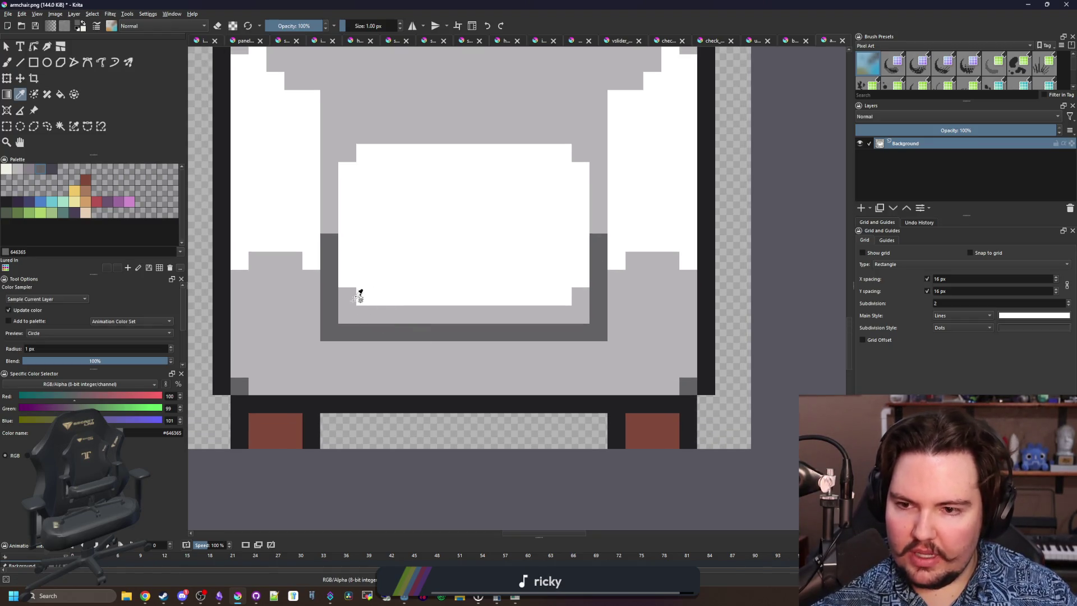
{"action": "left_click", "coordinate": [358, 298]}
{"action": "key", "text": "b"}
{"action": "left_click", "coordinate": [327, 303]}
{"action": "left_click_drag", "start_coordinate": [316, 303], "coordinate": [614, 294]}
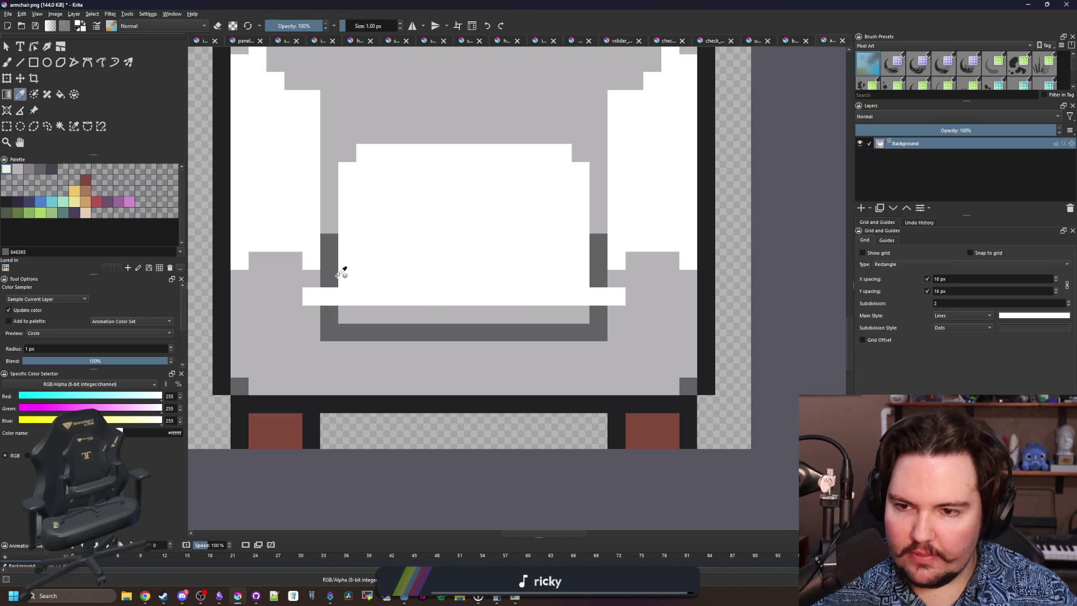
{"action": "left_click", "coordinate": [337, 225], "text": "ctrl"}
{"action": "mouse_move", "coordinate": [597, 286]}
{"action": "left_mouse_down"}
{"action": "mouse_move", "coordinate": [599, 315]}
{"action": "mouse_move", "coordinate": [453, 331]}
{"action": "mouse_move", "coordinate": [330, 320]}
{"action": "left_mouse_up"}
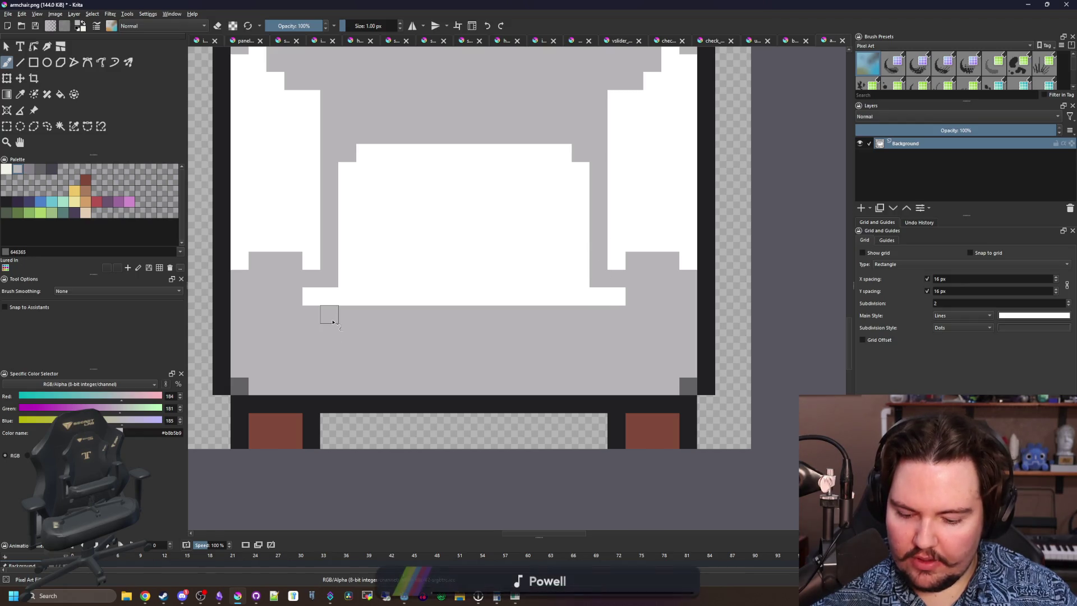
{"action": "key", "text": "minus"}
{"action": "left_click", "coordinate": [313, 310], "text": "ctrl"}
{"action": "left_click_drag", "start_coordinate": [277, 373], "coordinate": [491, 373]}
Draw dark grey vertical edges below the seat and a bar reaching the right outline.
{"action": "left_click", "coordinate": [566, 426], "text": "ctrl"}
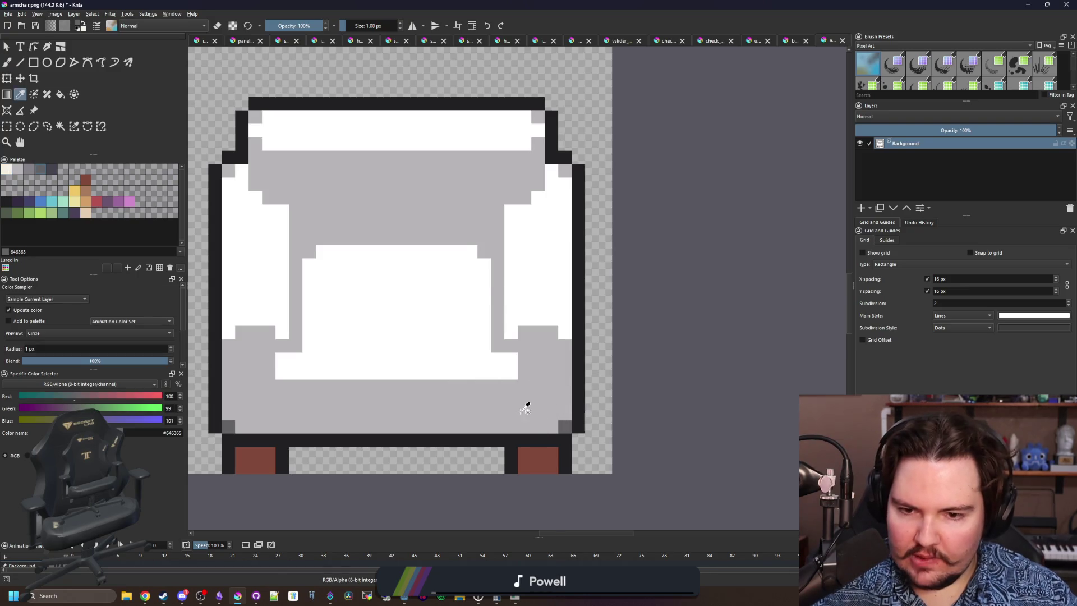
{"action": "scroll", "coordinate": [522, 404], "scroll_direction": "up", "scroll_amount": 1}
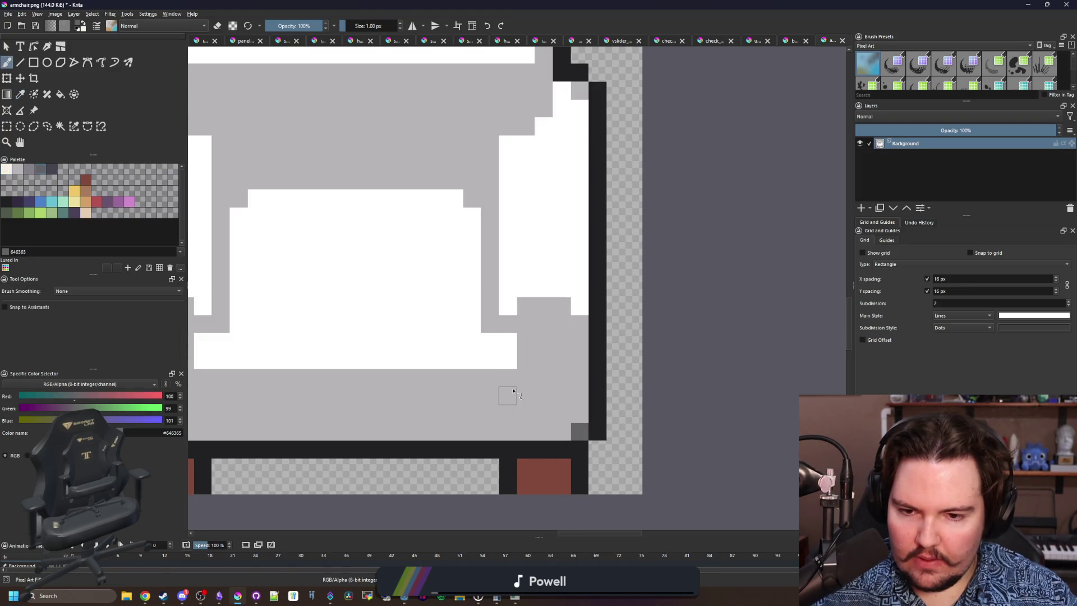
{"action": "left_click_drag", "start_coordinate": [498, 386], "coordinate": [594, 351]}
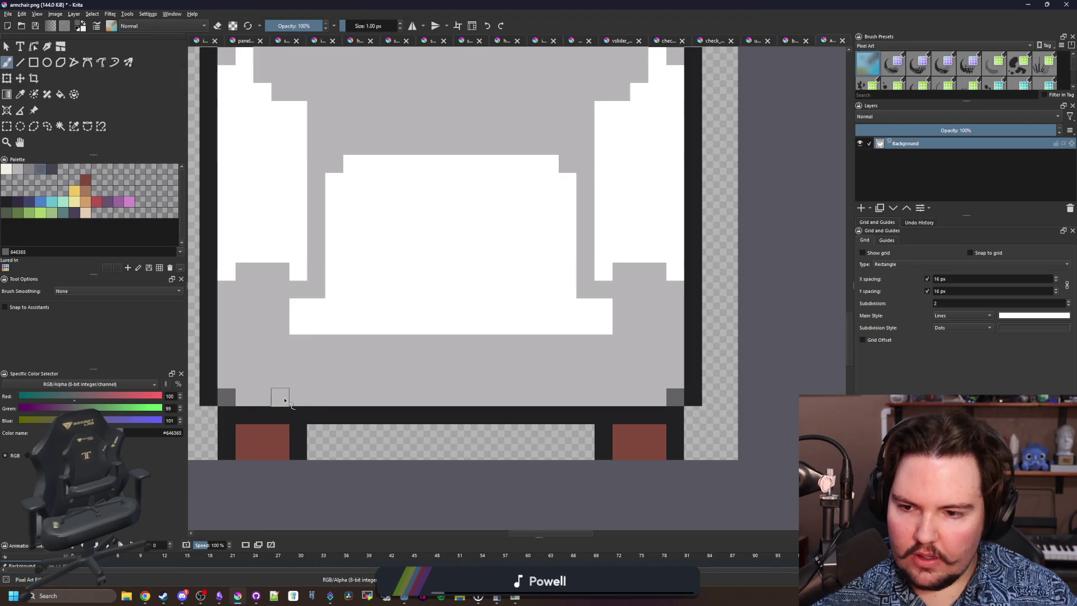
{"action": "left_click_drag", "start_coordinate": [296, 399], "coordinate": [298, 342]}
{"action": "mouse_move", "coordinate": [604, 343]}
{"action": "left_mouse_down"}
{"action": "mouse_move", "coordinate": [606, 385]}
{"action": "mouse_move", "coordinate": [252, 383]}
{"action": "left_mouse_up"}
{"action": "left_click_drag", "start_coordinate": [616, 389], "coordinate": [688, 375]}
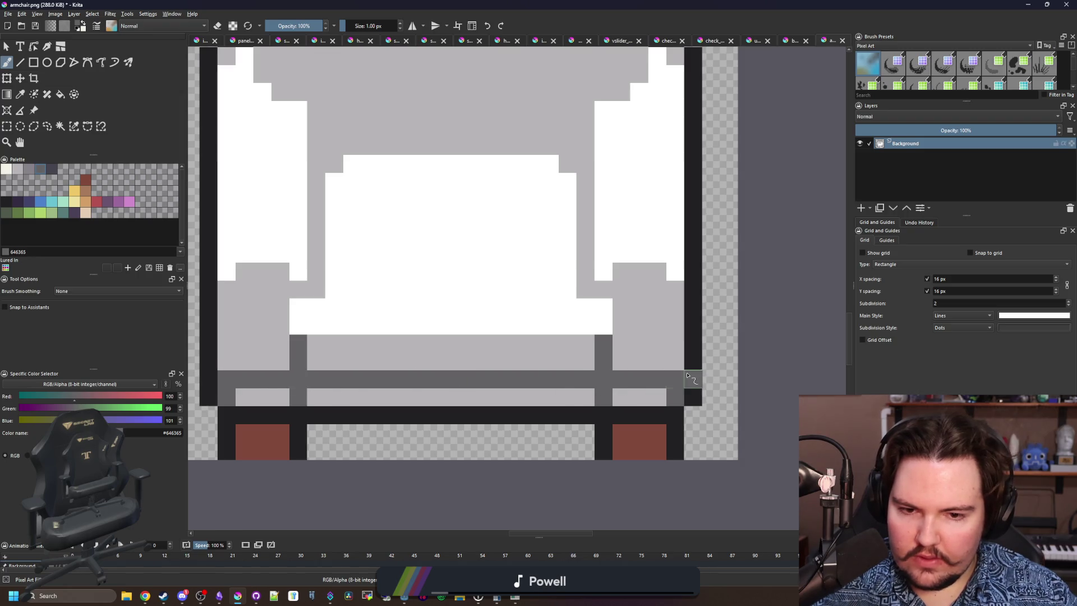
{"action": "left_click", "coordinate": [620, 397], "text": "ctrl"}
Cover the bottom band's dark stubs and paint the cushion's outer white edges light grey.
{"action": "left_click_drag", "start_coordinate": [608, 392], "coordinate": [292, 396]}
{"action": "scroll", "coordinate": [299, 398], "scroll_direction": "down", "scroll_amount": 8}
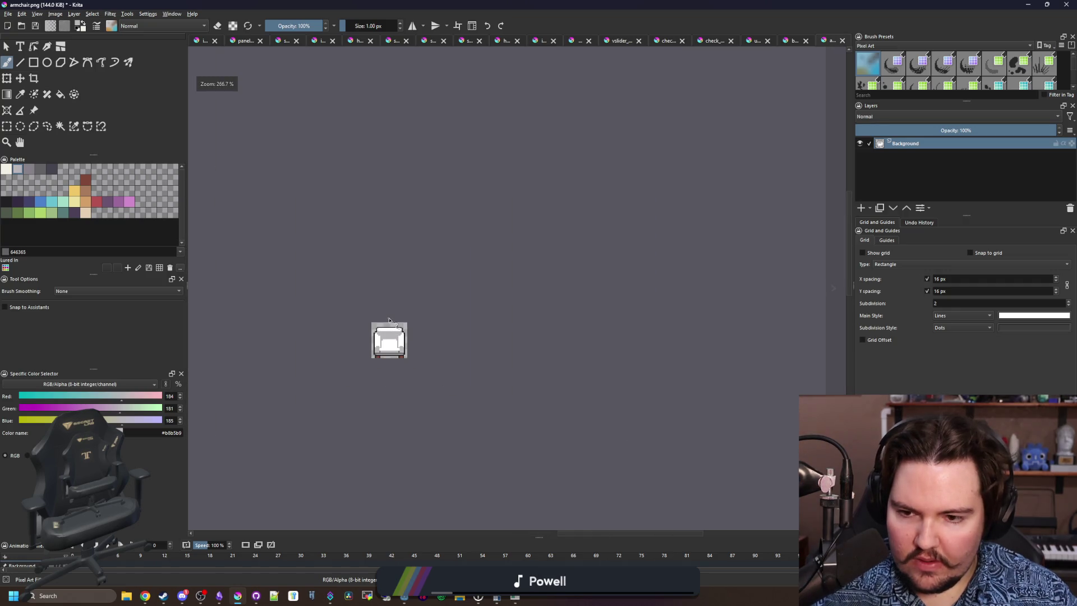
{"action": "scroll", "coordinate": [386, 358], "scroll_direction": "up", "scroll_amount": 6}
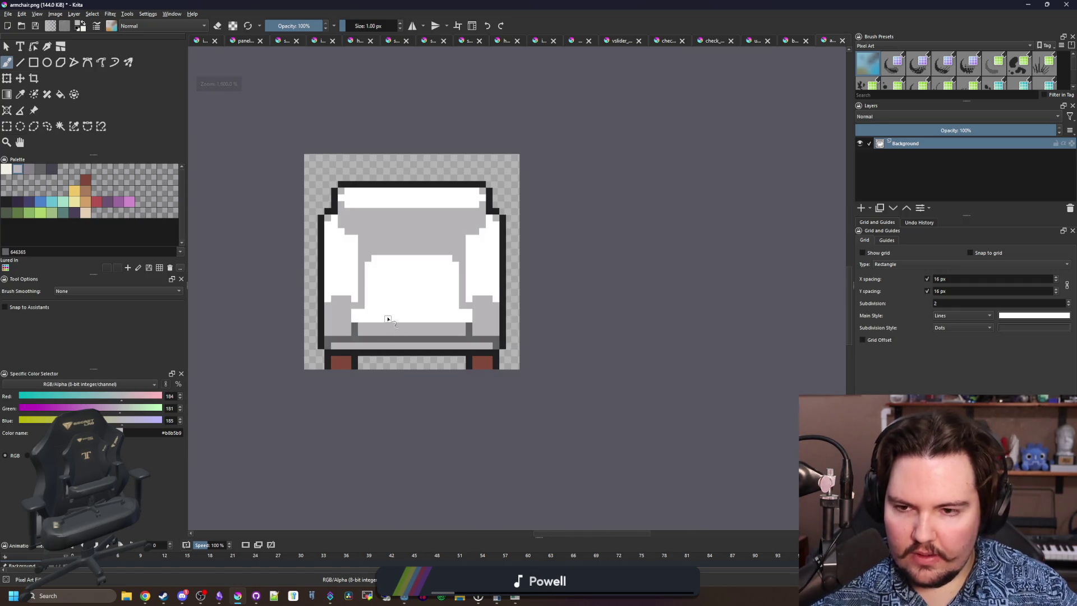
{"action": "scroll", "coordinate": [384, 318], "scroll_direction": "up", "scroll_amount": 1}
{"action": "scroll", "coordinate": [359, 300], "scroll_direction": "up", "scroll_amount": 2}
{"action": "scroll", "coordinate": [313, 327], "scroll_direction": "down", "scroll_amount": 2}
{"action": "key", "text": "p"}
{"action": "scroll", "coordinate": [332, 307], "scroll_direction": "up", "scroll_amount": 2}
{"action": "key", "text": "b"}
{"action": "mouse_move", "coordinate": [342, 300]}
{"action": "left_mouse_down"}
{"action": "mouse_move", "coordinate": [339, 281]}
{"action": "mouse_move", "coordinate": [269, 300]}
{"action": "left_mouse_up"}
{"action": "mouse_move", "coordinate": [651, 298]}
{"action": "left_mouse_down"}
{"action": "mouse_move", "coordinate": [697, 281]}
{"action": "mouse_move", "coordinate": [715, 298]}
{"action": "left_mouse_up"}
{"action": "left_click_drag", "start_coordinate": [308, 389], "coordinate": [270, 378]}
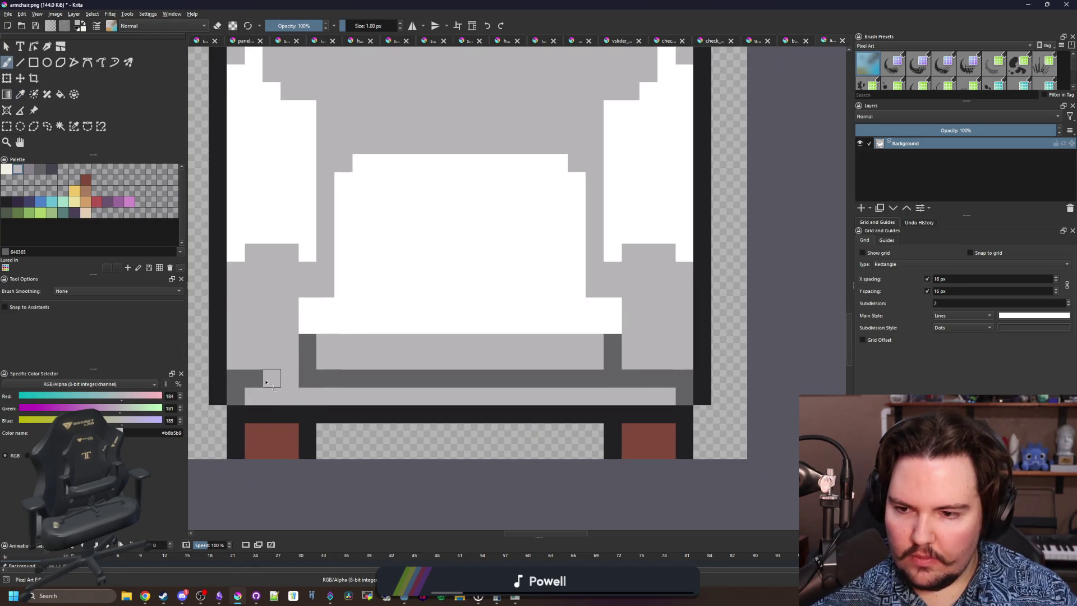
{"action": "left_click_drag", "start_coordinate": [638, 377], "coordinate": [614, 377]}
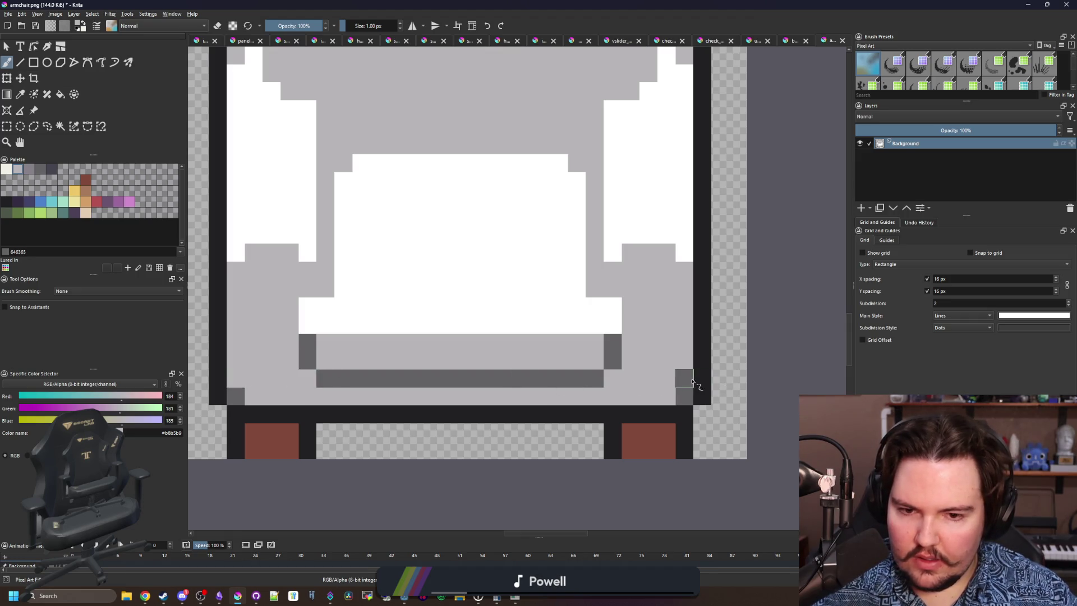
Redraw short dark grey trim columns on both sides of the seat.
{"action": "scroll", "coordinate": [433, 319], "scroll_direction": "down", "scroll_amount": 8}
{"action": "scroll", "coordinate": [453, 340], "scroll_direction": "up", "scroll_amount": 8}
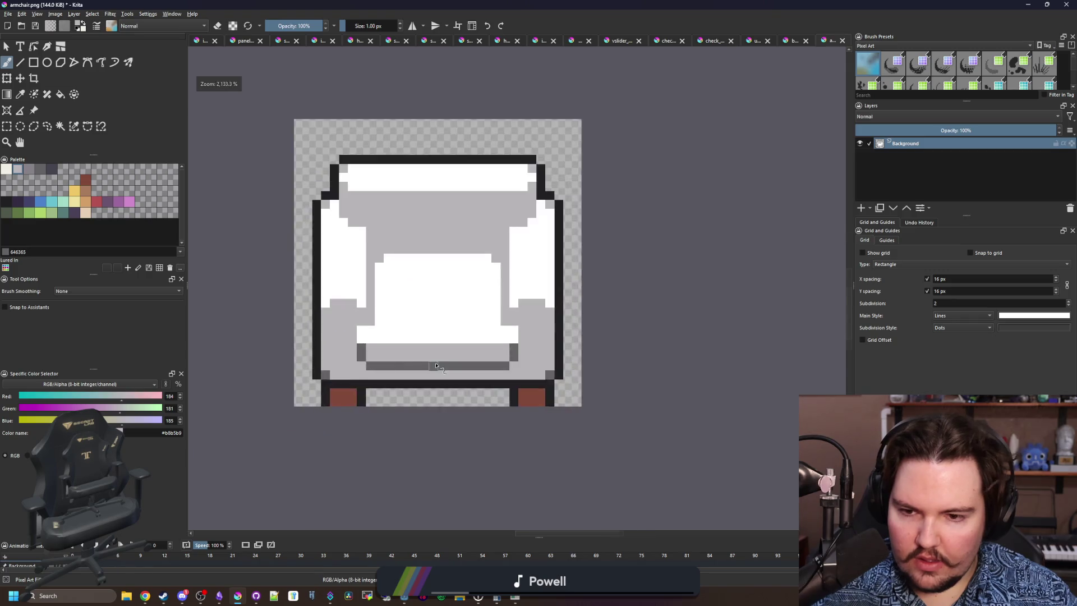
{"action": "left_click", "coordinate": [311, 365], "text": "ctrl"}
{"action": "mouse_move", "coordinate": [306, 387]}
{"action": "left_mouse_down"}
{"action": "mouse_move", "coordinate": [589, 387]}
{"action": "mouse_move", "coordinate": [592, 368]}
{"action": "mouse_move", "coordinate": [300, 368]}
{"action": "left_mouse_up"}
{"action": "left_click", "coordinate": [359, 339], "text": "ctrl"}
{"action": "scroll", "coordinate": [448, 401], "scroll_direction": "down", "scroll_amount": 6}
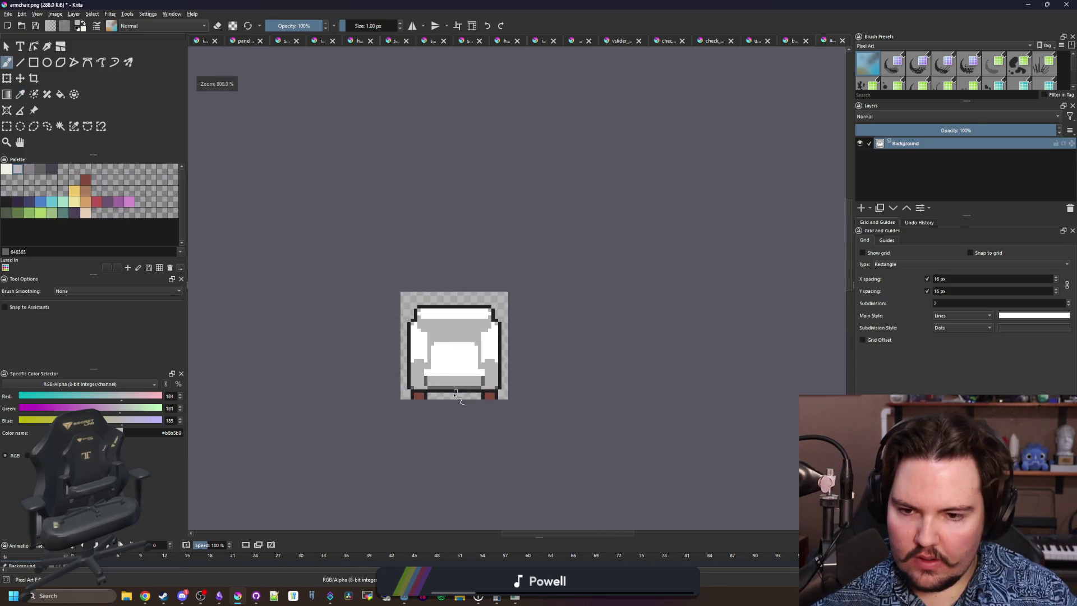
{"action": "scroll", "coordinate": [452, 418], "scroll_direction": "up", "scroll_amount": 6}
{"action": "left_click", "coordinate": [382, 354], "text": "ctrl"}
{"action": "left_click_drag", "start_coordinate": [363, 308], "coordinate": [363, 368]}
{"action": "mouse_move", "coordinate": [710, 319]}
{"action": "left_mouse_down"}
{"action": "mouse_move", "coordinate": [705, 363]}
{"action": "mouse_move", "coordinate": [687, 330]}
{"action": "left_mouse_up"}
{"action": "left_click", "coordinate": [637, 355], "text": "ctrl"}
{"action": "left_click_drag", "start_coordinate": [381, 354], "coordinate": [380, 329]}
{"action": "scroll", "coordinate": [387, 337], "scroll_direction": "down", "scroll_amount": 5}
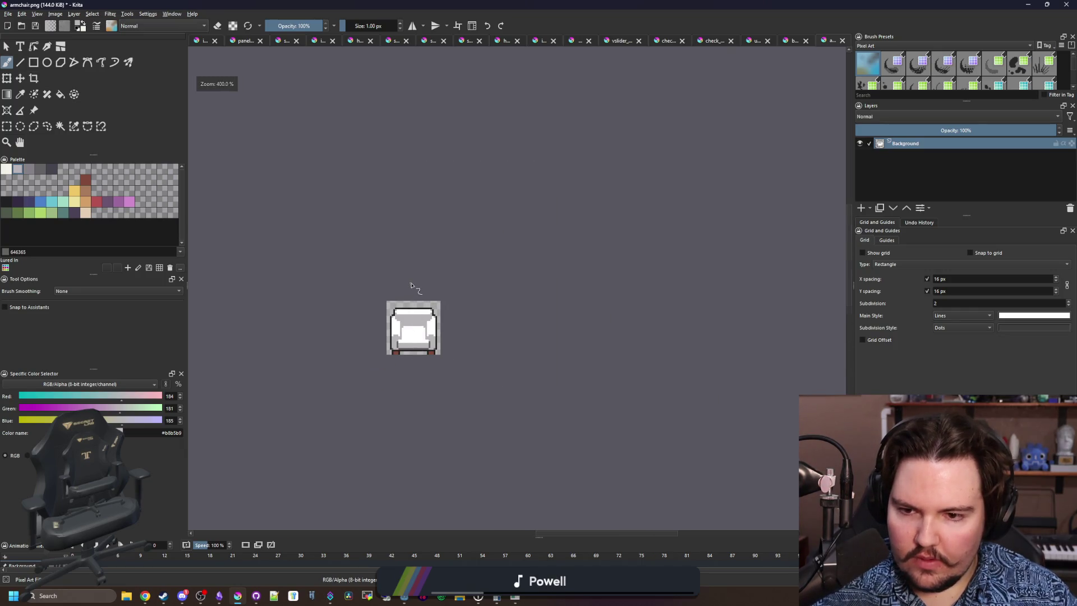
{"action": "scroll", "coordinate": [395, 262], "scroll_direction": "up", "scroll_amount": 6}
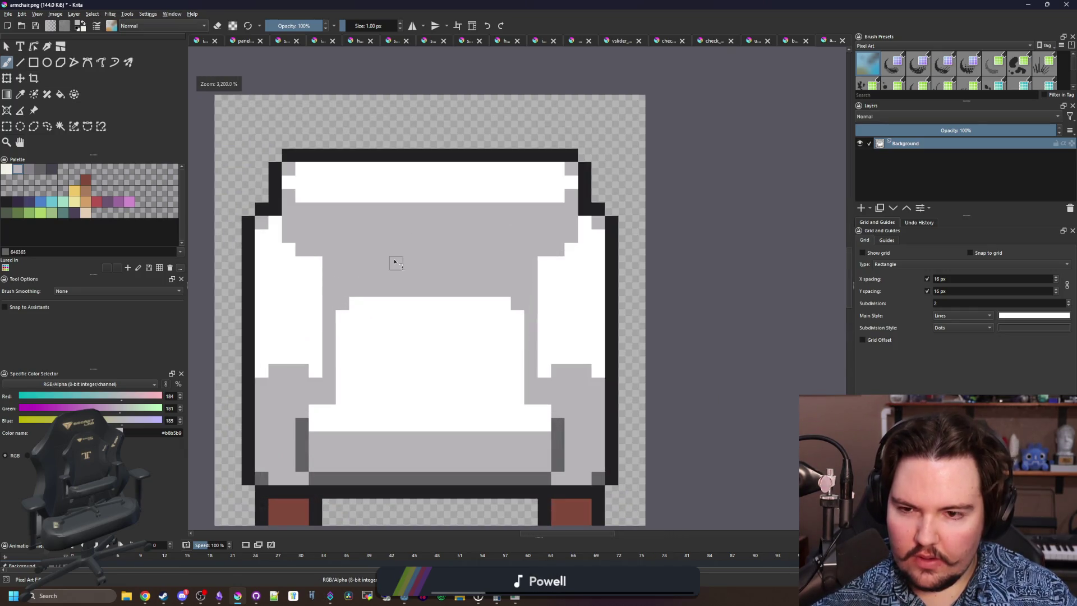
Shade the cushion's top row and top-left corner pixel light grey.
{"action": "mouse_move", "coordinate": [365, 313]}
{"action": "left_mouse_down"}
{"action": "mouse_move", "coordinate": [492, 308]}
{"action": "mouse_move", "coordinate": [391, 304]}
{"action": "left_mouse_up"}
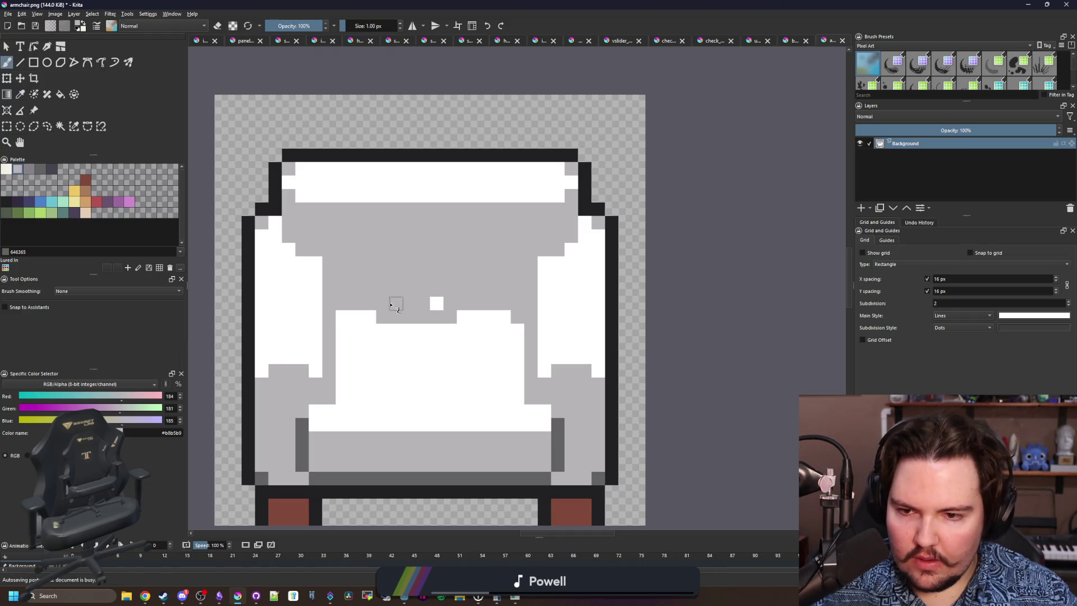
{"action": "left_click", "coordinate": [348, 312]}
{"action": "left_click", "coordinate": [454, 314], "text": "ctrl"}
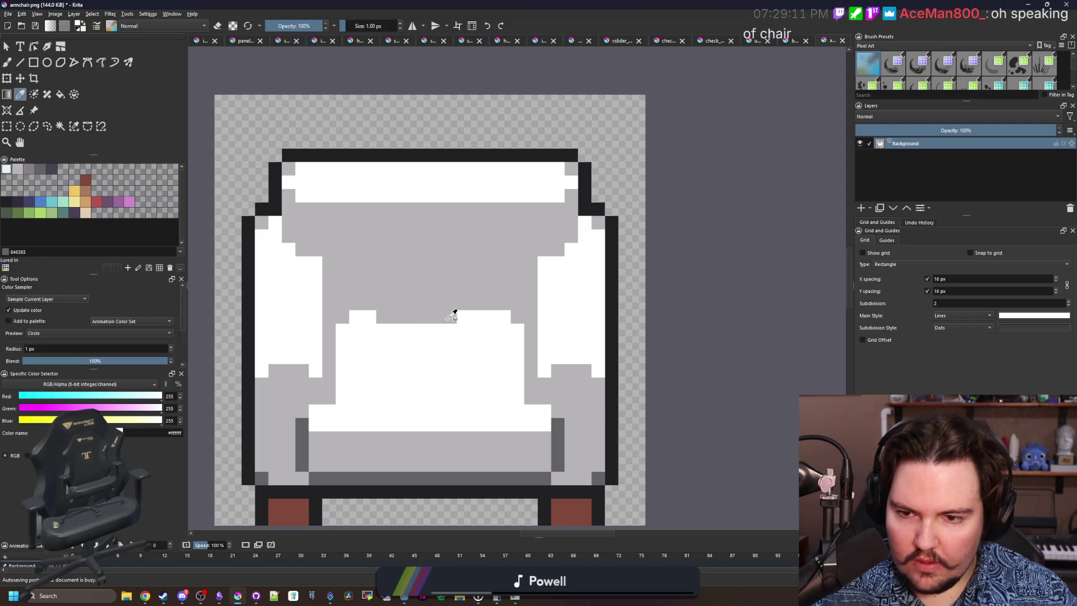
{"action": "scroll", "coordinate": [399, 320], "scroll_direction": "down", "scroll_amount": 6}
{"action": "scroll", "coordinate": [413, 327], "scroll_direction": "up", "scroll_amount": 3}
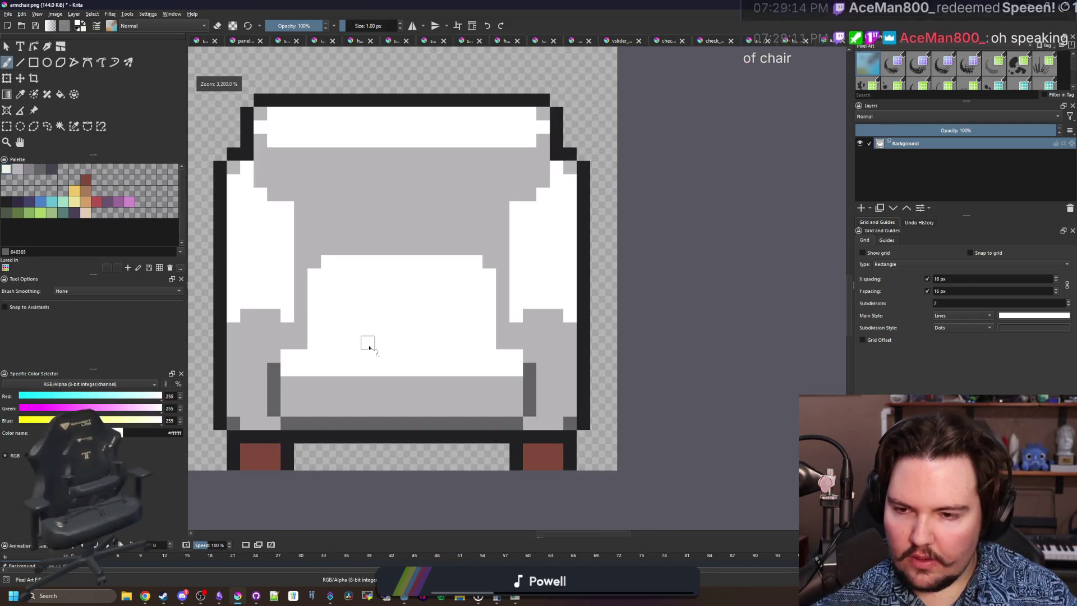
{"action": "scroll", "coordinate": [366, 344], "scroll_direction": "down", "scroll_amount": 3}
{"action": "scroll", "coordinate": [465, 337], "scroll_direction": "up", "scroll_amount": 1}
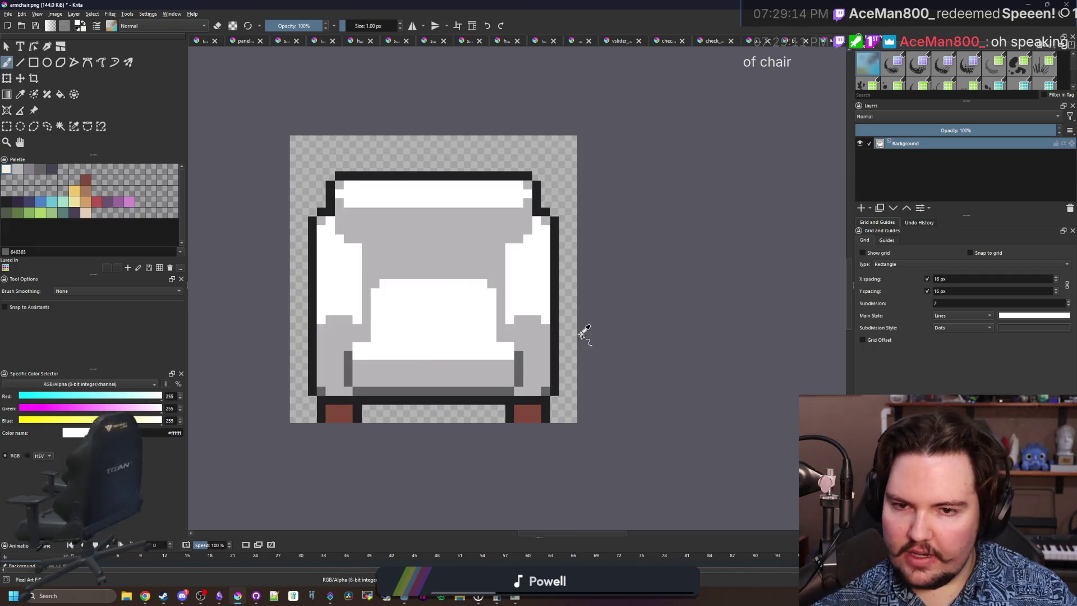
Export the armchair sprite as a PNG and return to Godot.
{"action": "key", "text": "ctrl+s"}
{"action": "left_click", "coordinate": [570, 375]}
{"action": "key", "text": "alt+Tab"}
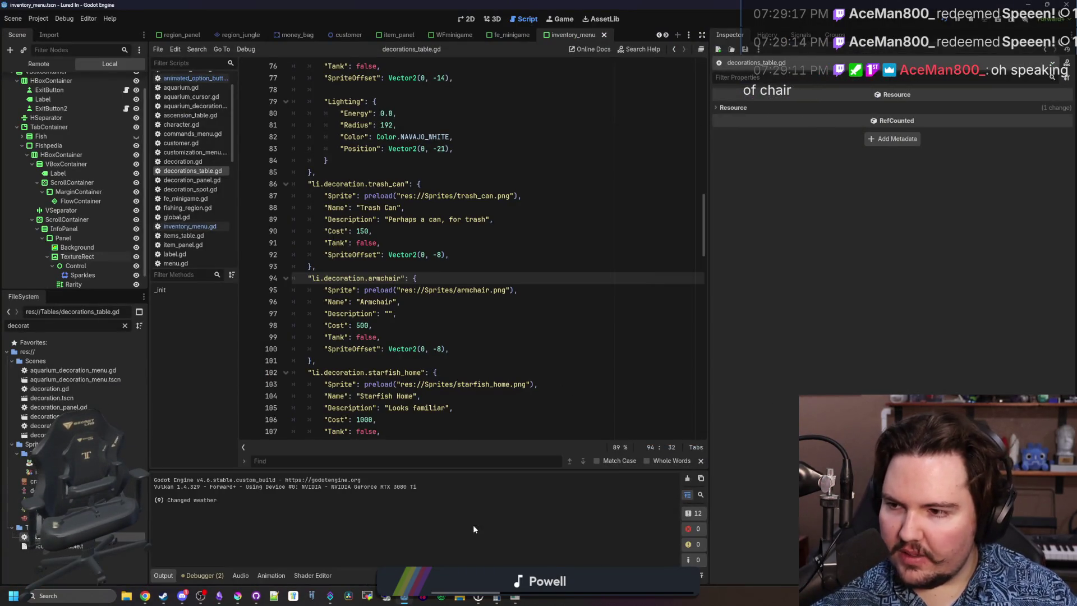
In the running Lured In game, buy the $500 Armchair and place it beside the lava lamps.
{"action": "key", "text": "alt+Tab"}
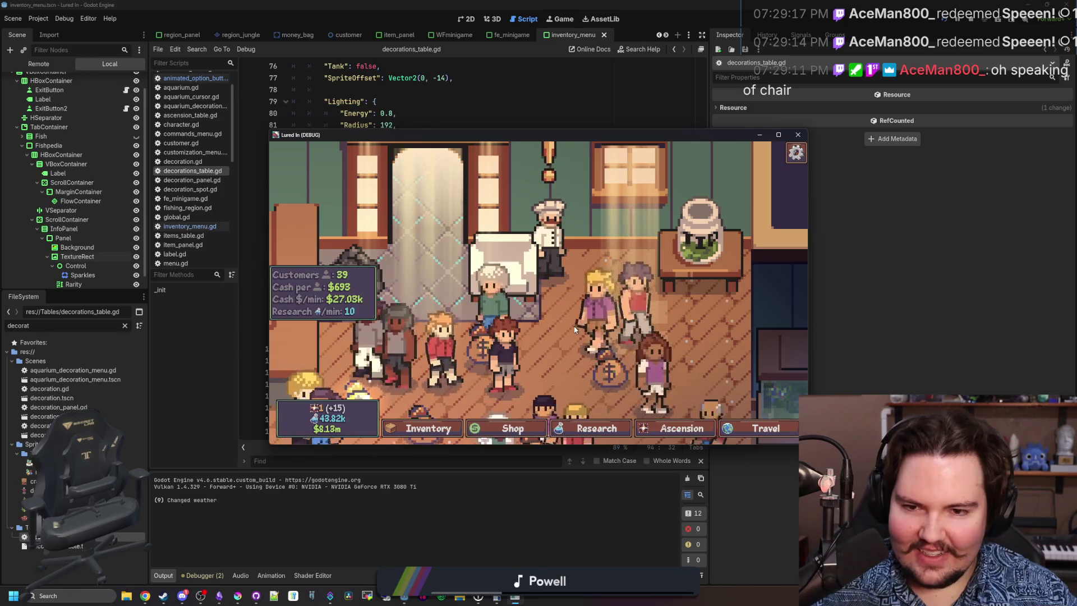
{"action": "scroll", "coordinate": [508, 250], "scroll_direction": "down", "scroll_amount": 1}
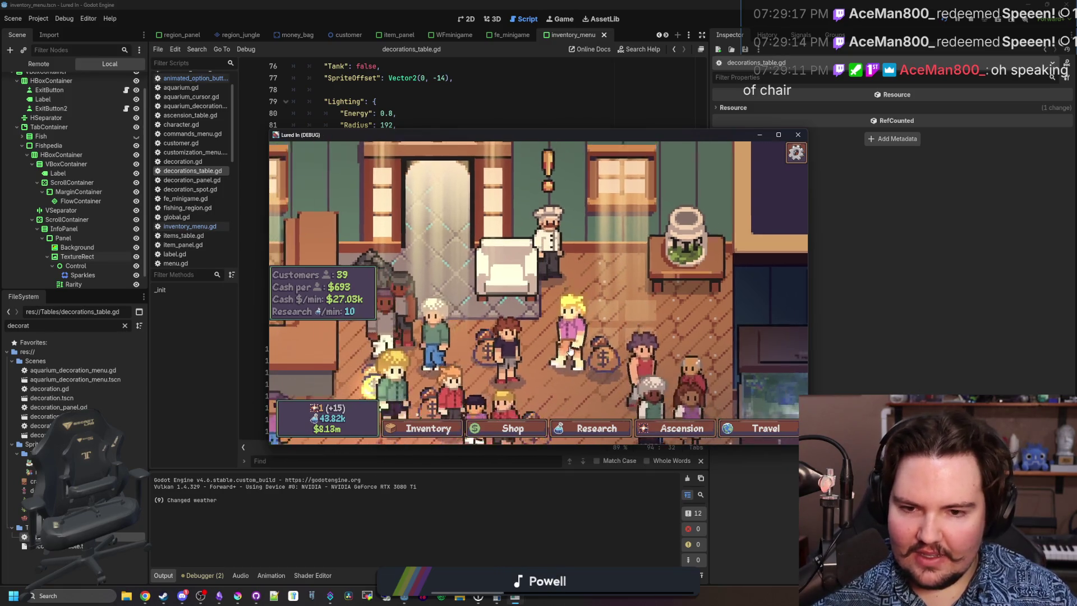
{"action": "scroll", "coordinate": [575, 277], "scroll_direction": "down", "scroll_amount": 2}
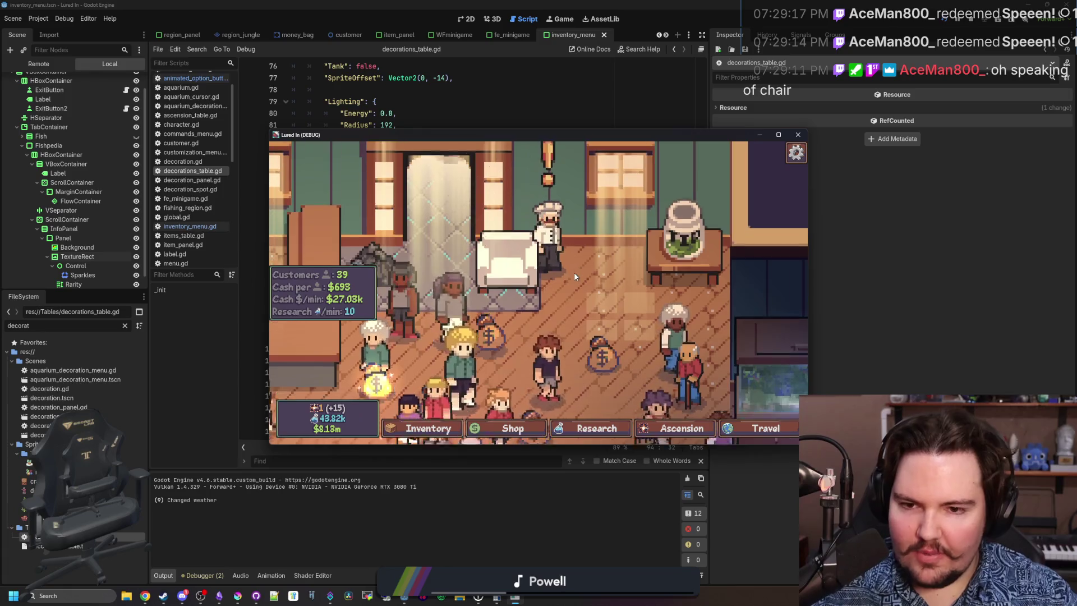
{"action": "scroll", "coordinate": [576, 278], "scroll_direction": "down", "scroll_amount": 2}
{"action": "scroll", "coordinate": [547, 277], "scroll_direction": "up", "scroll_amount": 4}
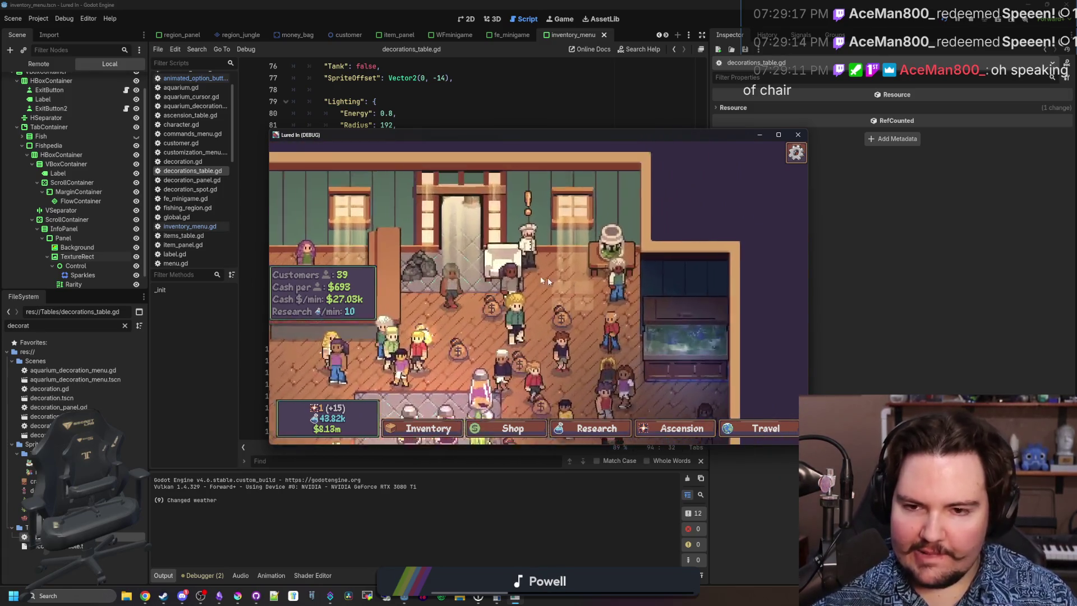
{"action": "left_click", "coordinate": [482, 429]}
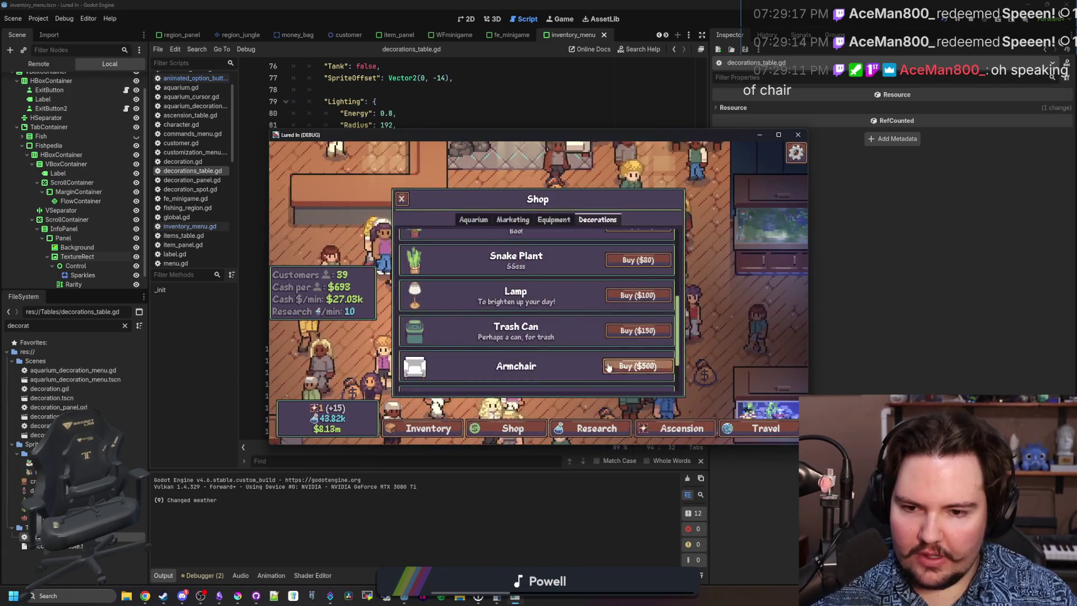
{"action": "left_click", "coordinate": [638, 296]}
{"action": "left_click", "coordinate": [437, 298]}
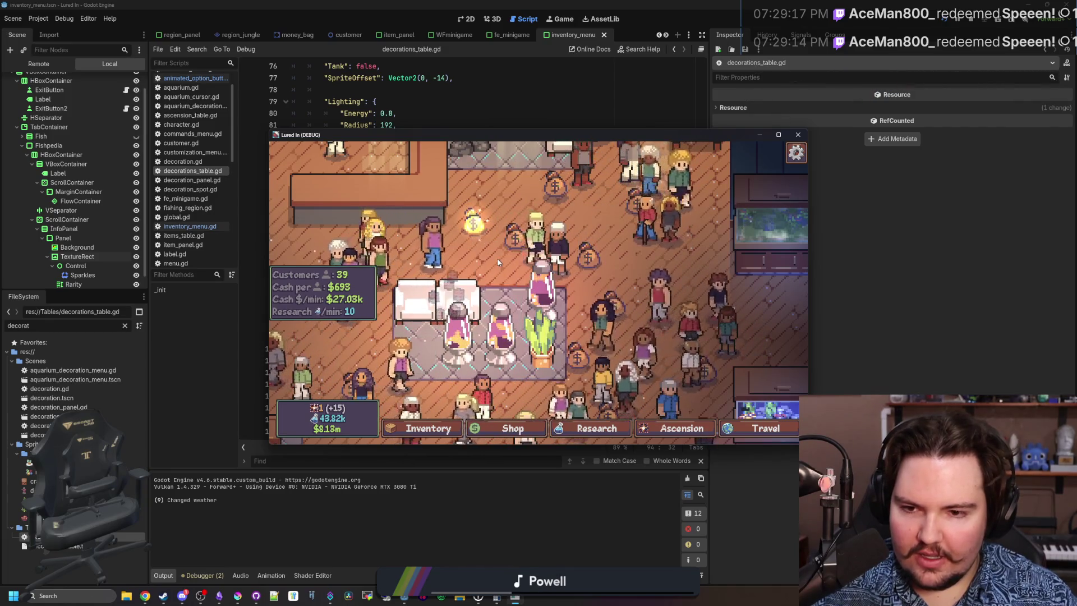
Close the game window and bring Krita back to the front.
{"action": "scroll", "coordinate": [498, 262], "scroll_direction": "up", "scroll_amount": 2}
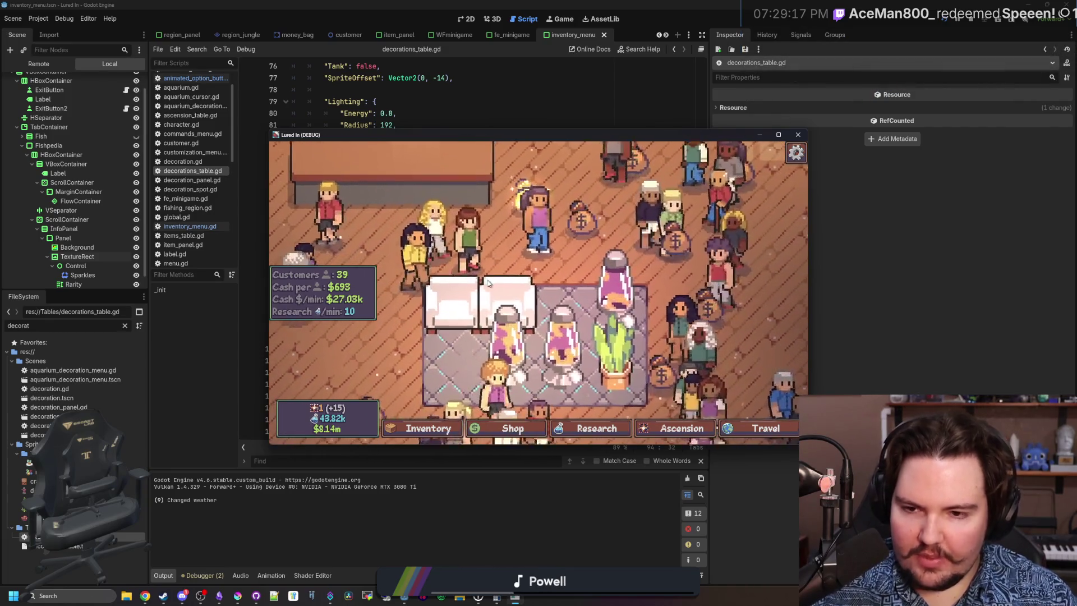
{"action": "left_click", "coordinate": [797, 135]}
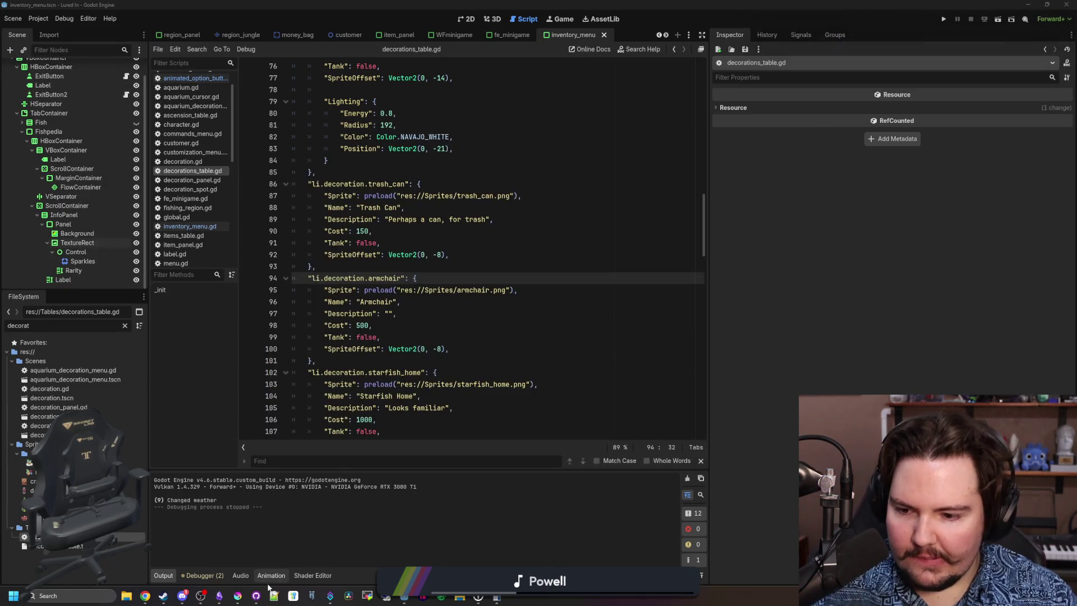
{"action": "left_click", "coordinate": [245, 599]}
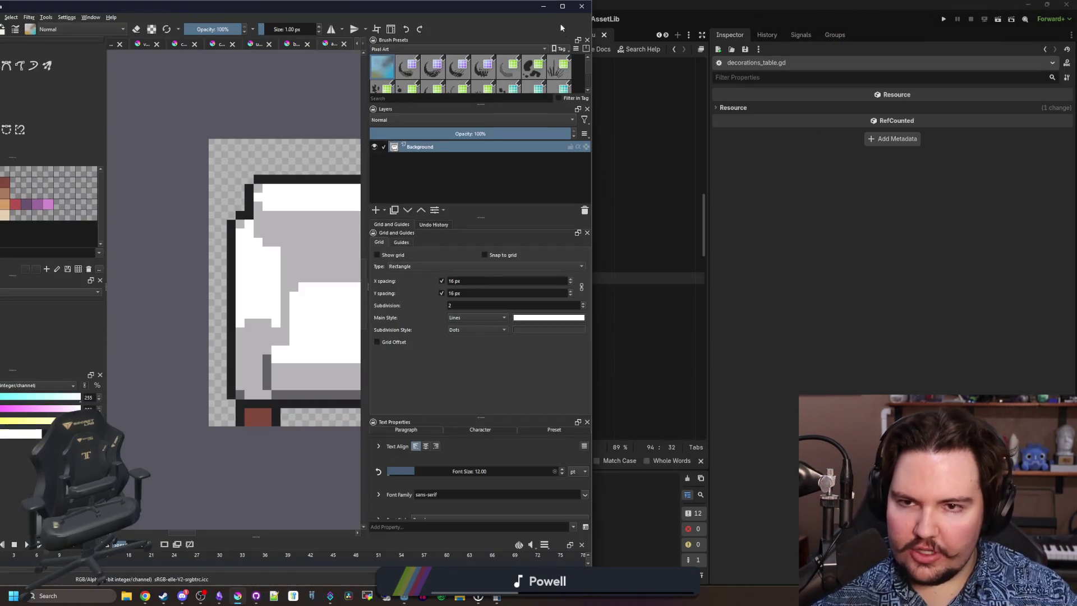
Maximize Krita, zoom in, and sample the dark grey #868188 from the drawing for the brush.
{"action": "left_click", "coordinate": [563, 7]}
{"action": "scroll", "coordinate": [411, 375], "scroll_direction": "up", "scroll_amount": 1}
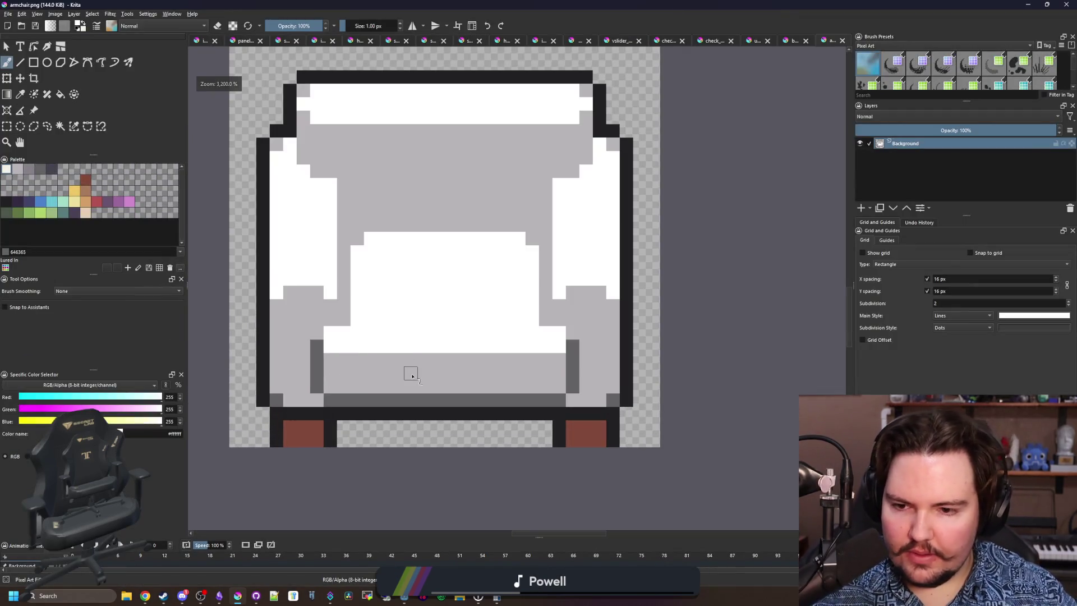
{"action": "key", "text": "p"}
{"action": "left_click", "coordinate": [609, 361]}
{"action": "scroll", "coordinate": [410, 289], "scroll_direction": "up", "scroll_amount": 1}
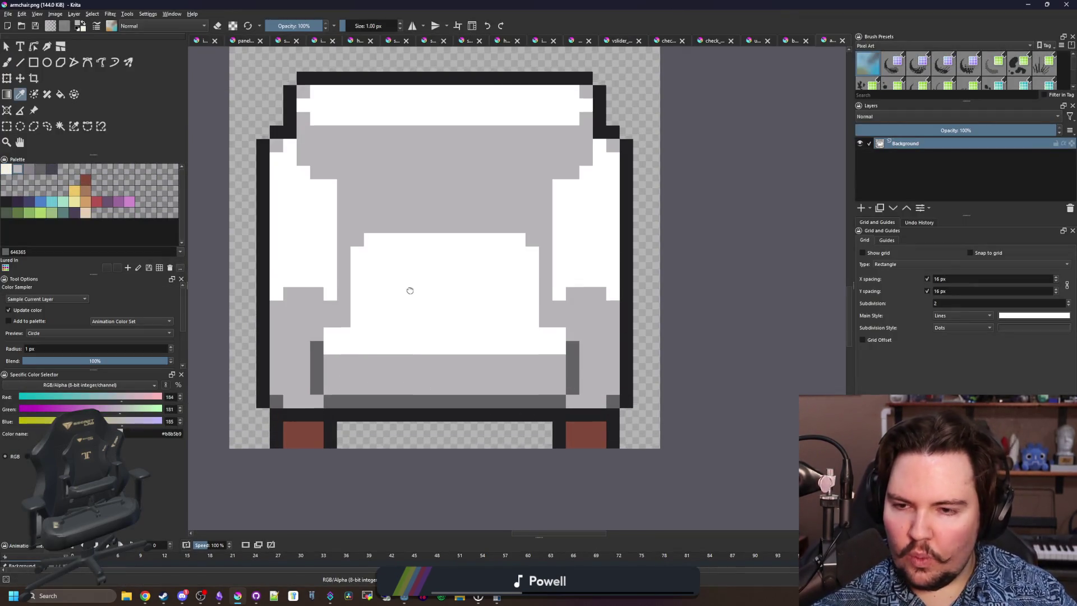
{"action": "key", "text": "b"}
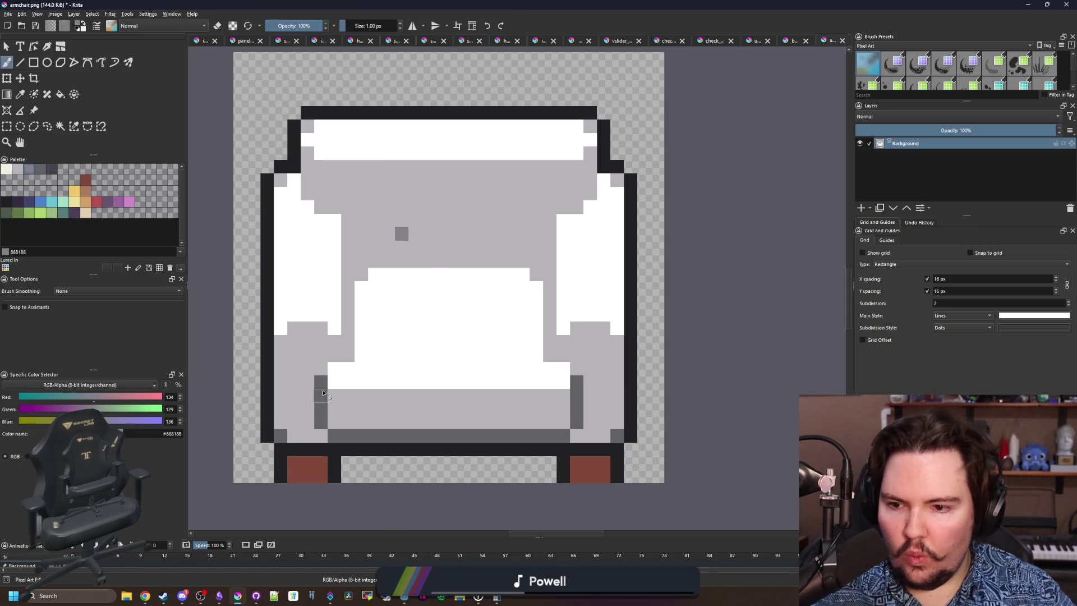
Paint a dark grey #868188 shading strip along the seat cushion's top edge.
{"action": "scroll", "coordinate": [323, 392], "scroll_direction": "up", "scroll_amount": 2}
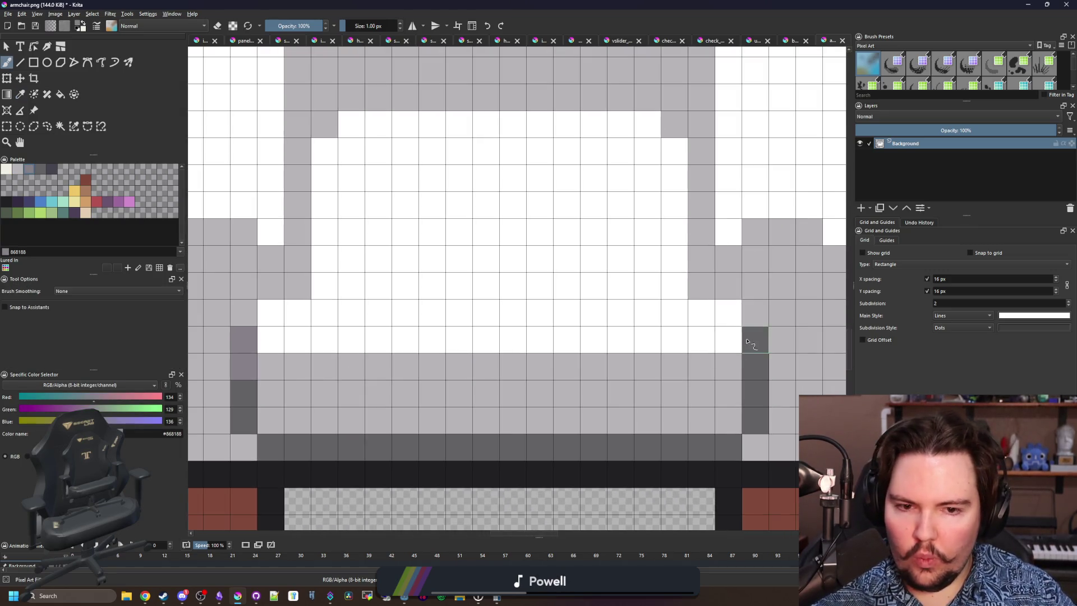
{"action": "scroll", "coordinate": [377, 407], "scroll_direction": "down", "scroll_amount": 1}
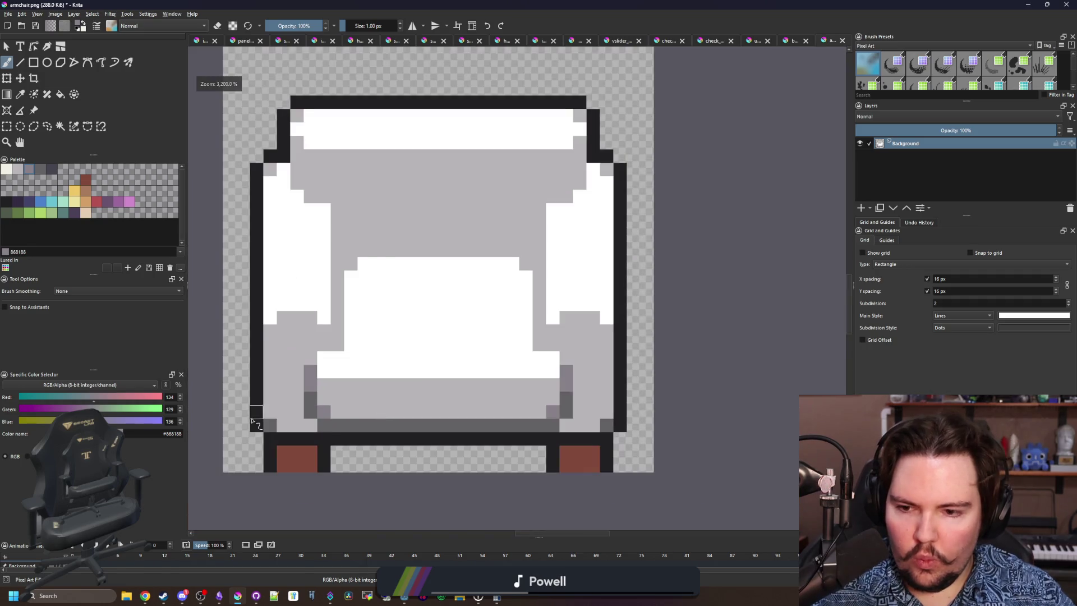
{"action": "scroll", "coordinate": [254, 421], "scroll_direction": "up", "scroll_amount": 1}
{"action": "mouse_move", "coordinate": [290, 278]}
{"action": "left_mouse_down"}
{"action": "mouse_move", "coordinate": [284, 300]}
{"action": "mouse_move", "coordinate": [328, 300]}
{"action": "left_mouse_up"}
{"action": "scroll", "coordinate": [314, 313], "scroll_direction": "up", "scroll_amount": 1}
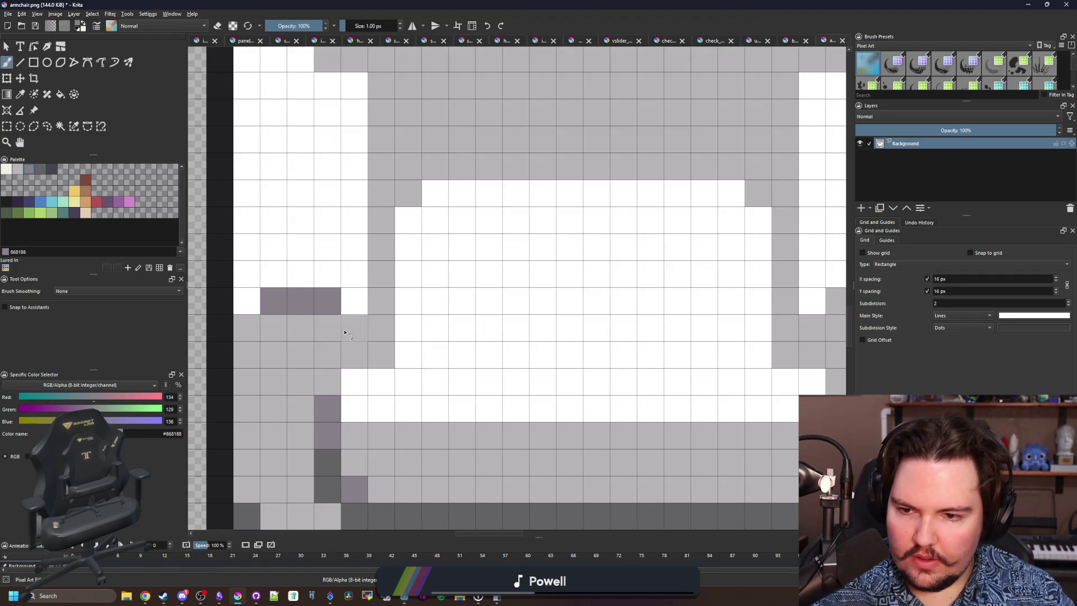
{"action": "scroll", "coordinate": [348, 335], "scroll_direction": "down", "scroll_amount": 5}
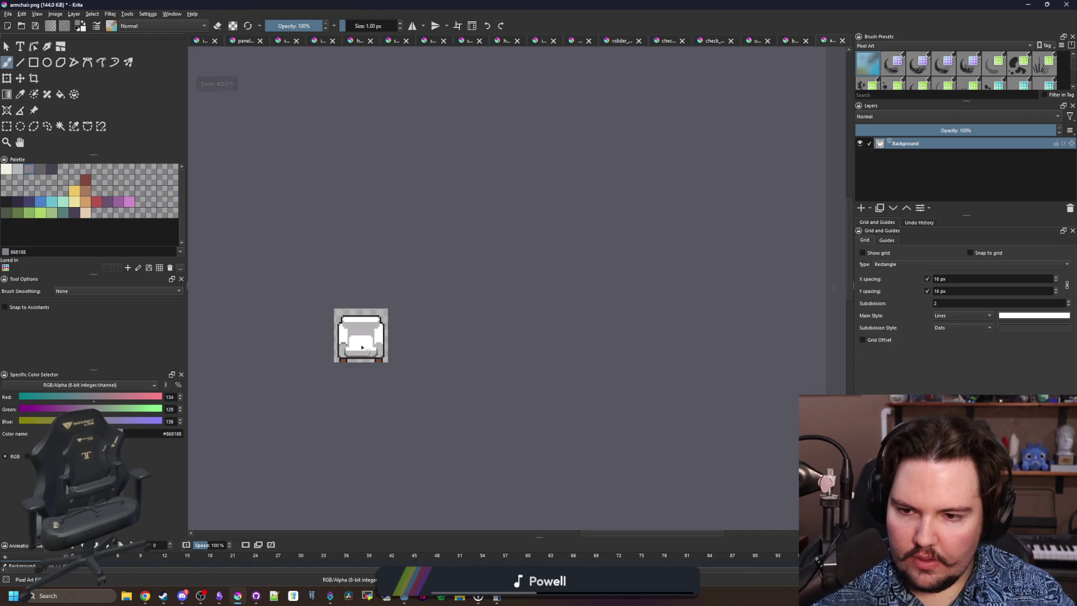
{"action": "scroll", "coordinate": [361, 347], "scroll_direction": "up", "scroll_amount": 5}
{"action": "scroll", "coordinate": [348, 342], "scroll_direction": "up", "scroll_amount": 2}
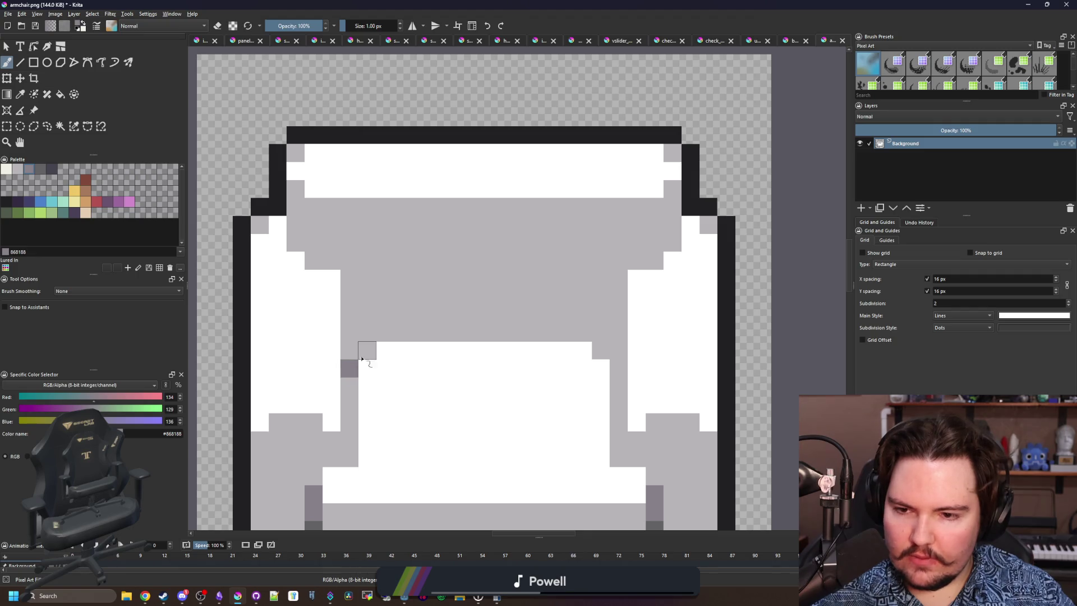
{"action": "left_click_drag", "start_coordinate": [385, 340], "coordinate": [587, 333]}
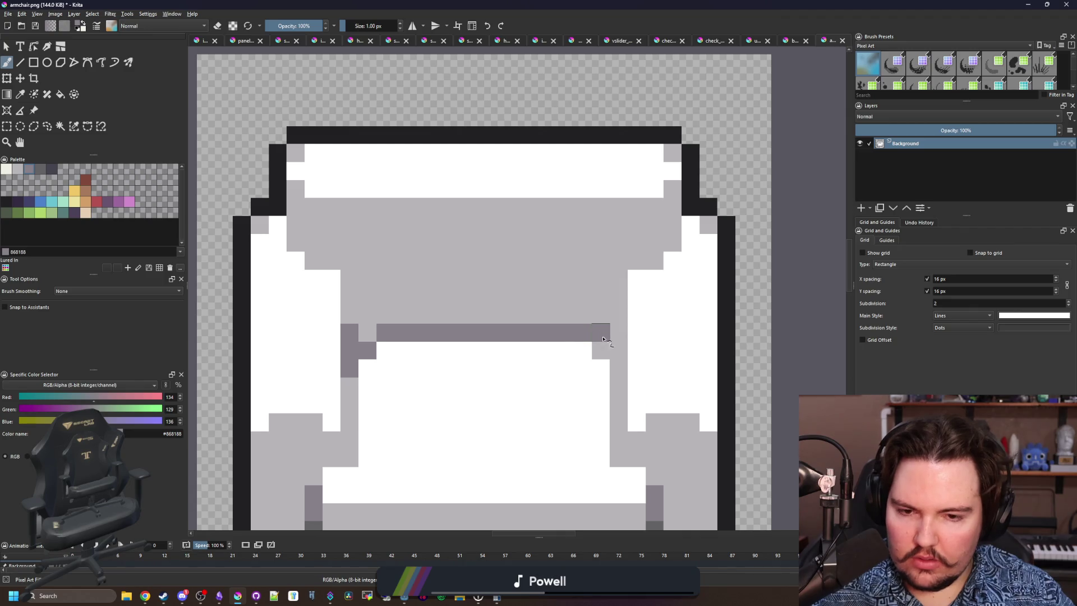
Cover part of the dark strip with light grey #b8b5b9.
{"action": "left_click", "coordinate": [596, 294], "text": "ctrl"}
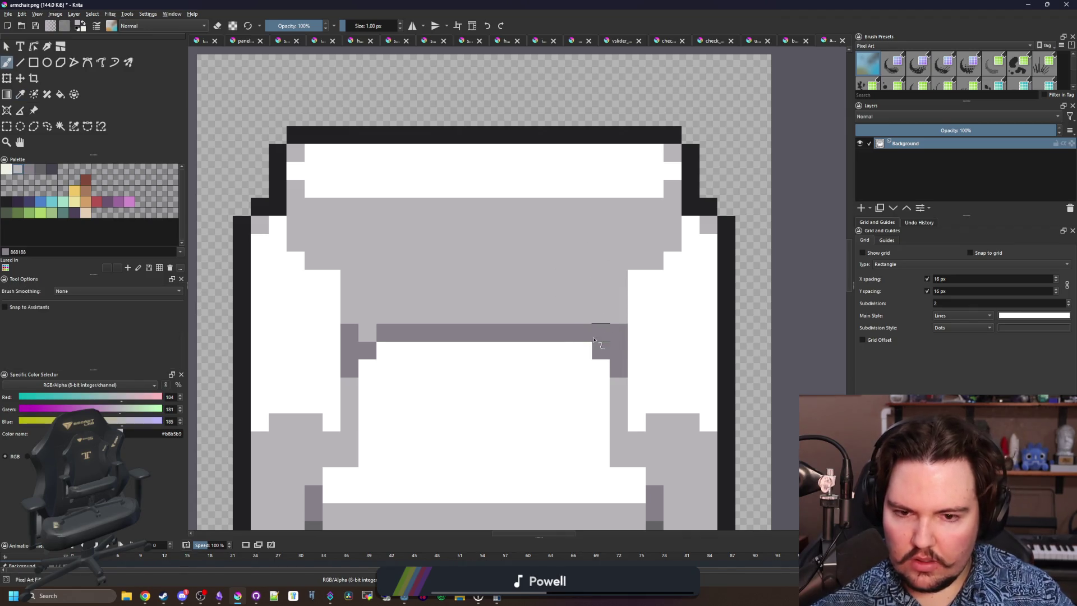
{"action": "left_click_drag", "start_coordinate": [439, 334], "coordinate": [542, 334]}
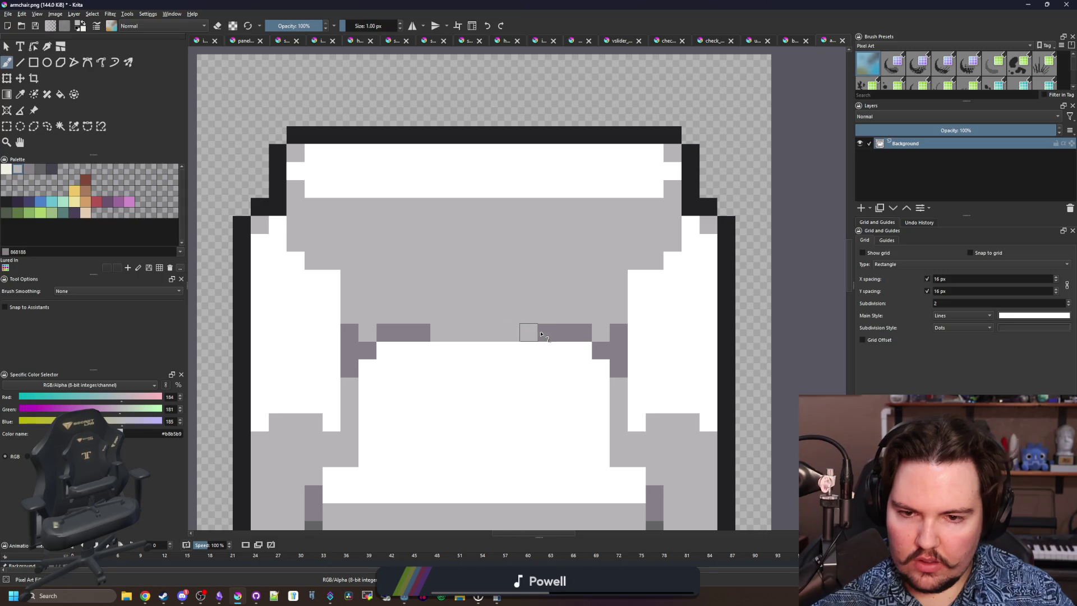
{"action": "left_click_drag", "start_coordinate": [441, 334], "coordinate": [589, 333]}
{"action": "scroll", "coordinate": [408, 310], "scroll_direction": "down", "scroll_amount": 6}
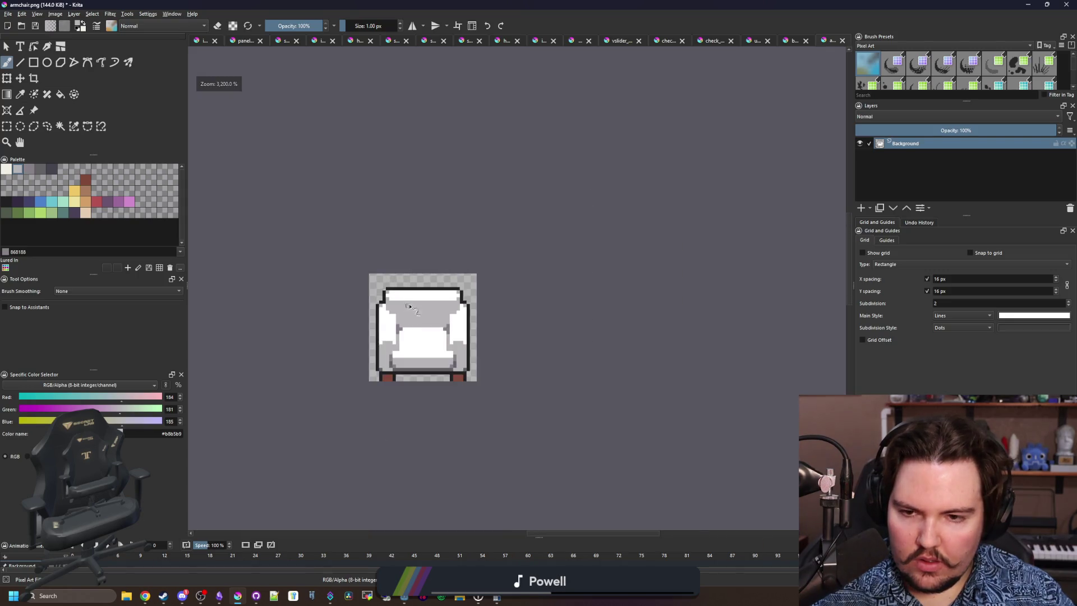
{"action": "scroll", "coordinate": [408, 310], "scroll_direction": "up", "scroll_amount": 6}
Paint dark grey #868188 columns down both sides of the cushion.
{"action": "left_click", "coordinate": [378, 315], "text": "ctrl"}
{"action": "left_click_drag", "start_coordinate": [370, 319], "coordinate": [368, 375]}
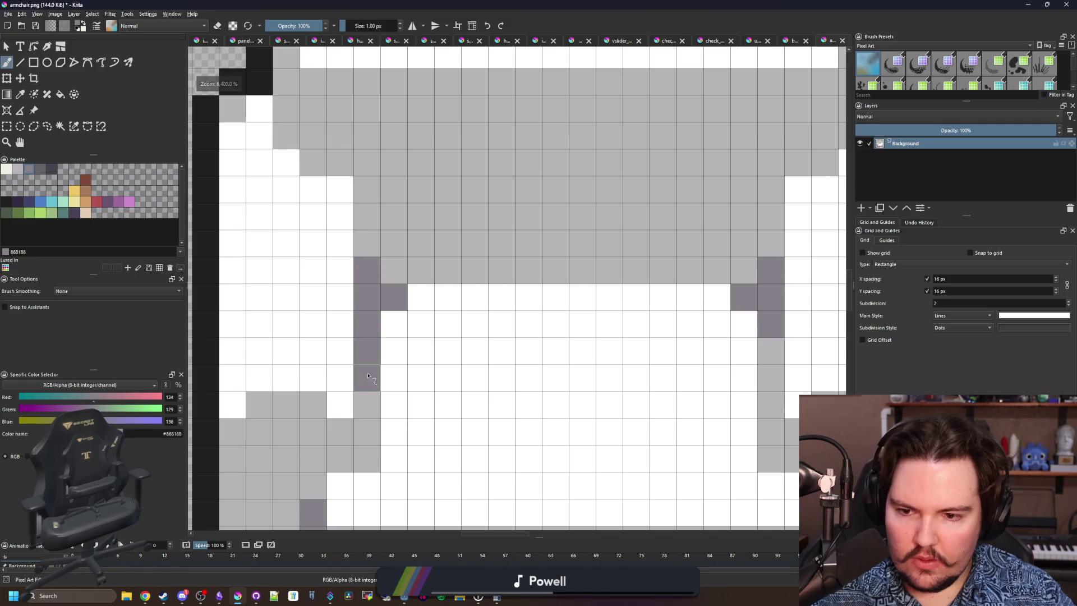
{"action": "left_click_drag", "start_coordinate": [772, 348], "coordinate": [772, 378]}
{"action": "left_click_drag", "start_coordinate": [668, 362], "coordinate": [584, 339]}
Repaint two stray dark pixels light grey #b8b5b9.
{"action": "left_click", "coordinate": [660, 247], "text": "ctrl"}
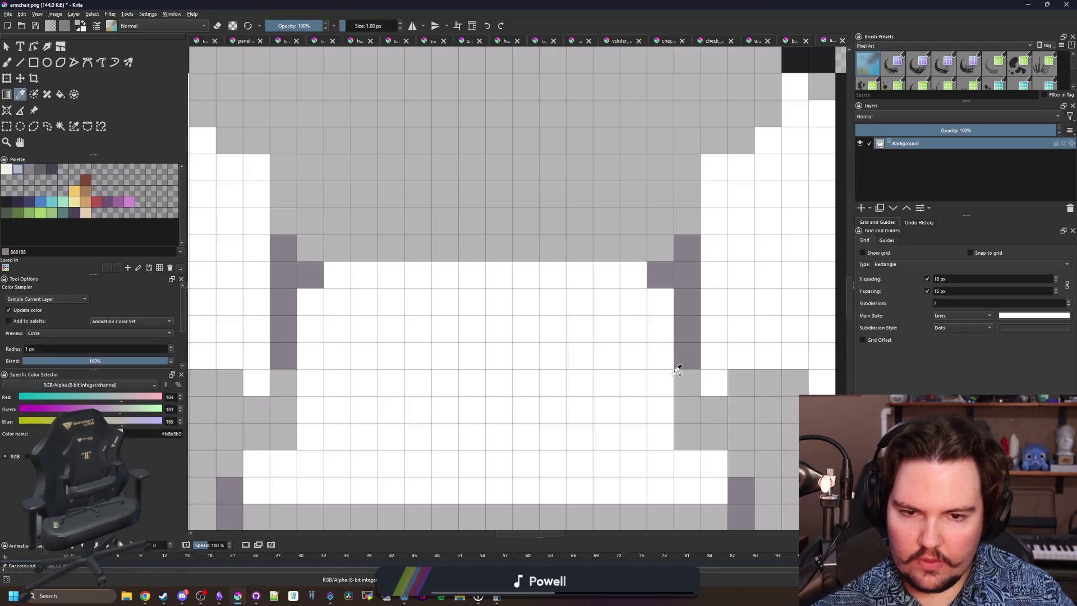
{"action": "left_click", "coordinate": [660, 275]}
{"action": "left_click", "coordinate": [310, 277]}
Darken the cushion's left and right corner pixels and their diagonal neighbours with #868188.
{"action": "left_click", "coordinate": [284, 271], "text": "ctrl"}
{"action": "left_click", "coordinate": [310, 247]}
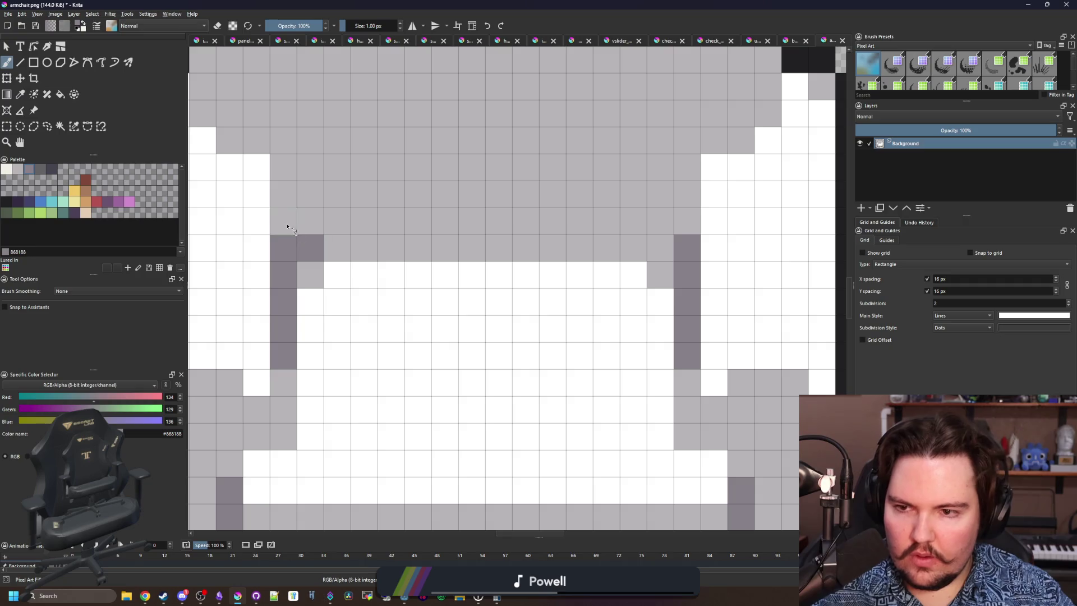
{"action": "left_click", "coordinate": [283, 220]}
{"action": "left_click", "coordinate": [659, 247]}
{"action": "left_click", "coordinate": [686, 221]}
Add matching dark pixels on both sides of the chair's bottom edge.
{"action": "scroll", "coordinate": [476, 272], "scroll_direction": "down", "scroll_amount": 8}
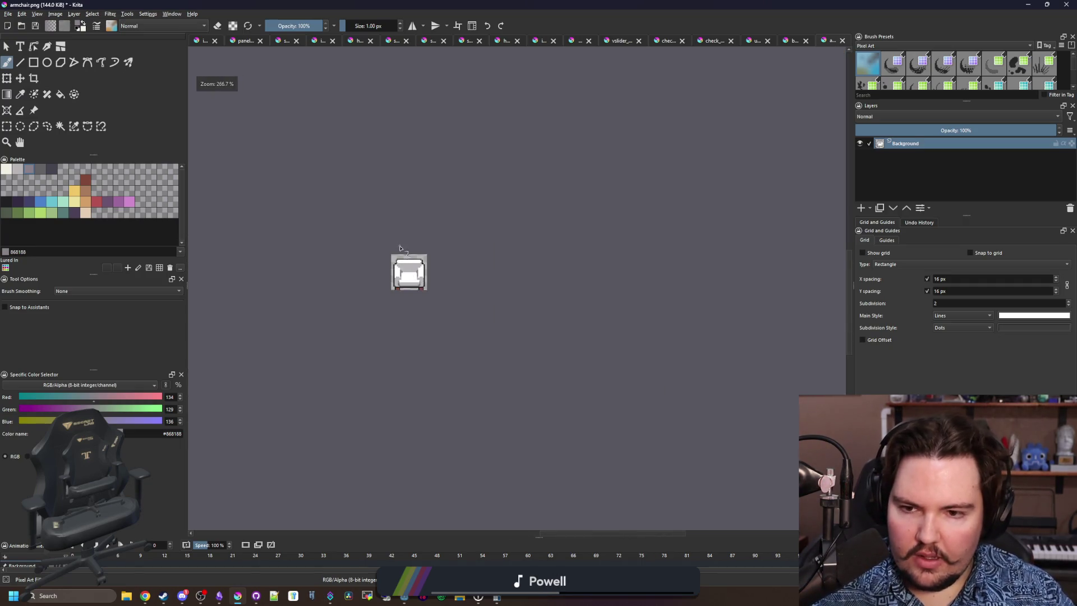
{"action": "scroll", "coordinate": [401, 262], "scroll_direction": "up", "scroll_amount": 8}
{"action": "left_click", "coordinate": [386, 294]}
{"action": "left_click", "coordinate": [790, 294]}
Sample the white cushion colour, then the light-grey body colour.
{"action": "scroll", "coordinate": [511, 279], "scroll_direction": "down", "scroll_amount": 2}
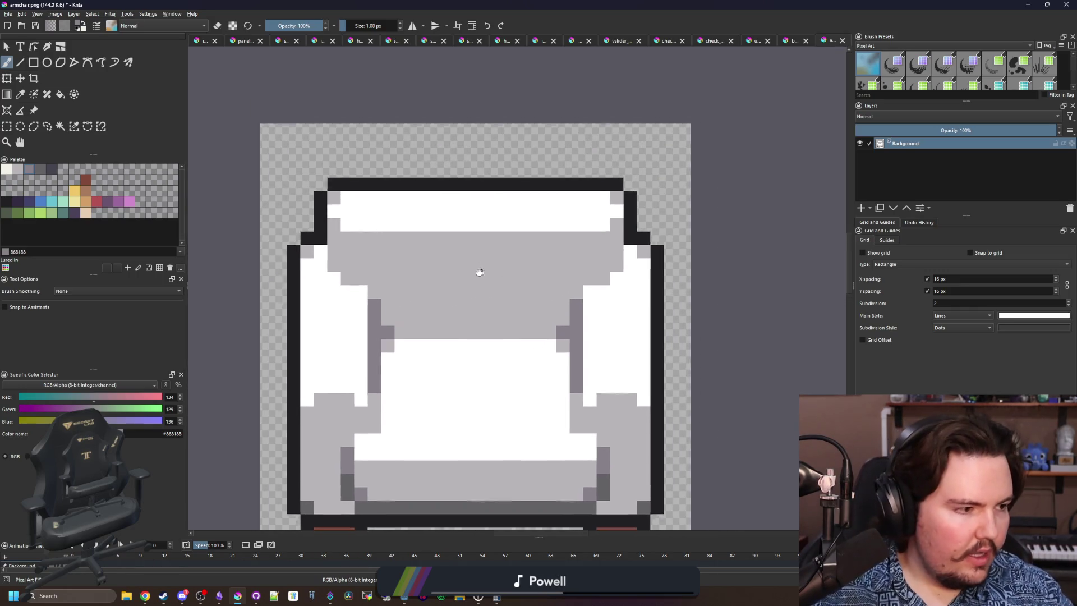
{"action": "scroll", "coordinate": [505, 231], "scroll_direction": "down", "scroll_amount": 3}
{"action": "scroll", "coordinate": [415, 258], "scroll_direction": "up", "scroll_amount": 1}
{"action": "scroll", "coordinate": [407, 258], "scroll_direction": "up", "scroll_amount": 2}
{"action": "scroll", "coordinate": [405, 255], "scroll_direction": "down", "scroll_amount": 1}
{"action": "scroll", "coordinate": [404, 252], "scroll_direction": "up", "scroll_amount": 2}
{"action": "scroll", "coordinate": [403, 247], "scroll_direction": "down", "scroll_amount": 1}
{"action": "left_click", "coordinate": [331, 208], "text": "ctrl"}
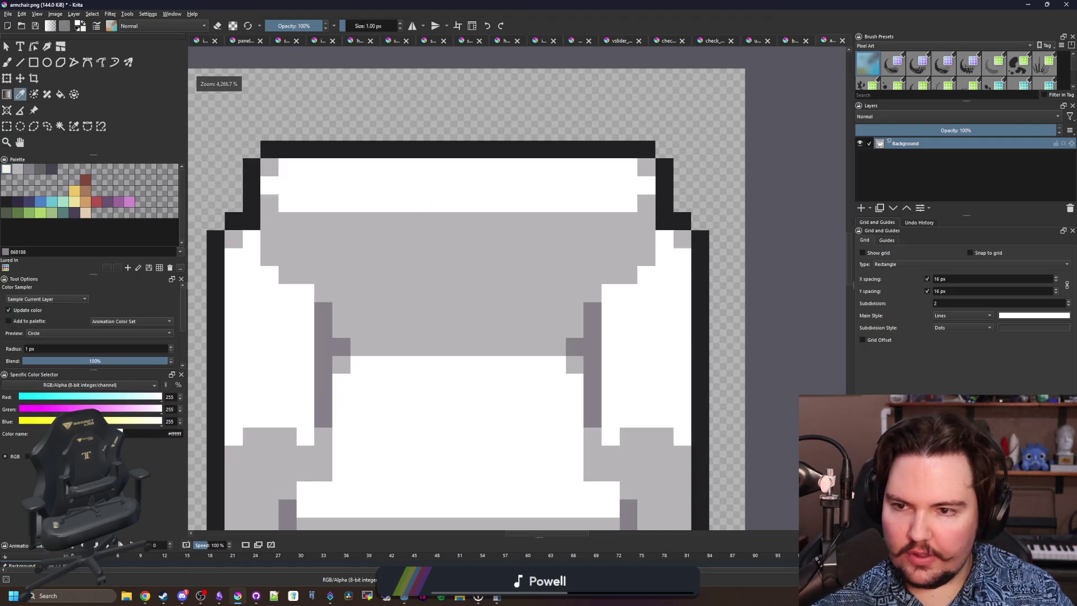
{"action": "left_click", "coordinate": [384, 253], "text": "ctrl"}
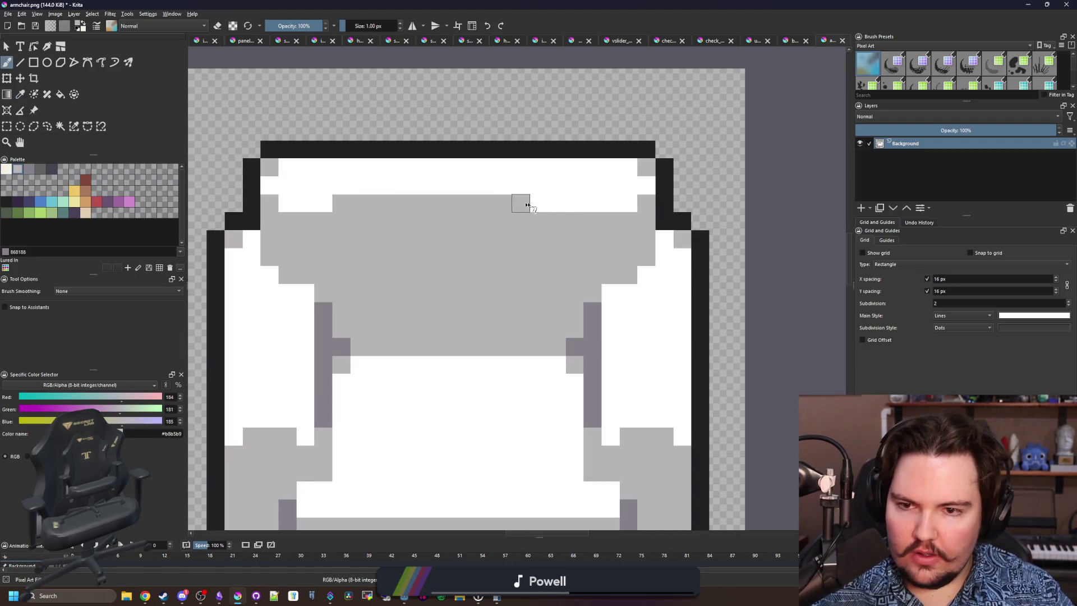
{"action": "scroll", "coordinate": [449, 228], "scroll_direction": "down", "scroll_amount": 5}
{"action": "scroll", "coordinate": [435, 222], "scroll_direction": "down", "scroll_amount": 2}
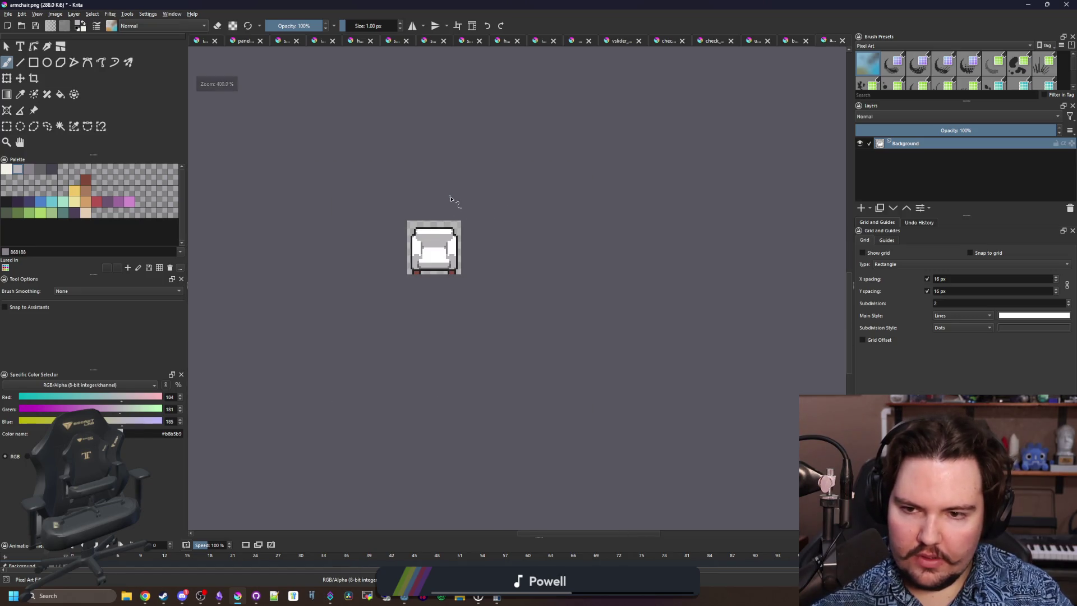
Turn two grey cushion pixels white.
{"action": "scroll", "coordinate": [443, 221], "scroll_direction": "up", "scroll_amount": 5}
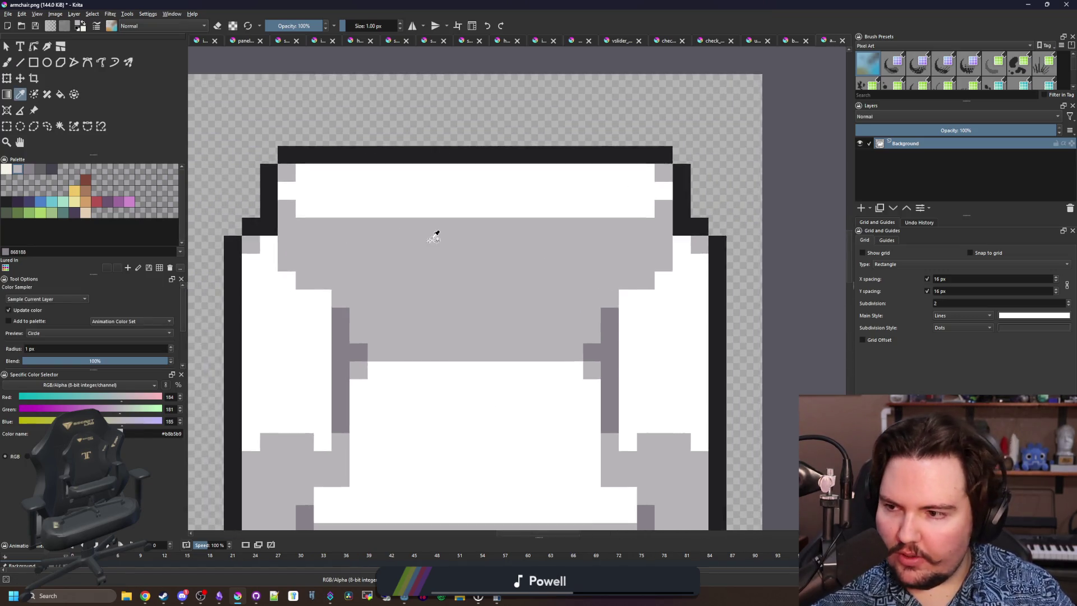
{"action": "scroll", "coordinate": [435, 236], "scroll_direction": "down", "scroll_amount": 3}
{"action": "scroll", "coordinate": [440, 305], "scroll_direction": "up", "scroll_amount": 2}
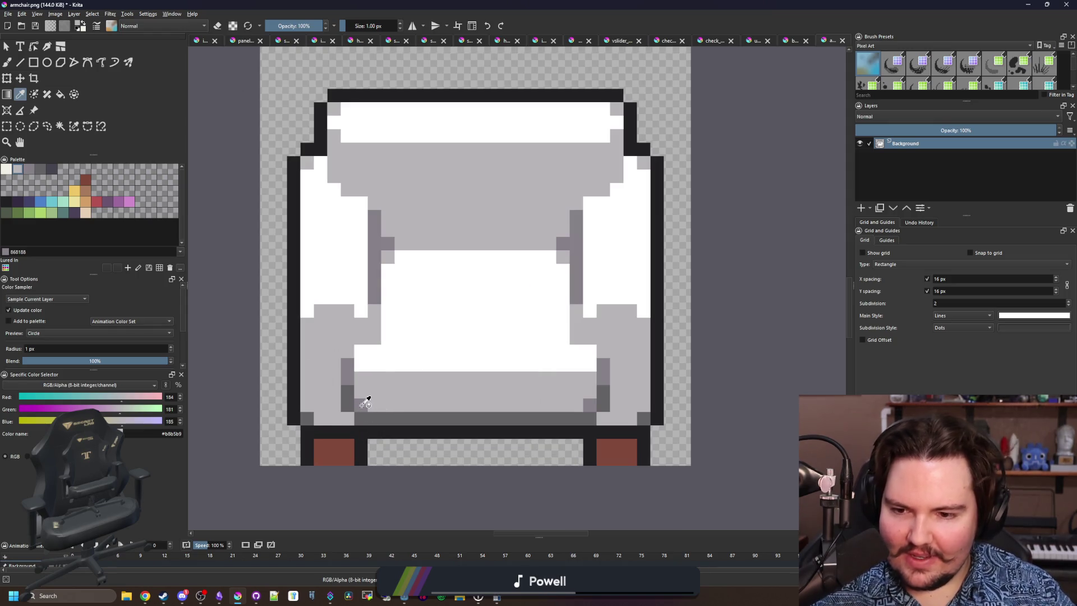
{"action": "left_click", "coordinate": [366, 397], "text": "ctrl"}
{"action": "scroll", "coordinate": [507, 366], "scroll_direction": "up", "scroll_amount": 1}
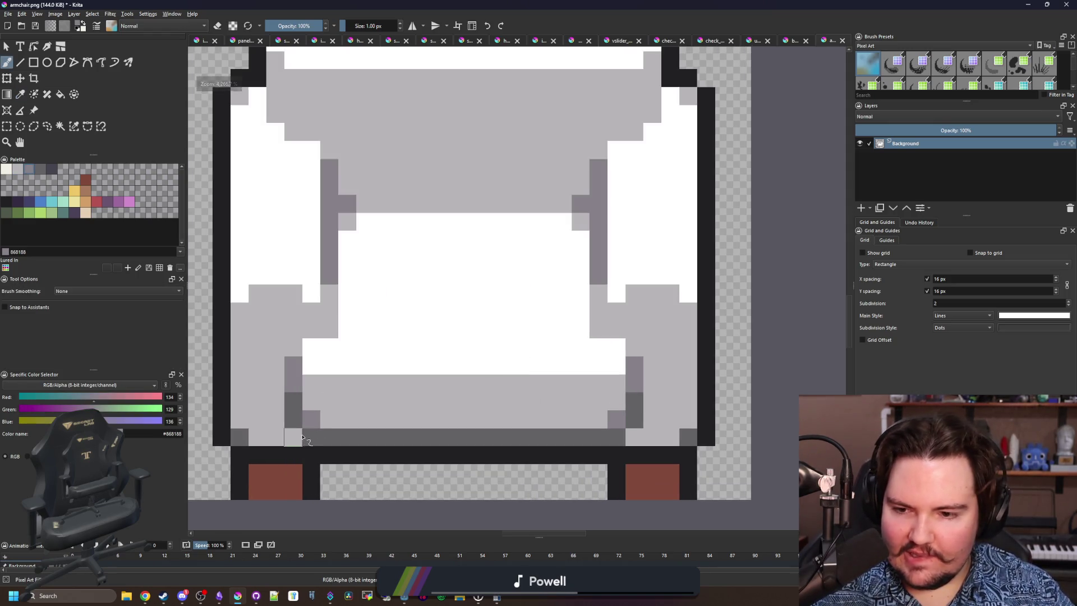
{"action": "left_click", "coordinate": [313, 422], "text": "ctrl"}
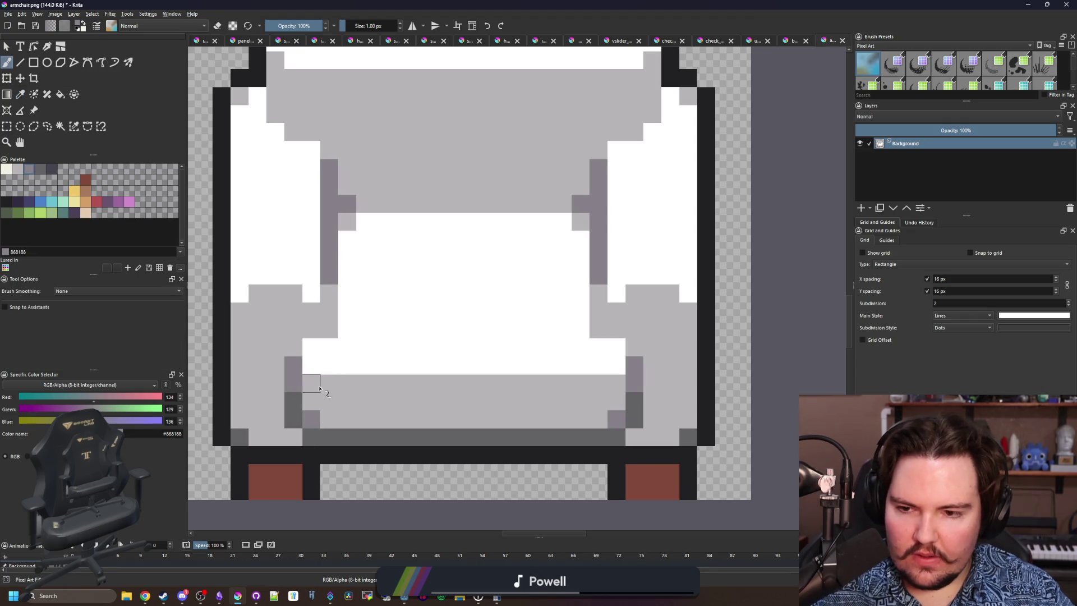
{"action": "left_click", "coordinate": [314, 365], "text": "ctrl"}
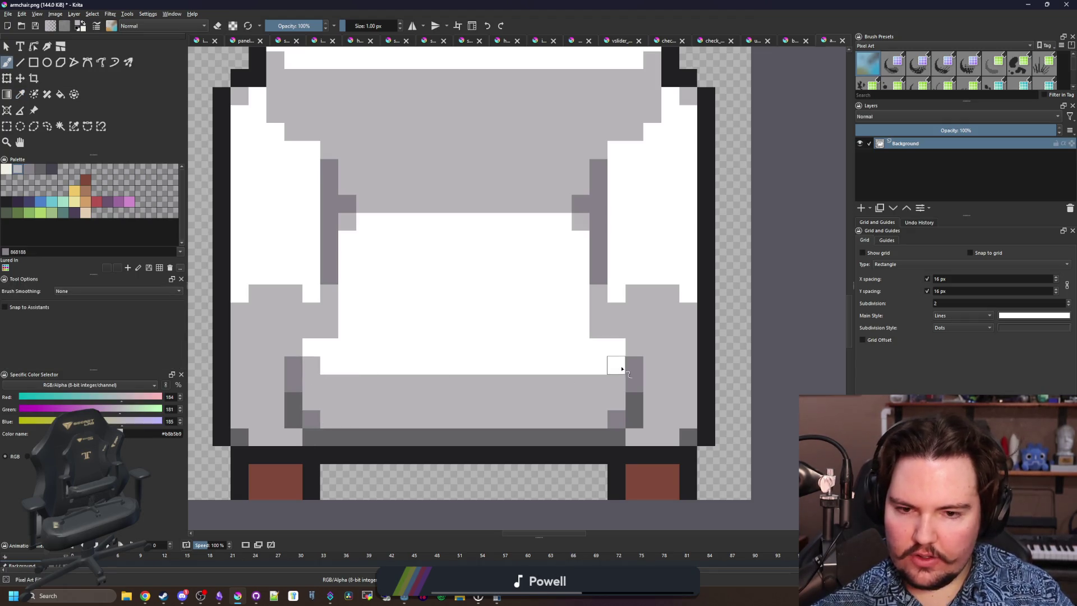
{"action": "left_click", "coordinate": [582, 343], "text": "ctrl"}
{"action": "left_click", "coordinate": [599, 329]}
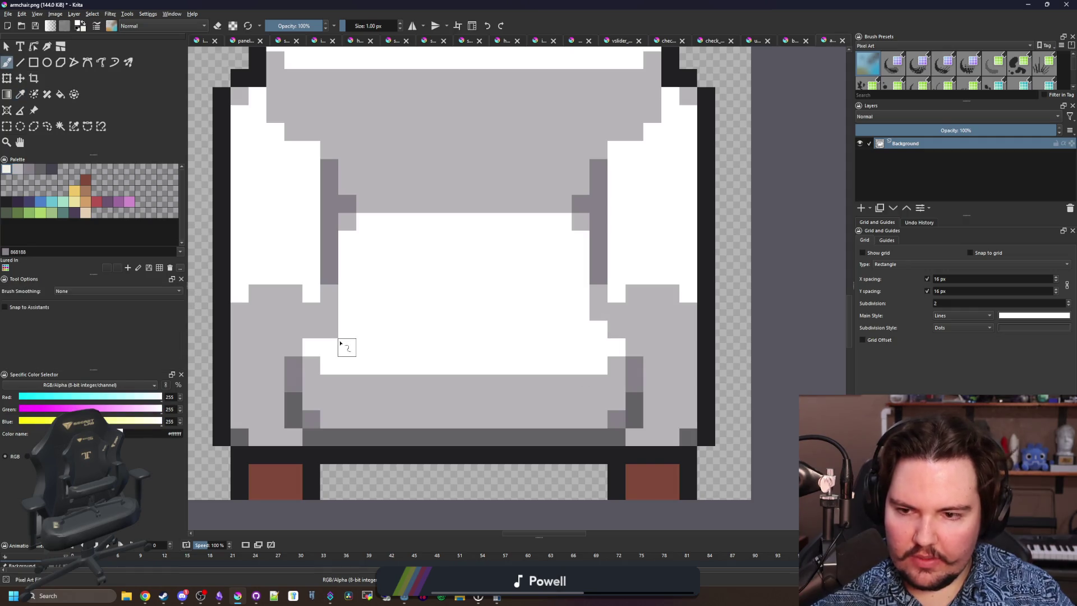
Fill the white pixels beside the left cushion with the light-grey body colour.
{"action": "scroll", "coordinate": [446, 345], "scroll_direction": "down", "scroll_amount": 5}
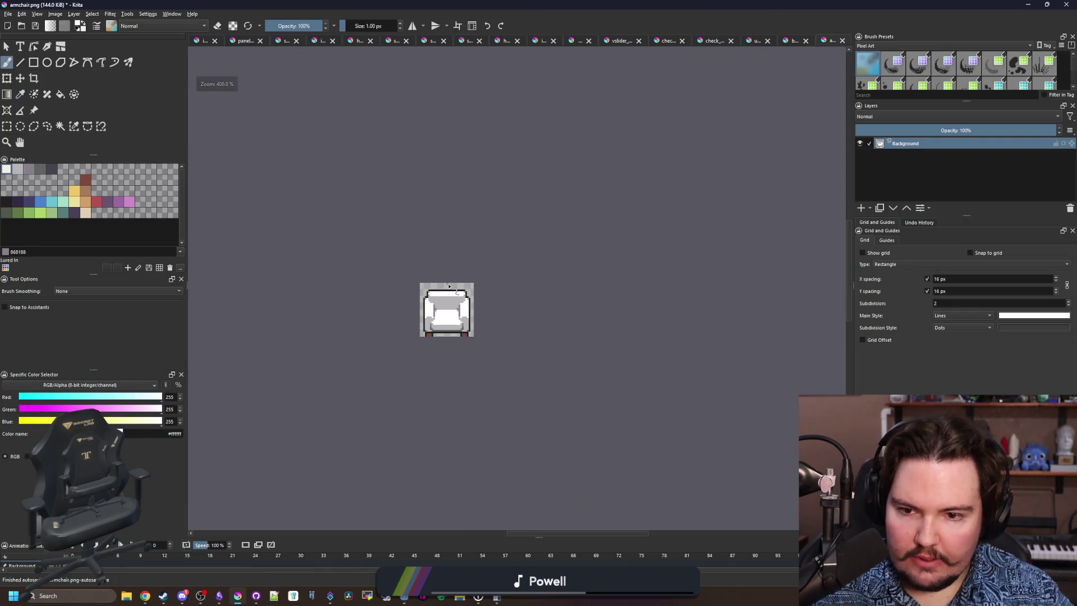
{"action": "scroll", "coordinate": [473, 275], "scroll_direction": "up", "scroll_amount": 5}
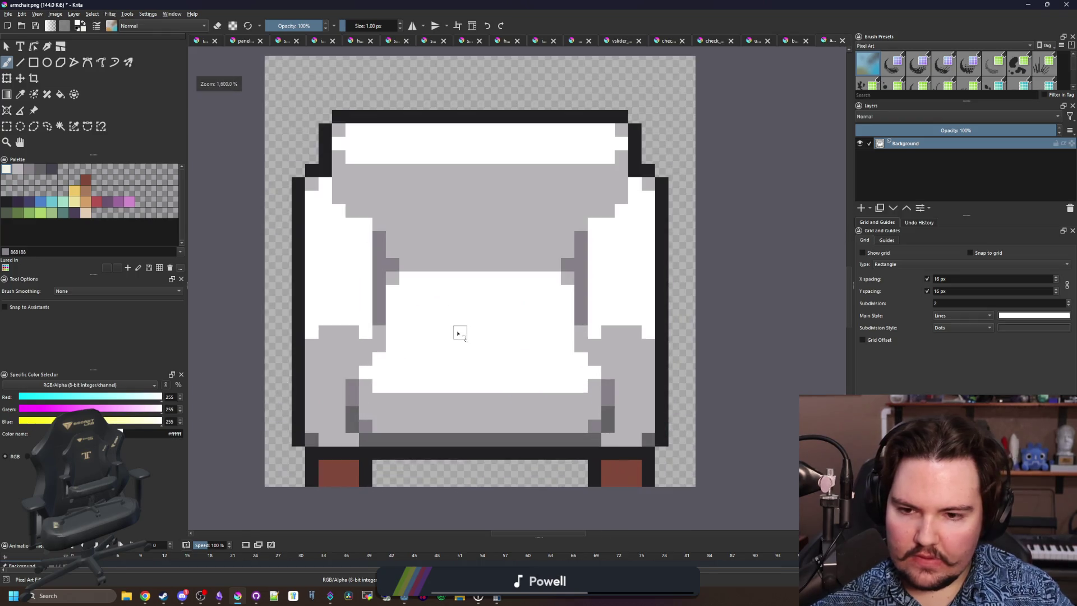
{"action": "scroll", "coordinate": [458, 333], "scroll_direction": "down", "scroll_amount": 5}
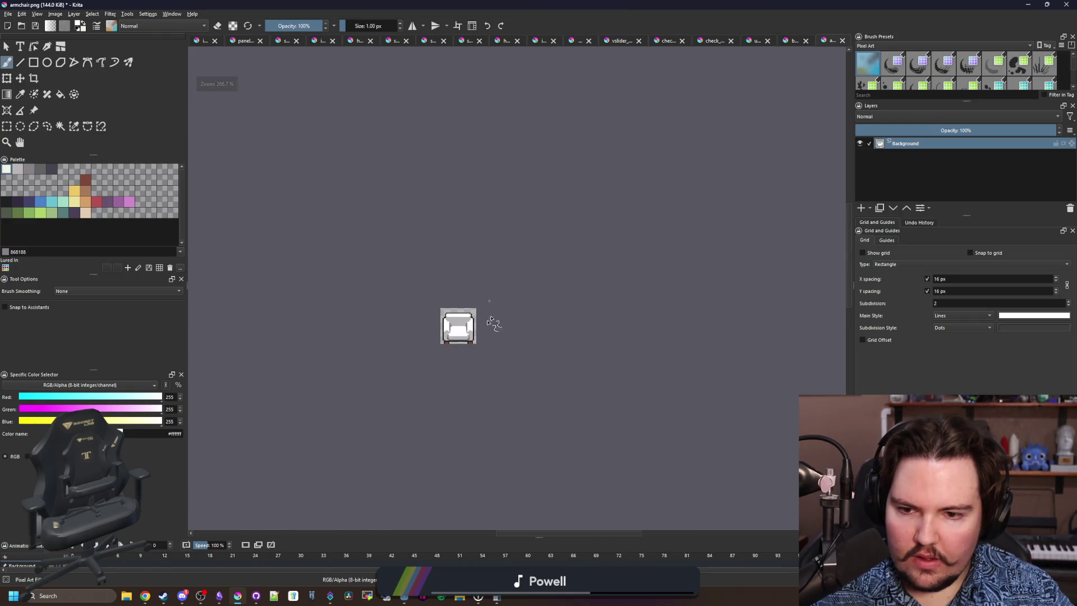
{"action": "scroll", "coordinate": [466, 340], "scroll_direction": "up", "scroll_amount": 1}
{"action": "scroll", "coordinate": [449, 340], "scroll_direction": "up", "scroll_amount": 1}
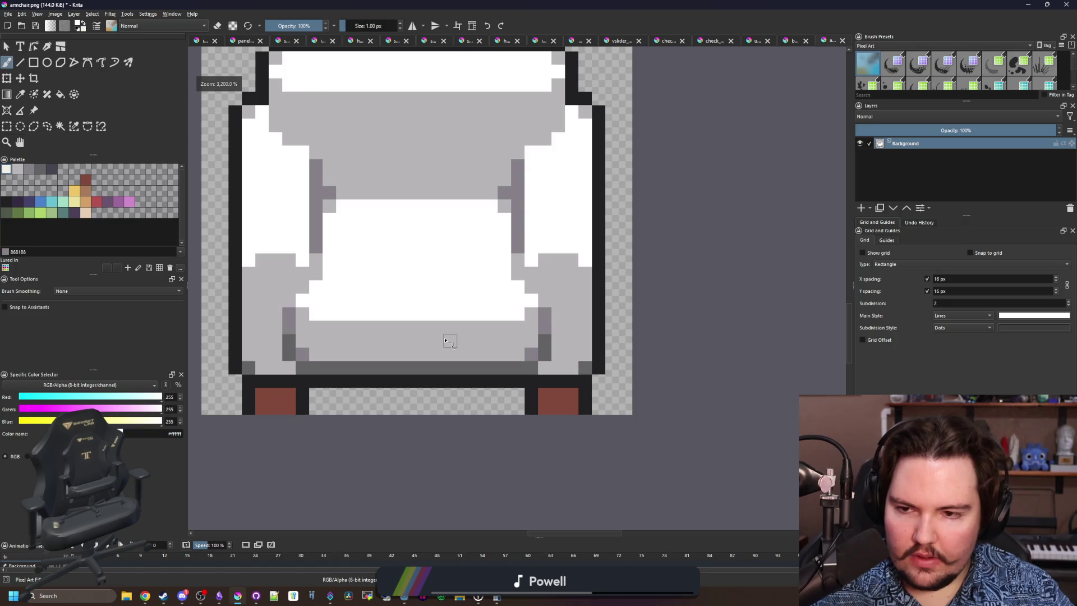
{"action": "scroll", "coordinate": [389, 300], "scroll_direction": "up", "scroll_amount": 2}
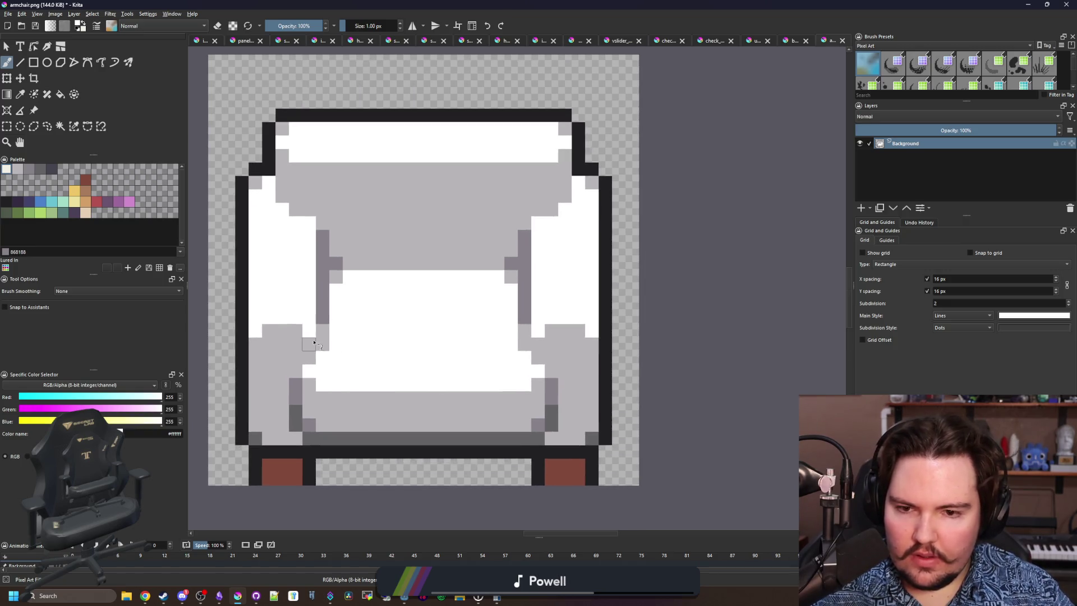
{"action": "scroll", "coordinate": [314, 342], "scroll_direction": "up", "scroll_amount": 1}
{"action": "left_click", "coordinate": [297, 356], "text": "ctrl"}
{"action": "mouse_move", "coordinate": [305, 329]}
{"action": "left_mouse_down"}
{"action": "mouse_move", "coordinate": [286, 308]}
{"action": "mouse_move", "coordinate": [250, 312]}
{"action": "left_mouse_up"}
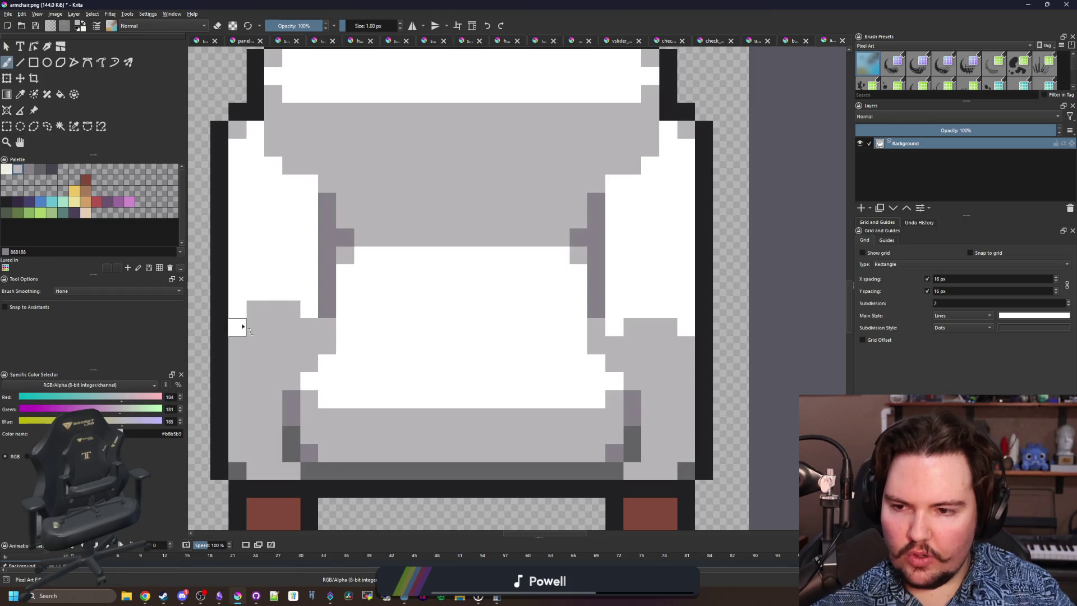
Paint the tops of both legs dark purple #352b42.
{"action": "scroll", "coordinate": [490, 331], "scroll_direction": "down", "scroll_amount": 5}
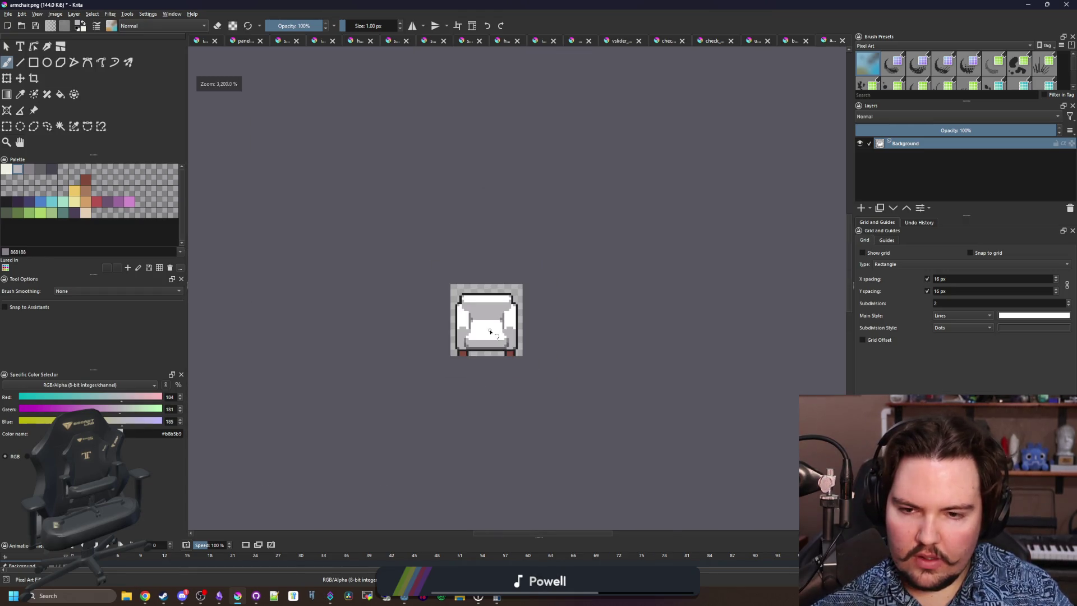
{"action": "scroll", "coordinate": [498, 324], "scroll_direction": "up", "scroll_amount": 4}
{"action": "scroll", "coordinate": [464, 354], "scroll_direction": "down", "scroll_amount": 1}
{"action": "scroll", "coordinate": [455, 390], "scroll_direction": "up", "scroll_amount": 1}
{"action": "scroll", "coordinate": [437, 414], "scroll_direction": "down", "scroll_amount": 1}
{"action": "scroll", "coordinate": [345, 465], "scroll_direction": "up", "scroll_amount": 1}
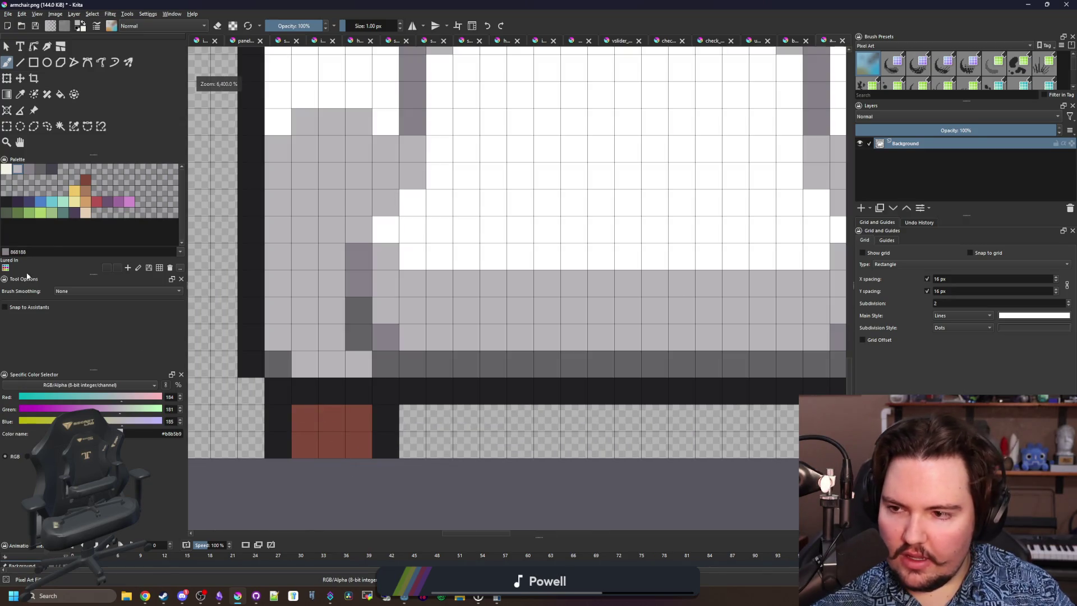
{"action": "left_click", "coordinate": [88, 180]}
{"action": "left_click", "coordinate": [22, 203]}
{"action": "left_click_drag", "start_coordinate": [306, 417], "coordinate": [359, 417]}
{"action": "scroll", "coordinate": [360, 417], "scroll_direction": "down", "scroll_amount": 3}
{"action": "scroll", "coordinate": [621, 410], "scroll_direction": "up", "scroll_amount": 4}
{"action": "mouse_move", "coordinate": [621, 410]}
{"action": "left_mouse_down"}
{"action": "mouse_move", "coordinate": [549, 421]}
{"action": "mouse_move", "coordinate": [602, 396]}
{"action": "left_mouse_up"}
Flood-fill the armchair's black outline with dark grey #45444f.
{"action": "scroll", "coordinate": [602, 396], "scroll_direction": "down", "scroll_amount": 3}
{"action": "scroll", "coordinate": [339, 327], "scroll_direction": "up", "scroll_amount": 2}
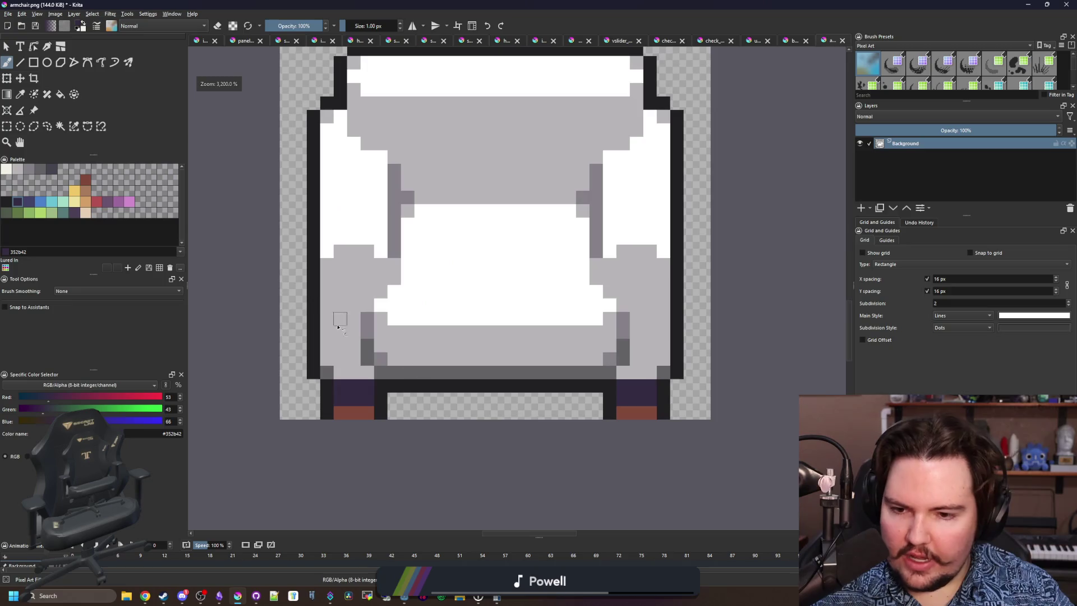
{"action": "left_click", "coordinate": [52, 168]}
{"action": "key", "text": "f"}
{"action": "left_click_drag", "start_coordinate": [352, 154], "coordinate": [279, 314]}
{"action": "left_click", "coordinate": [312, 138]}
{"action": "key", "text": "b"}
Add lighter grey #868188 highlights along the top and side outline.
{"action": "left_click", "coordinate": [40, 169]}
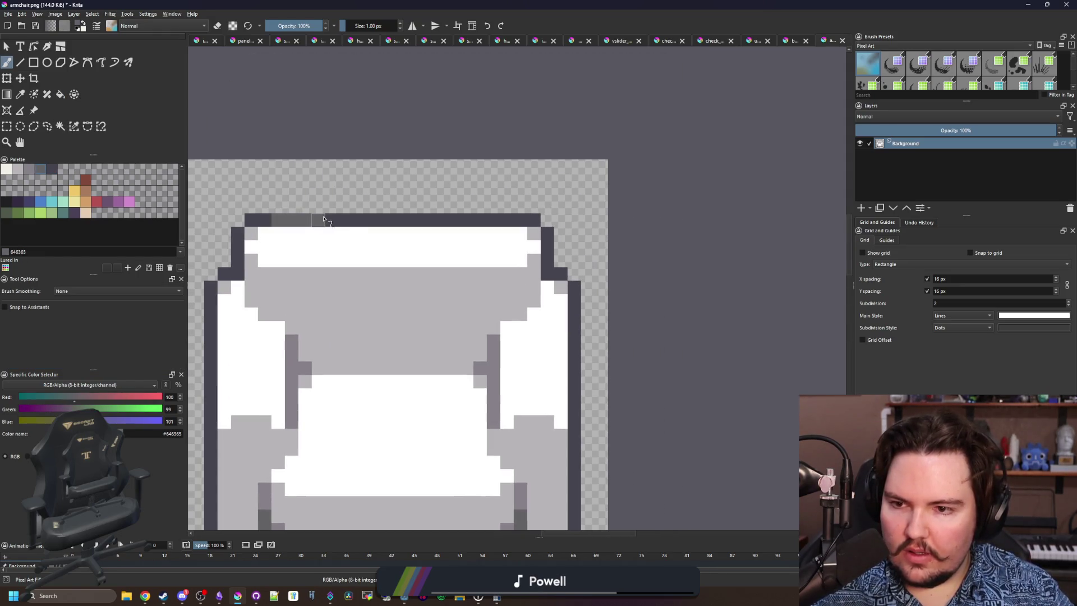
{"action": "key", "text": "l"}
{"action": "left_click_drag", "start_coordinate": [295, 225], "coordinate": [280, 222]}
{"action": "left_click_drag", "start_coordinate": [390, 220], "coordinate": [467, 218]}
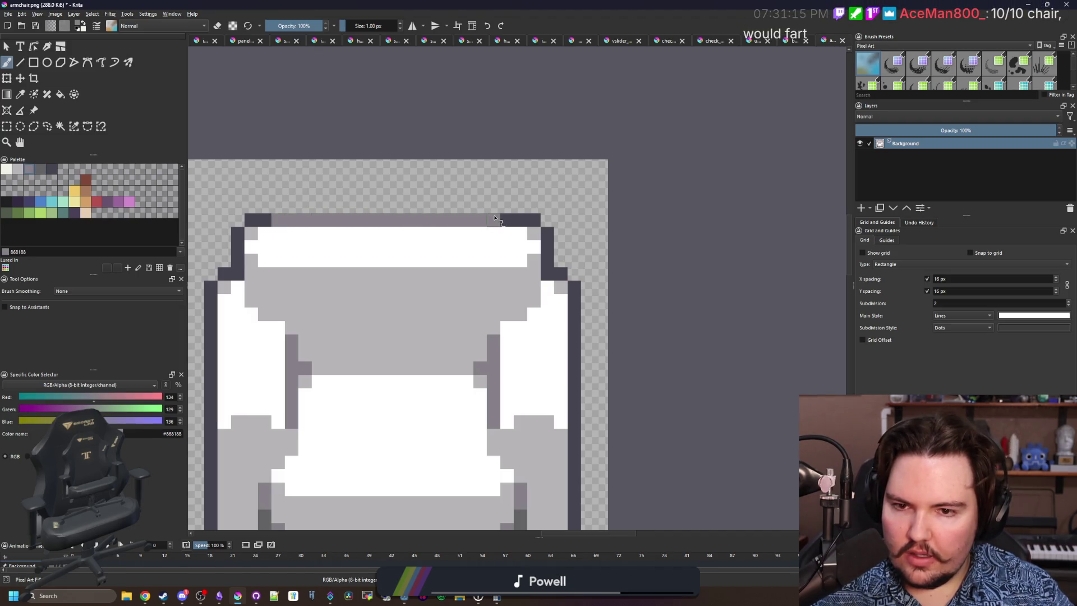
{"action": "mouse_move", "coordinate": [223, 374]}
{"action": "left_mouse_down"}
{"action": "mouse_move", "coordinate": [308, 291]}
{"action": "mouse_move", "coordinate": [302, 255]}
{"action": "left_mouse_up"}
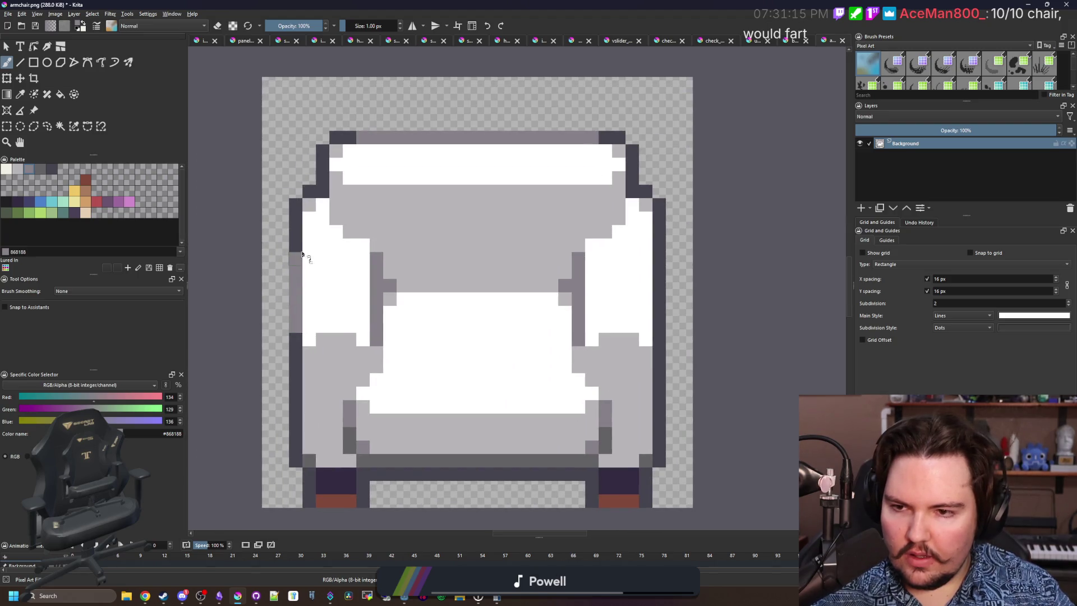
{"action": "left_click_drag", "start_coordinate": [665, 237], "coordinate": [660, 276]}
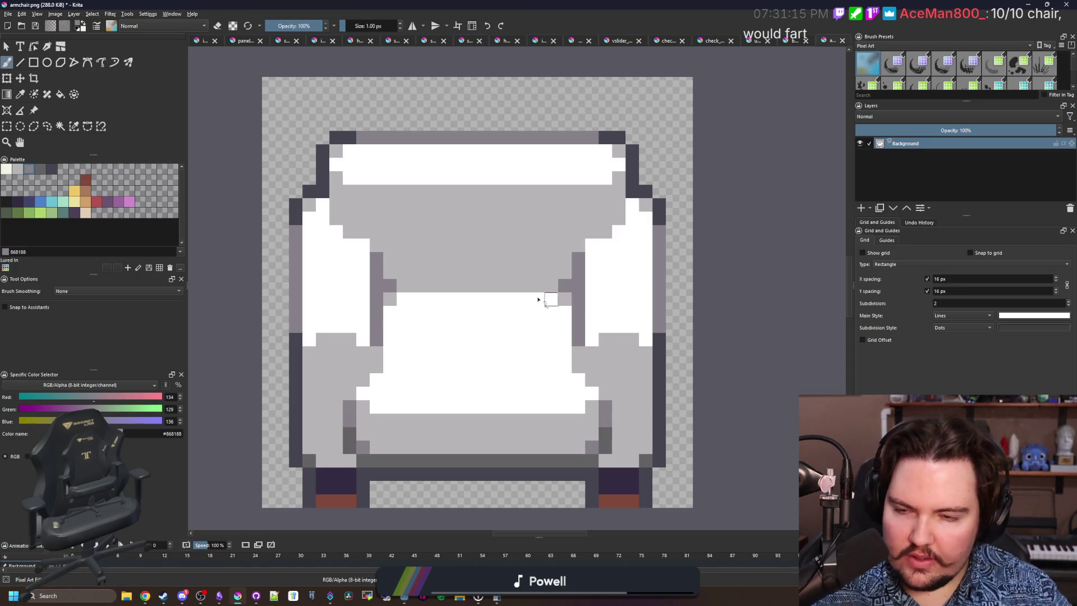
{"action": "scroll", "coordinate": [293, 127], "scroll_direction": "up", "scroll_amount": 2}
Recolour a dark outline pixel medium grey #646365.
{"action": "left_click", "coordinate": [40, 168]}
{"action": "left_click", "coordinate": [297, 309]}
{"action": "scroll", "coordinate": [415, 160], "scroll_direction": "down", "scroll_amount": 2}
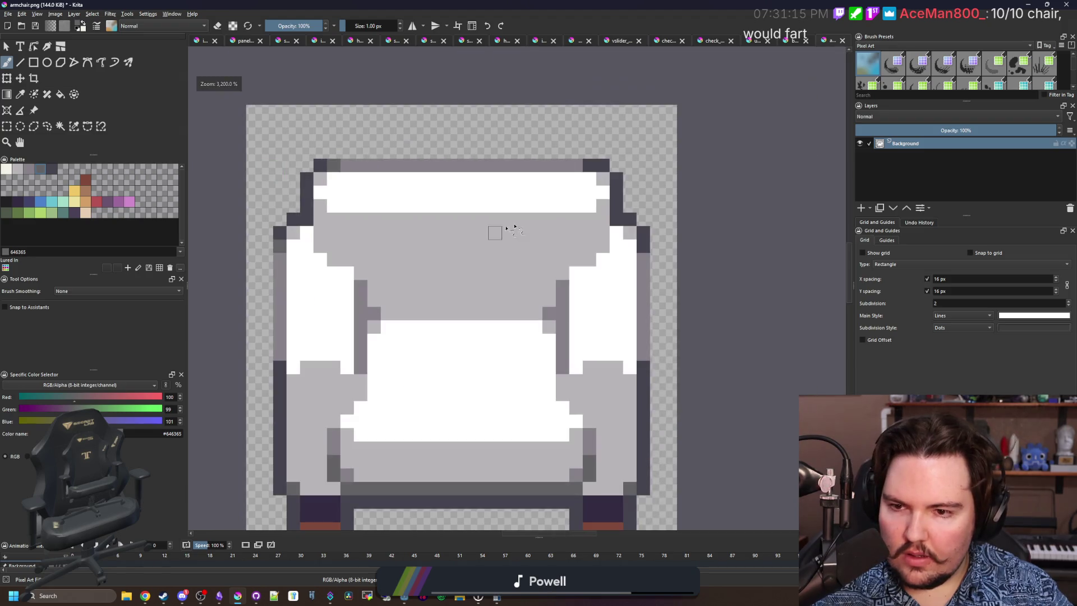
{"action": "scroll", "coordinate": [631, 253], "scroll_direction": "up", "scroll_amount": 1}
{"action": "scroll", "coordinate": [631, 253], "scroll_direction": "down", "scroll_amount": 2}
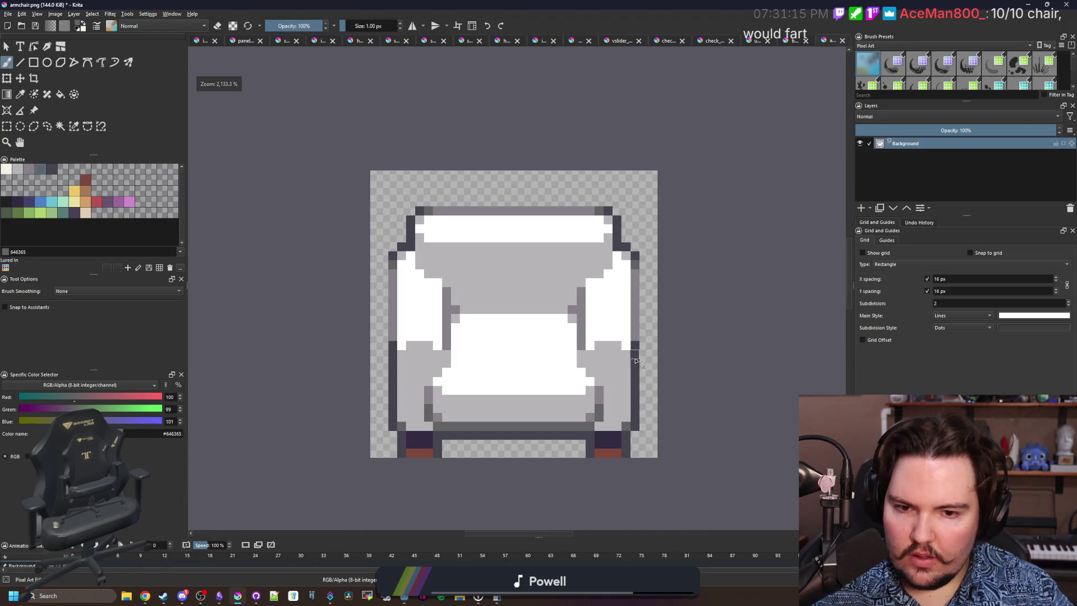
{"action": "scroll", "coordinate": [420, 337], "scroll_direction": "up", "scroll_amount": 1}
{"action": "scroll", "coordinate": [385, 347], "scroll_direction": "down", "scroll_amount": 2}
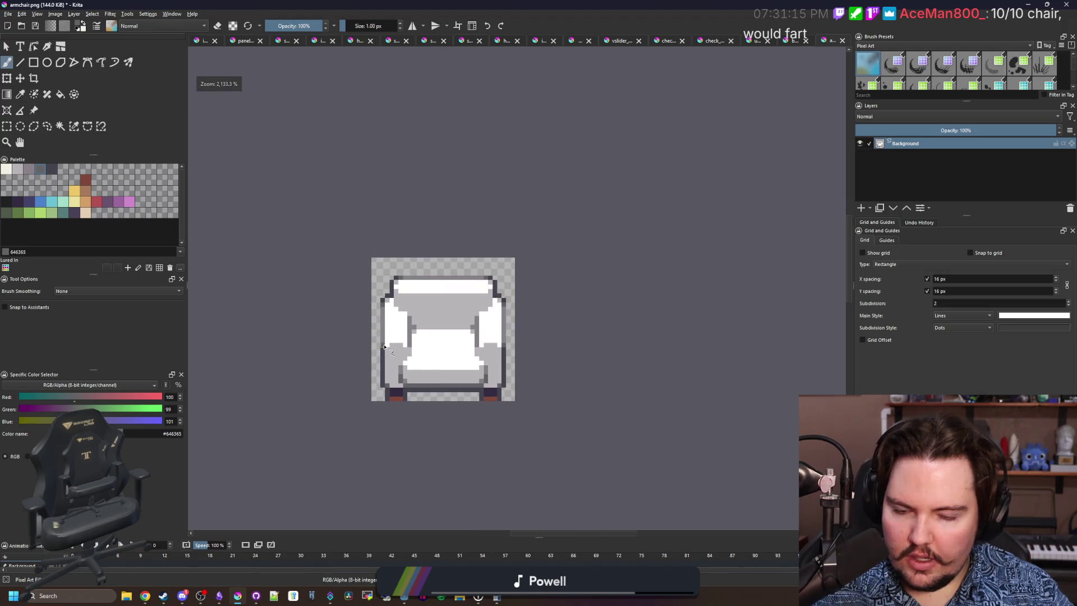
{"action": "scroll", "coordinate": [432, 393], "scroll_direction": "down", "scroll_amount": 2}
{"action": "scroll", "coordinate": [361, 312], "scroll_direction": "up", "scroll_amount": 4}
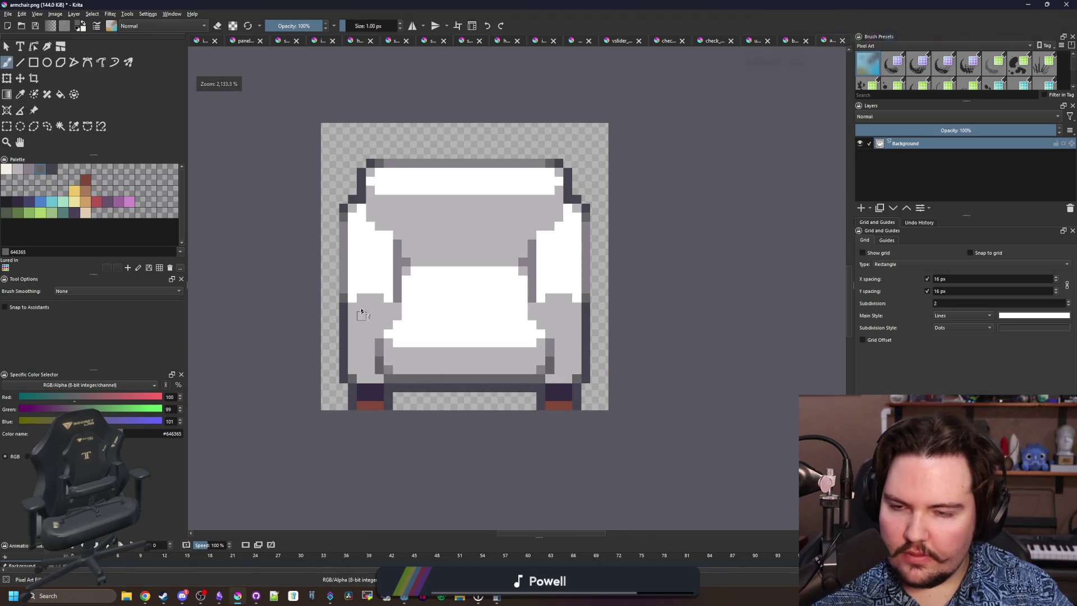
Shift the armchair up one pixel and clear the empty strip below it.
{"action": "key", "text": "ctrl+s"}
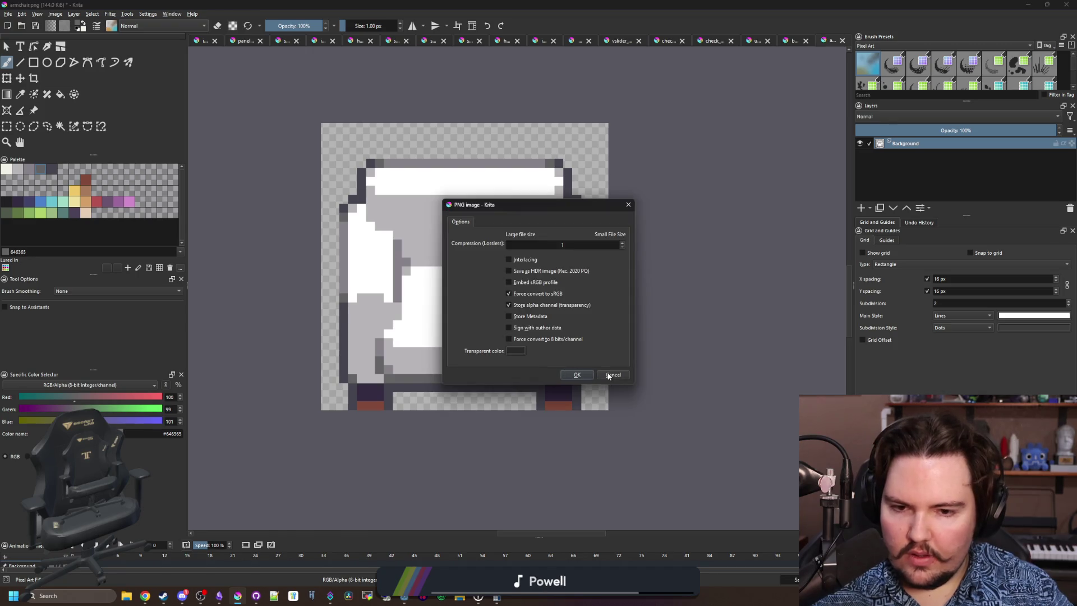
{"action": "left_click", "coordinate": [612, 375]}
{"action": "left_click", "coordinate": [26, 79]}
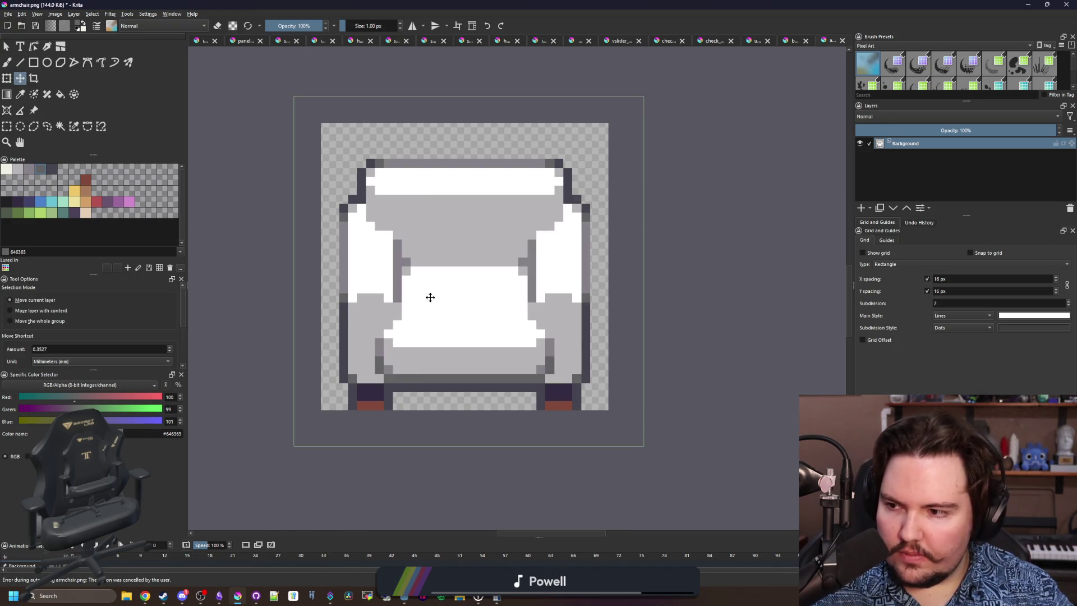
{"action": "left_click_drag", "start_coordinate": [463, 320], "coordinate": [462, 314]}
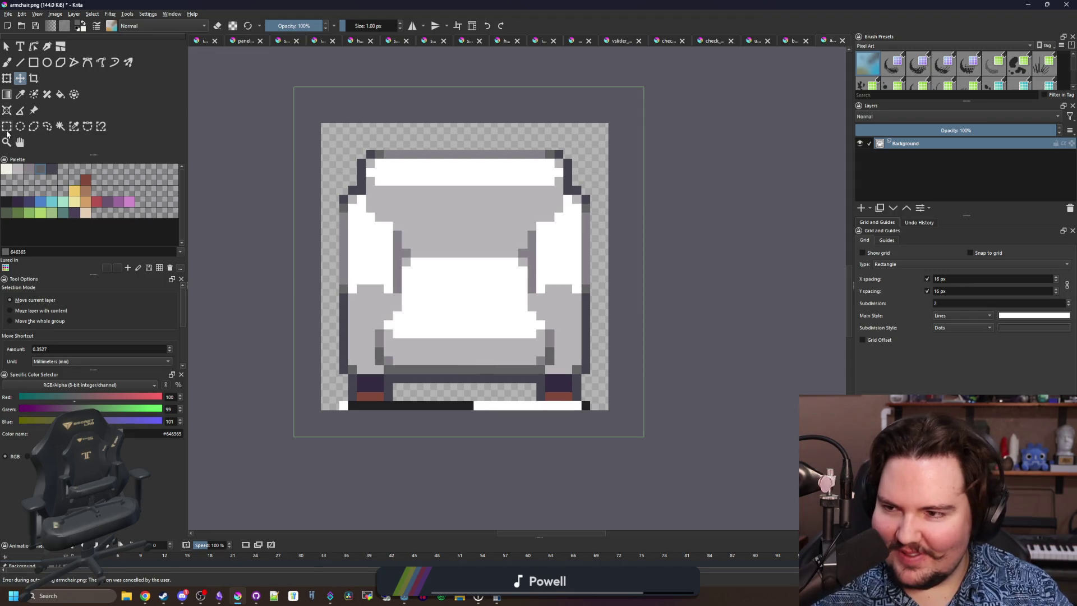
{"action": "left_click", "coordinate": [7, 127]}
{"action": "left_click_drag", "start_coordinate": [654, 447], "coordinate": [329, 400]}
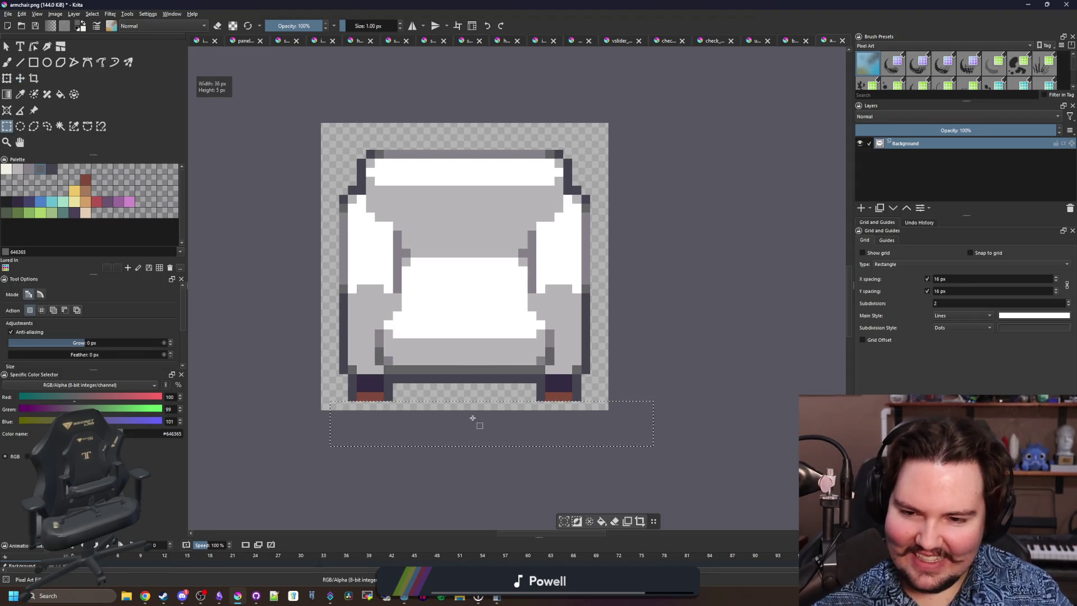
{"action": "left_click", "coordinate": [473, 418]}
Paint the left leg's outer edge and inner column near-black.
{"action": "scroll", "coordinate": [473, 418], "scroll_direction": "up", "scroll_amount": 2}
{"action": "key", "text": "p"}
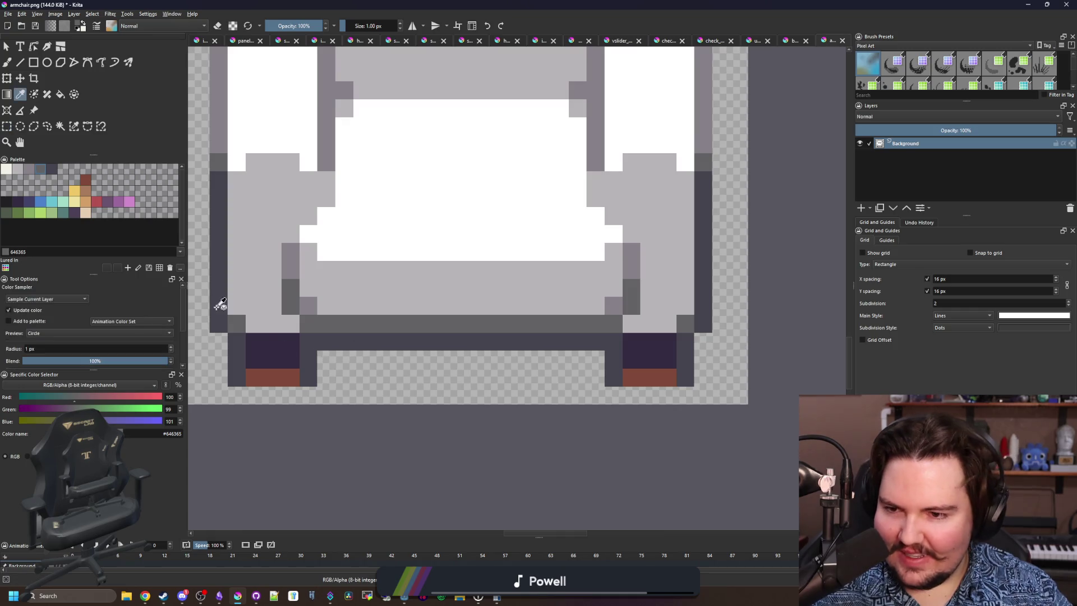
{"action": "left_click", "coordinate": [15, 203]}
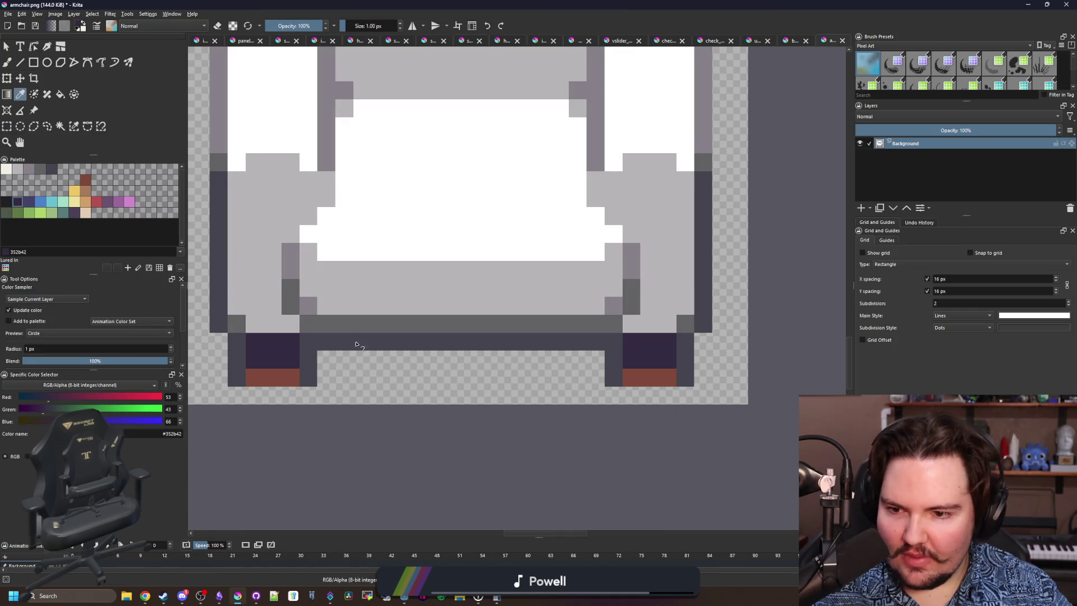
{"action": "key", "text": "b"}
{"action": "left_click", "coordinate": [6, 201]}
{"action": "left_click_drag", "start_coordinate": [236, 345], "coordinate": [218, 304]}
{"action": "left_click_drag", "start_coordinate": [314, 357], "coordinate": [310, 380]}
Fill the crossbar under the seat near-black and paint the right leg's outer column.
{"action": "key", "text": "f"}
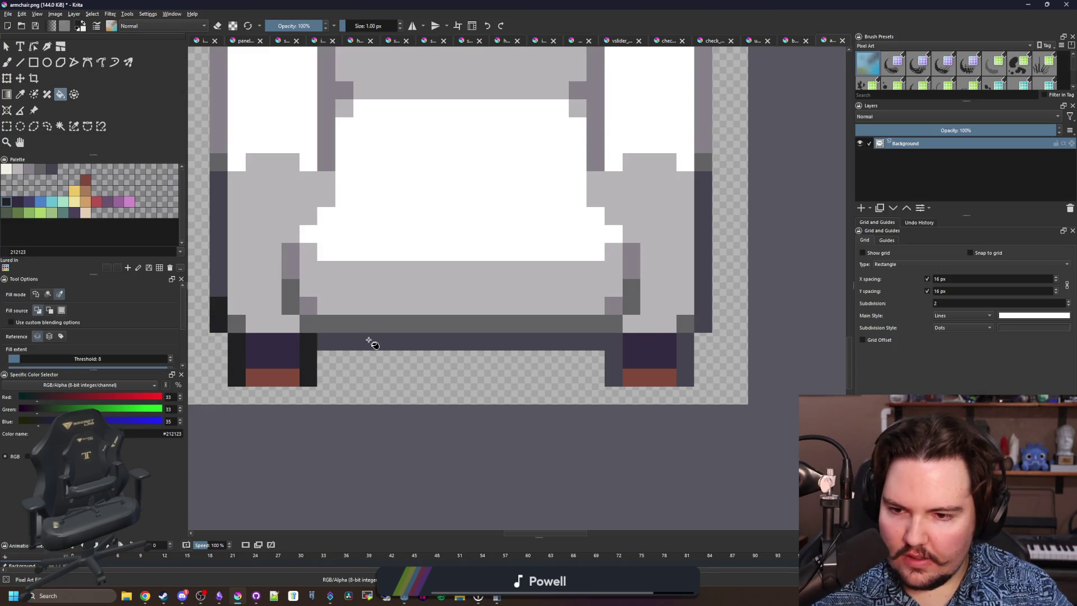
{"action": "left_click", "coordinate": [452, 348]}
{"action": "key", "text": "ctrl+z"}
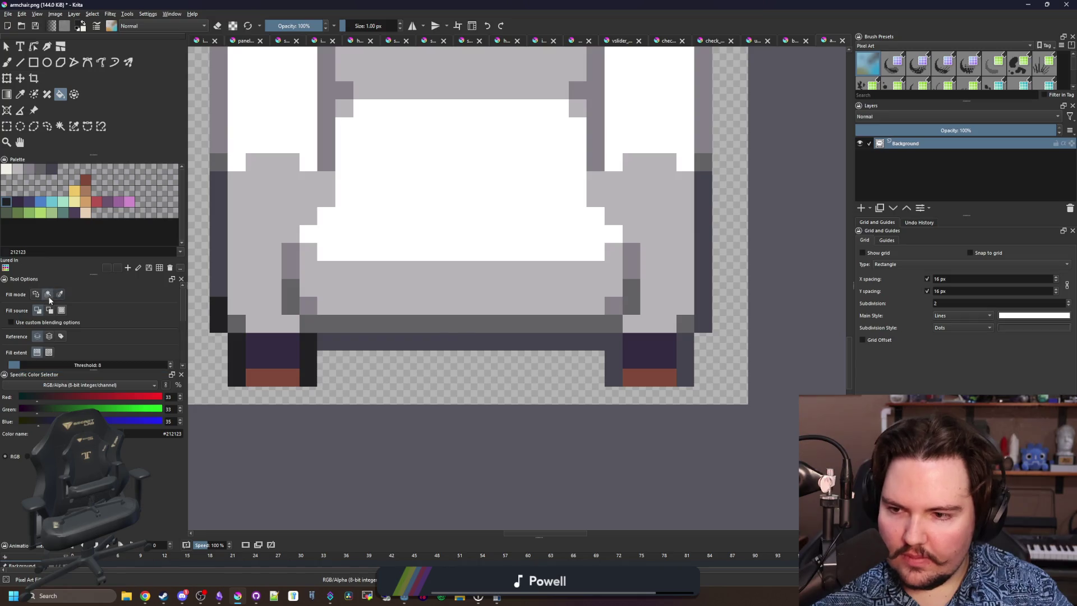
{"action": "left_click", "coordinate": [475, 342]}
{"action": "key", "text": "b"}
{"action": "left_click_drag", "start_coordinate": [686, 380], "coordinate": [688, 345]}
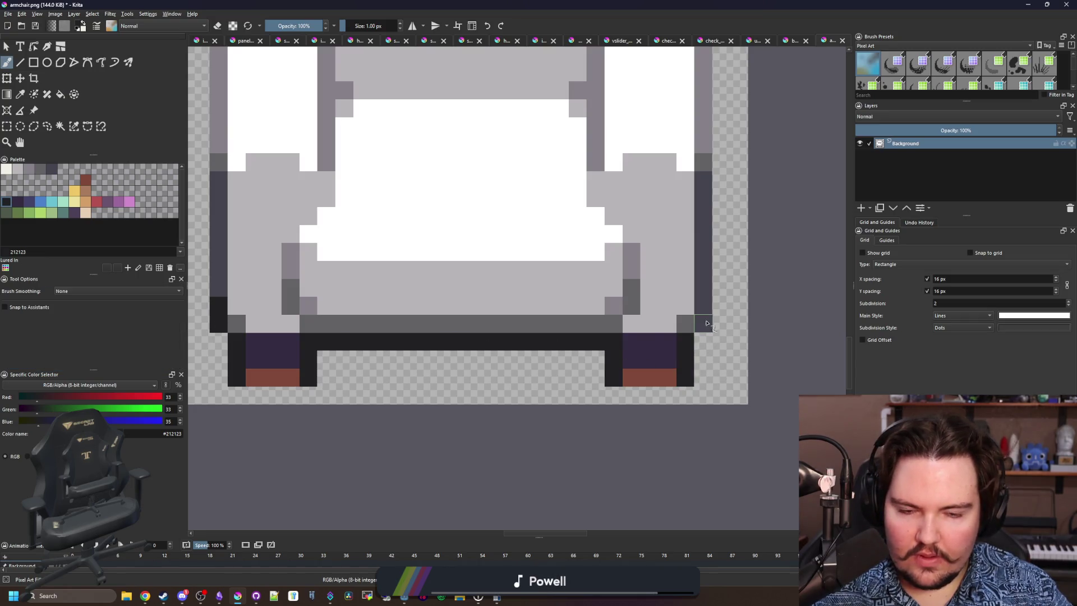
Sample the feet's red-brown, recentre the armchair, then sample the near-black outline colour.
{"action": "scroll", "coordinate": [397, 337], "scroll_direction": "down", "scroll_amount": 3}
{"action": "scroll", "coordinate": [397, 336], "scroll_direction": "up", "scroll_amount": 8}
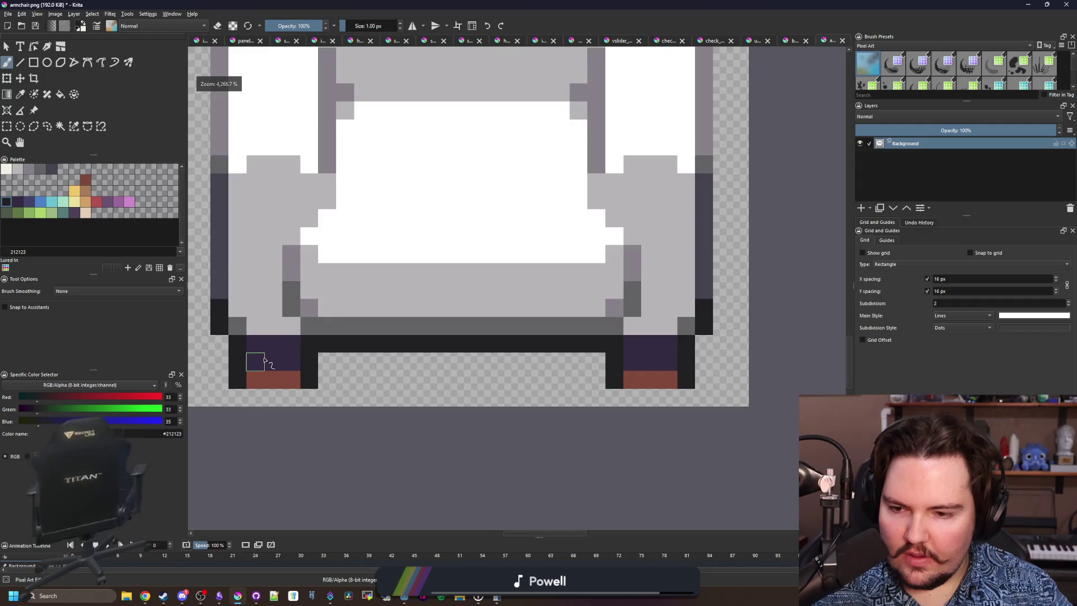
{"action": "key", "text": "p"}
{"action": "left_click", "coordinate": [290, 377]}
{"action": "key", "text": "b"}
{"action": "scroll", "coordinate": [305, 361], "scroll_direction": "down", "scroll_amount": 4}
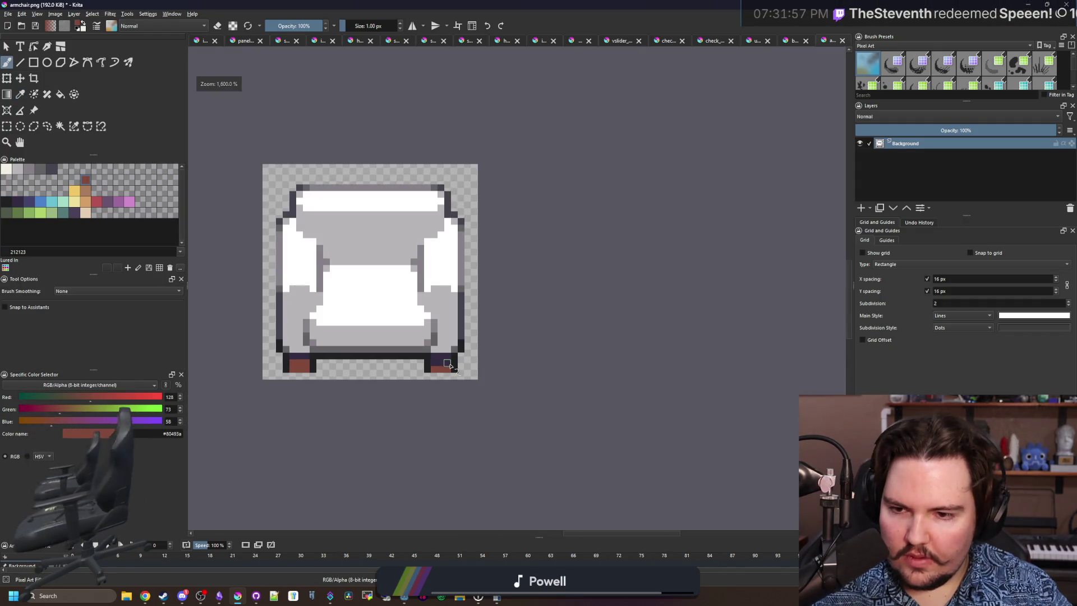
{"action": "scroll", "coordinate": [458, 371], "scroll_direction": "up", "scroll_amount": 4}
{"action": "scroll", "coordinate": [374, 380], "scroll_direction": "down", "scroll_amount": 5}
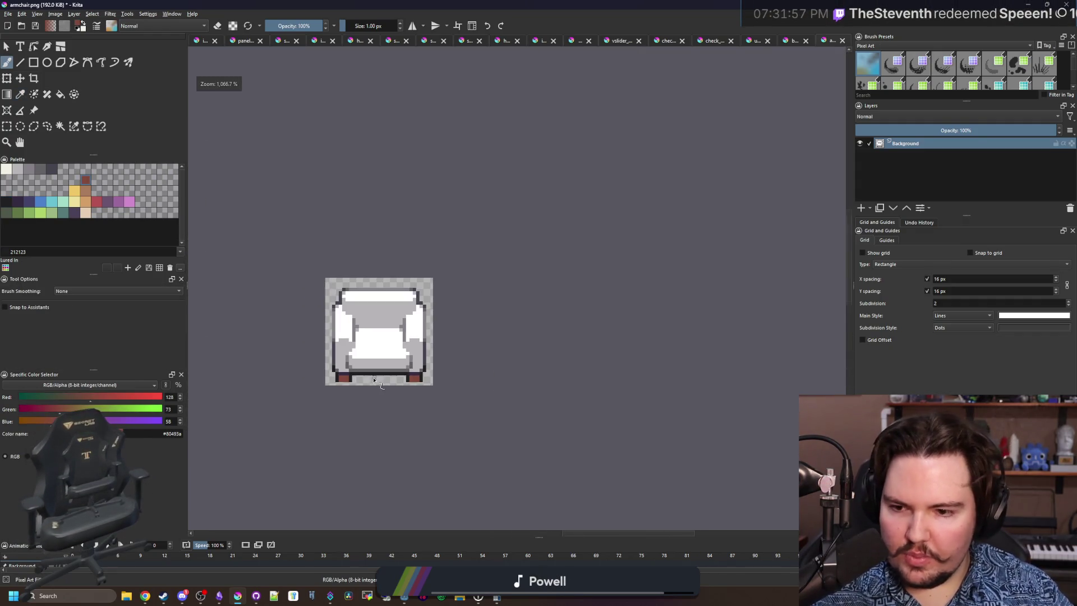
{"action": "scroll", "coordinate": [371, 382], "scroll_direction": "up", "scroll_amount": 5}
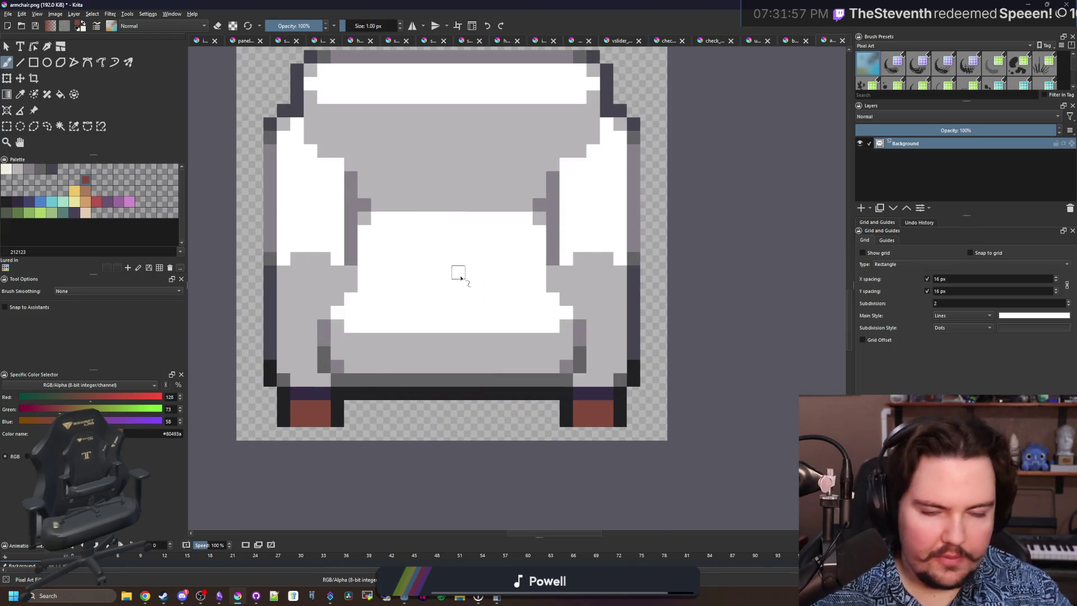
{"action": "left_click_drag", "start_coordinate": [339, 329], "coordinate": [227, 296]}
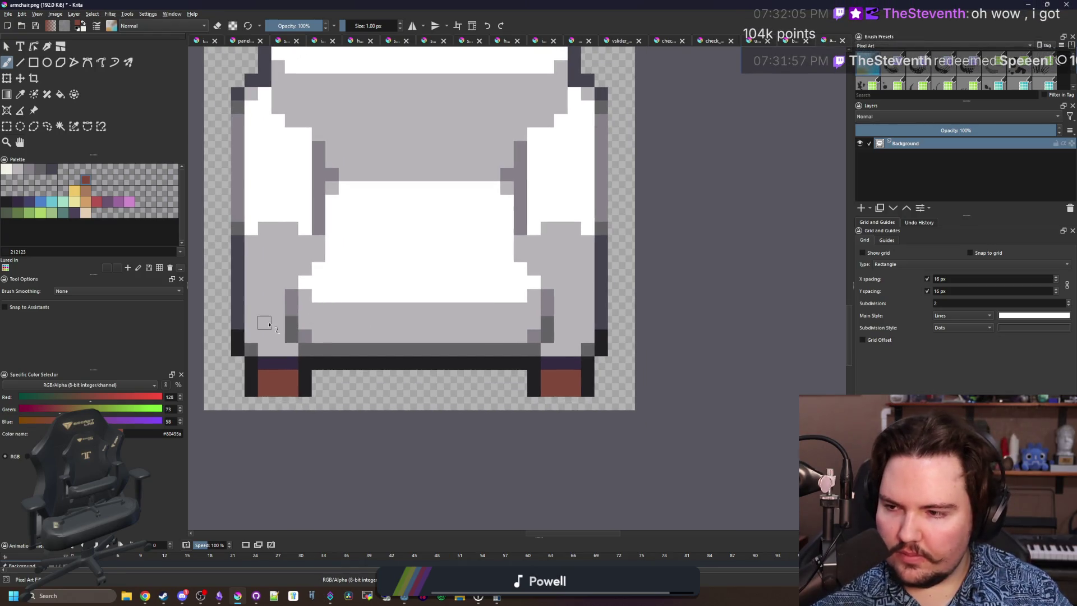
{"action": "key", "text": "p"}
{"action": "left_click", "coordinate": [312, 368]}
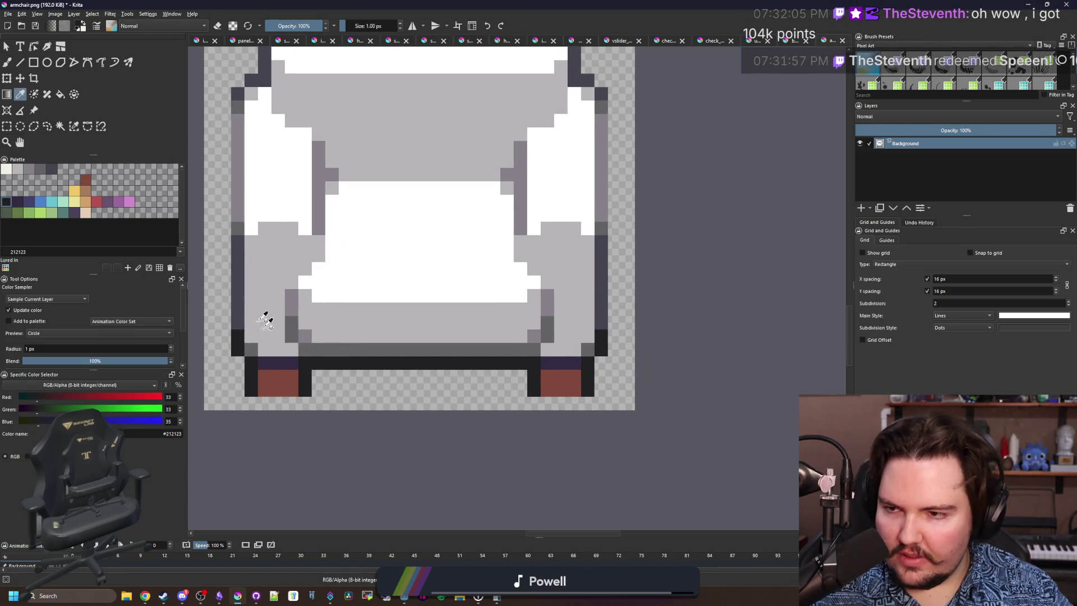
Add a new paint layer and paint a dark row along the armchair's bottom edge.
{"action": "left_click", "coordinate": [861, 208]}
{"action": "key", "text": "b"}
{"action": "scroll", "coordinate": [500, 377], "scroll_direction": "up", "scroll_amount": 4}
{"action": "scroll", "coordinate": [464, 378], "scroll_direction": "down", "scroll_amount": 3}
{"action": "scroll", "coordinate": [649, 404], "scroll_direction": "up", "scroll_amount": 1}
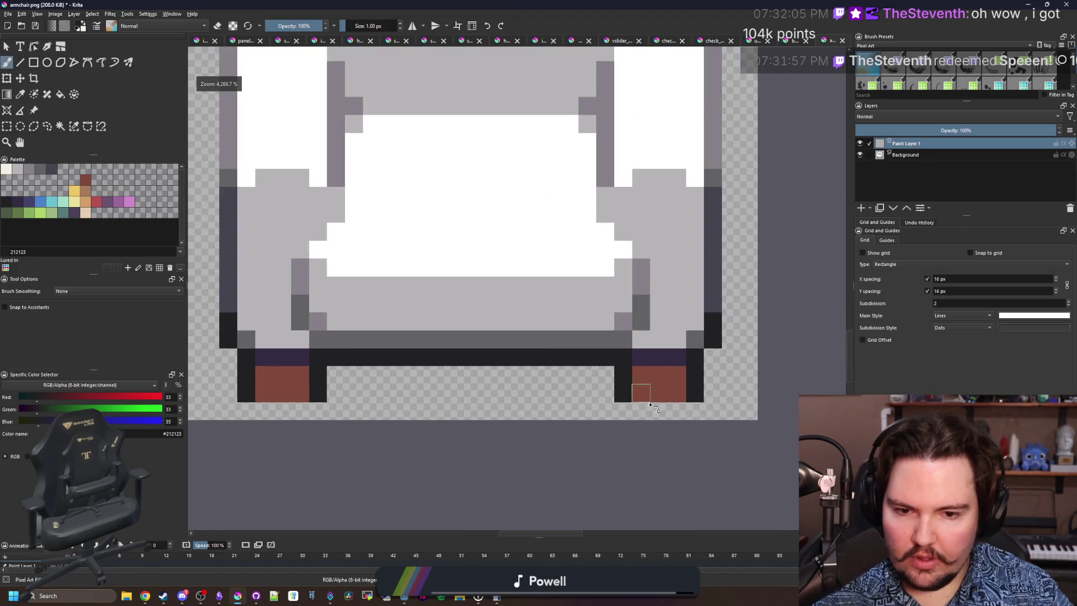
{"action": "left_click_drag", "start_coordinate": [675, 413], "coordinate": [264, 412]}
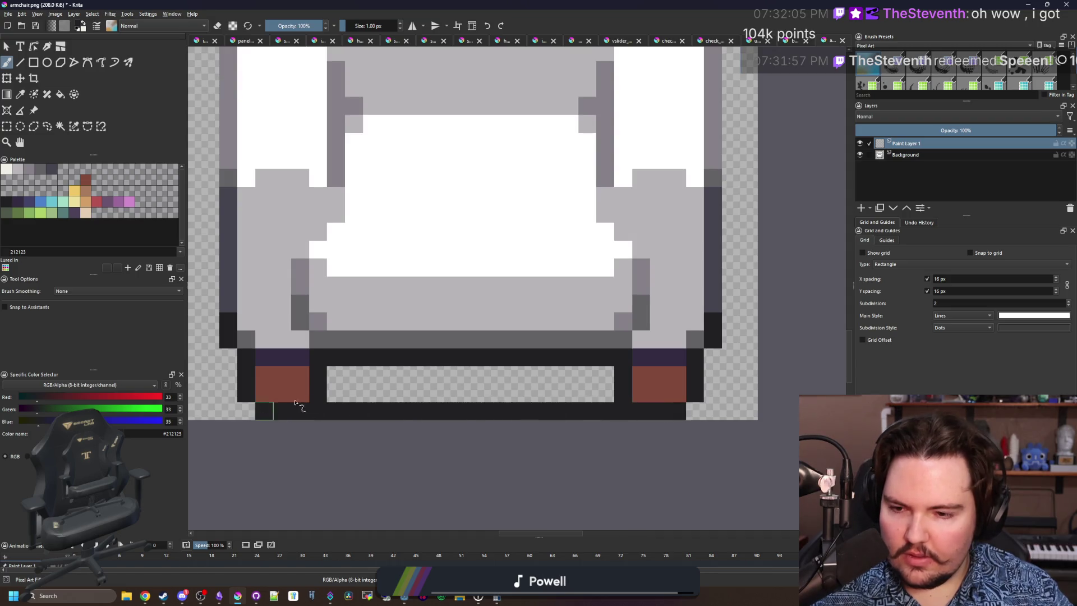
Fill the strip between the armchair's legs with dark pixels.
{"action": "key", "text": "f"}
{"action": "key", "text": "ctrl+z"}
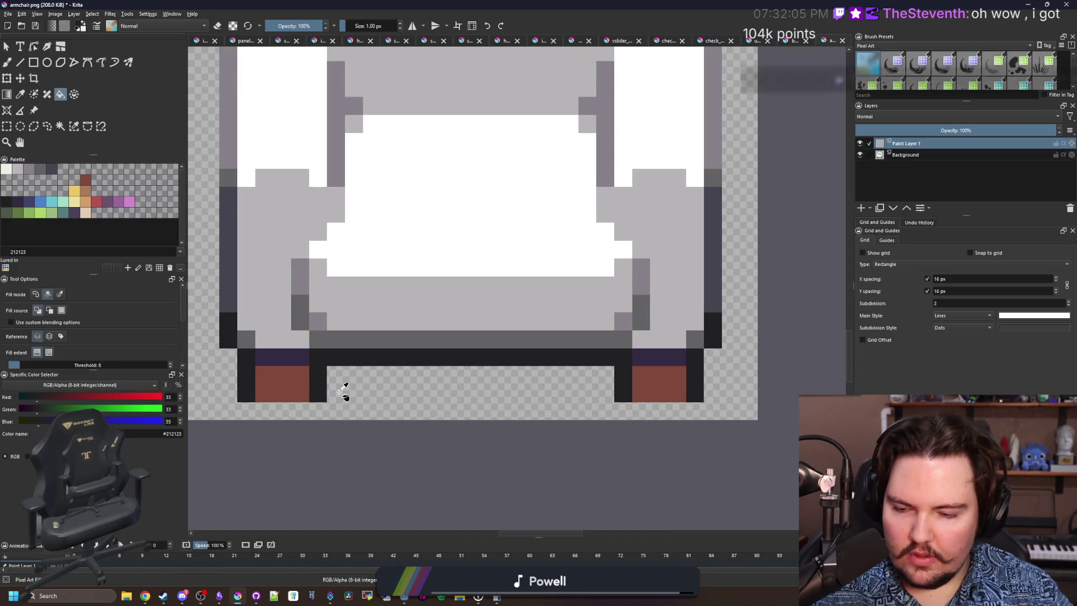
{"action": "key", "text": "ctrl+shift+z"}
{"action": "key", "text": "b"}
{"action": "left_click_drag", "start_coordinate": [337, 393], "coordinate": [606, 385]}
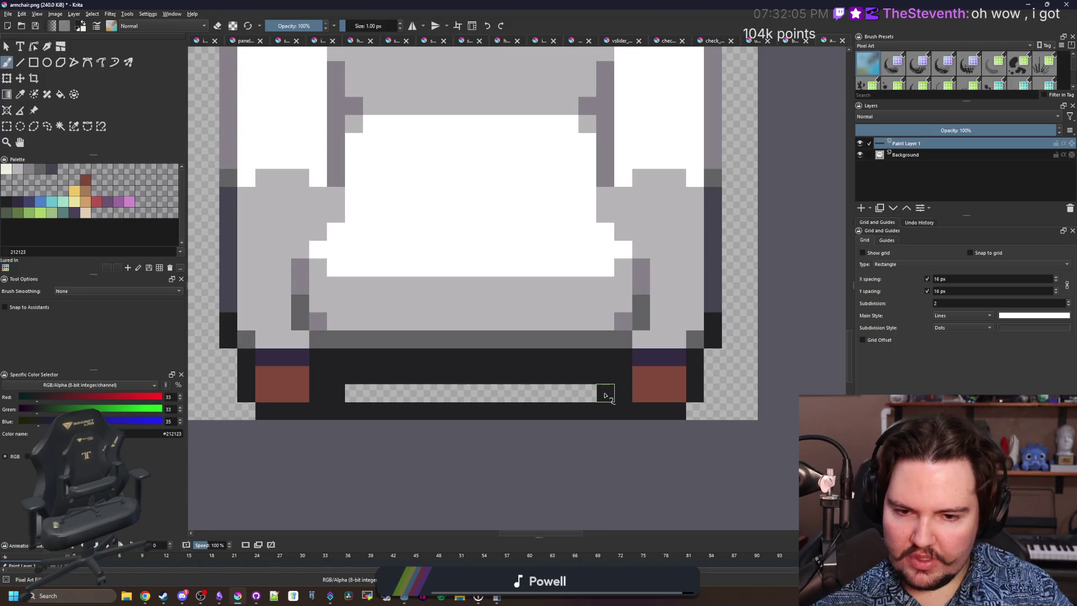
{"action": "key", "text": "ctrl+z"}
{"action": "mouse_move", "coordinate": [494, 381]}
{"action": "left_mouse_down"}
{"action": "mouse_move", "coordinate": [348, 382]}
{"action": "mouse_move", "coordinate": [348, 393]}
{"action": "mouse_move", "coordinate": [567, 392]}
{"action": "mouse_move", "coordinate": [481, 400]}
{"action": "left_mouse_up"}
Paint a dark column up the armchair's left side.
{"action": "scroll", "coordinate": [481, 400], "scroll_direction": "up", "scroll_amount": 2}
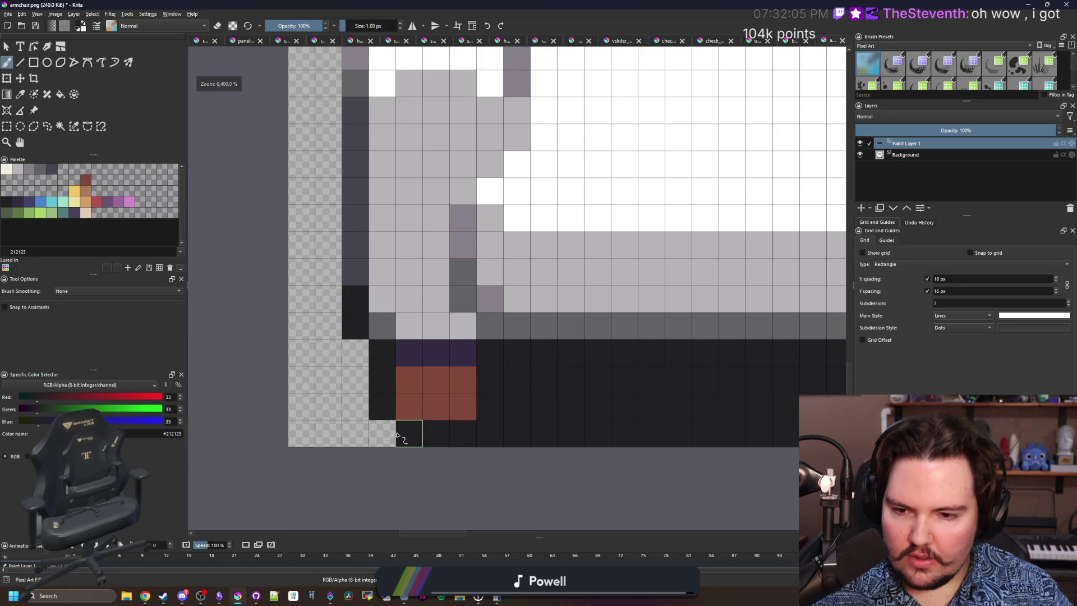
{"action": "mouse_move", "coordinate": [390, 434]}
{"action": "left_mouse_down"}
{"action": "mouse_move", "coordinate": [357, 407]}
{"action": "mouse_move", "coordinate": [356, 373]}
{"action": "mouse_move", "coordinate": [330, 327]}
{"action": "mouse_move", "coordinate": [327, 250]}
{"action": "left_mouse_up"}
{"action": "scroll", "coordinate": [327, 251], "scroll_direction": "down", "scroll_amount": 2}
{"action": "left_click_drag", "start_coordinate": [308, 405], "coordinate": [309, 308]}
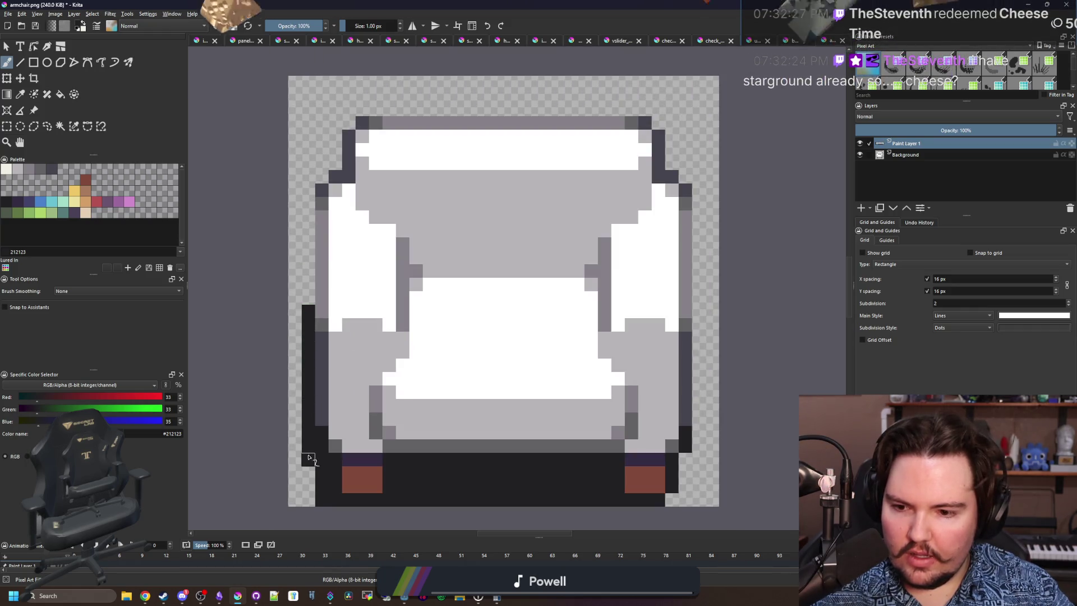
{"action": "scroll", "coordinate": [308, 473], "scroll_direction": "down", "scroll_amount": 2}
Lower the shadow layer's opacity and save the armchair image as a PNG.
{"action": "scroll", "coordinate": [324, 402], "scroll_direction": "up", "scroll_amount": 1}
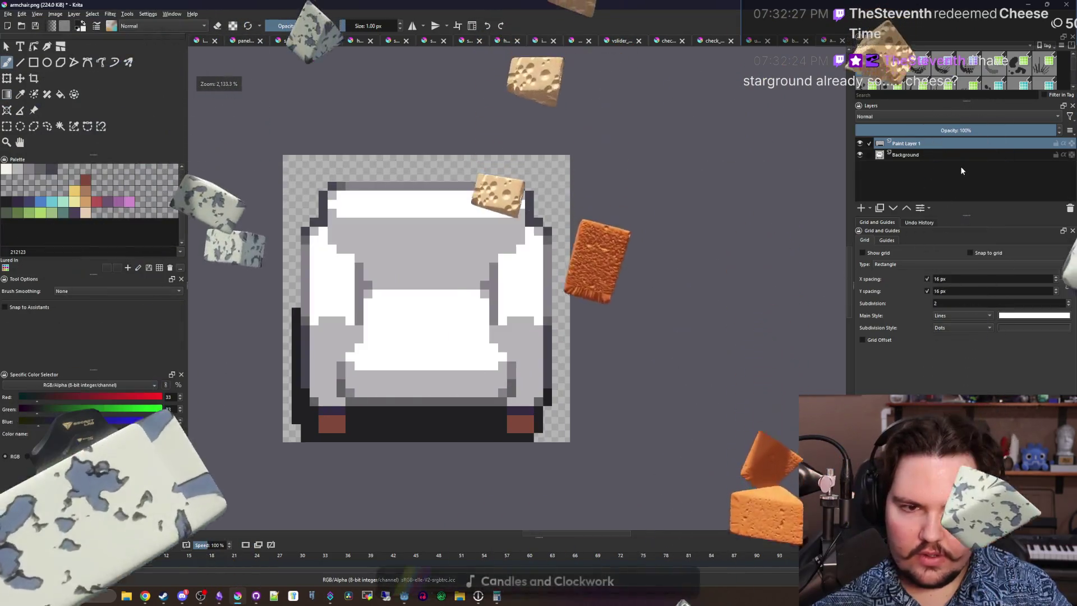
{"action": "left_click", "coordinate": [952, 131]}
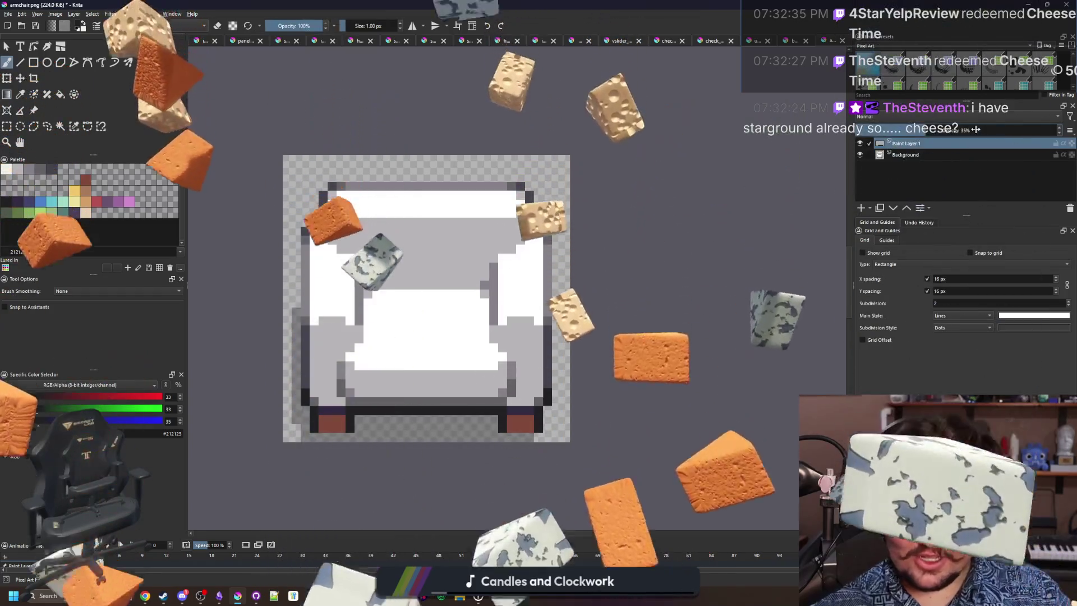
{"action": "scroll", "coordinate": [322, 293], "scroll_direction": "down", "scroll_amount": 5}
{"action": "scroll", "coordinate": [337, 289], "scroll_direction": "up", "scroll_amount": 5}
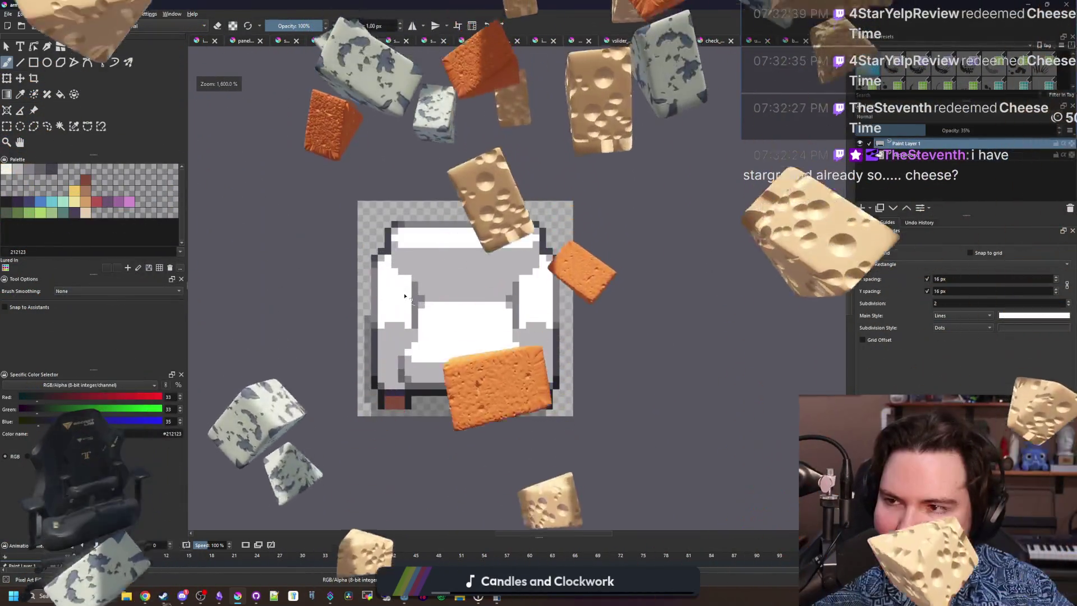
{"action": "key", "text": "ctrl+s"}
{"action": "left_click", "coordinate": [587, 392]}
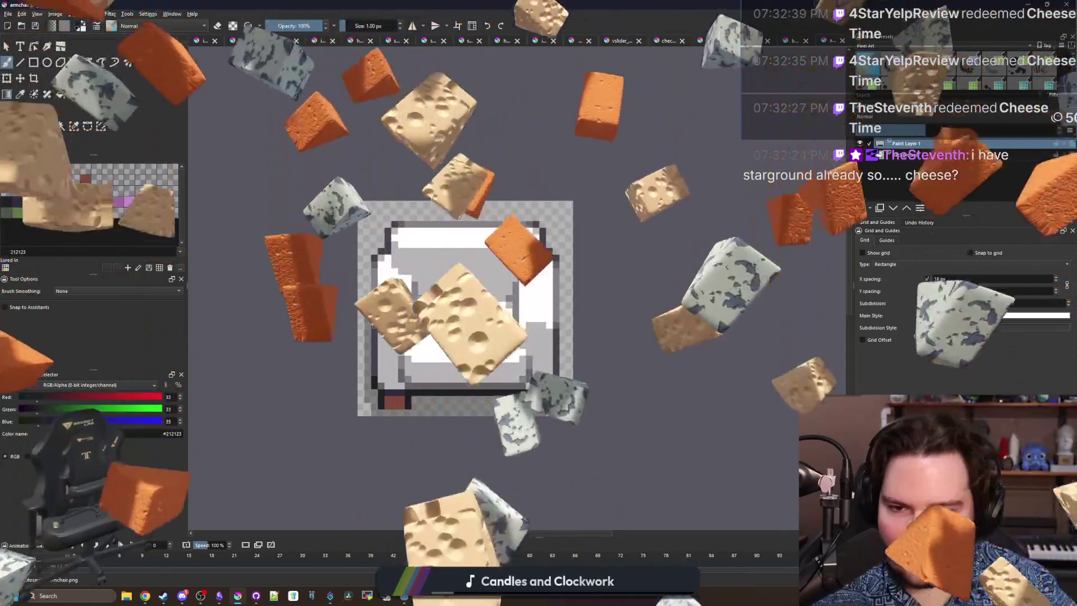
Re-save the armchair PNG, confirming the export options, and return to the Godot script editor.
{"action": "left_click_drag", "start_coordinate": [583, 4], "coordinate": [579, 517]}
{"action": "double_click", "coordinate": [579, 517]}
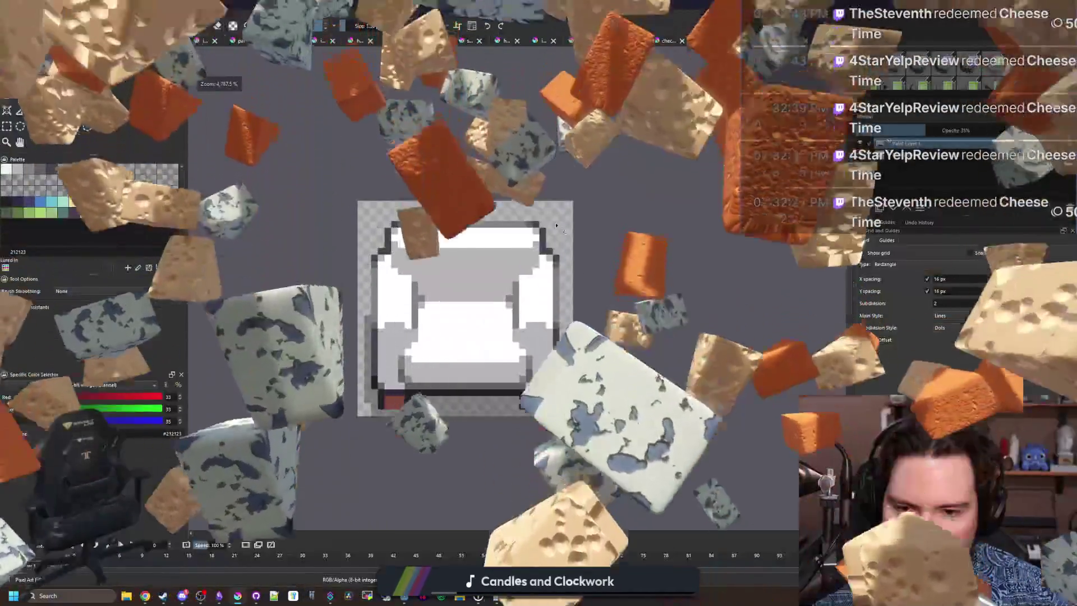
{"action": "scroll", "coordinate": [469, 306], "scroll_direction": "up", "scroll_amount": 5}
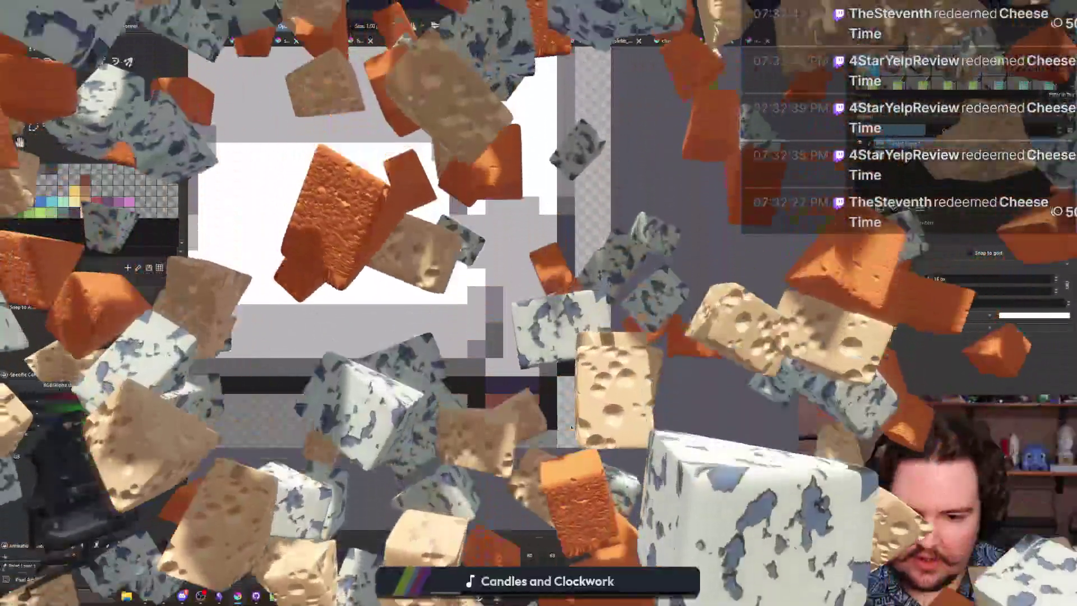
{"action": "key", "text": "ctrl+s"}
{"action": "key", "text": "Return"}
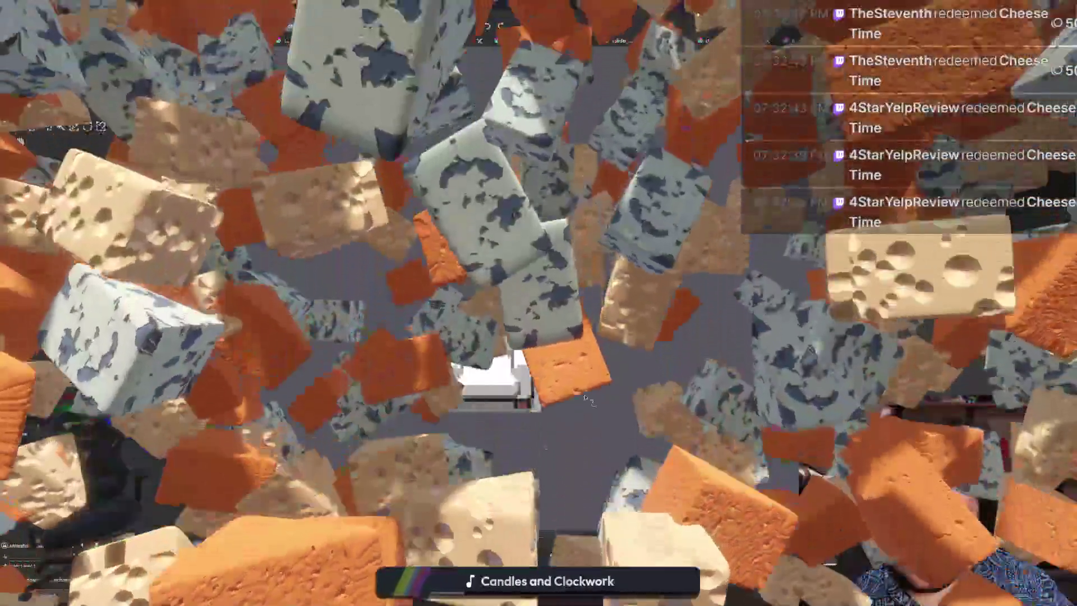
{"action": "key", "text": "alt+Tab"}
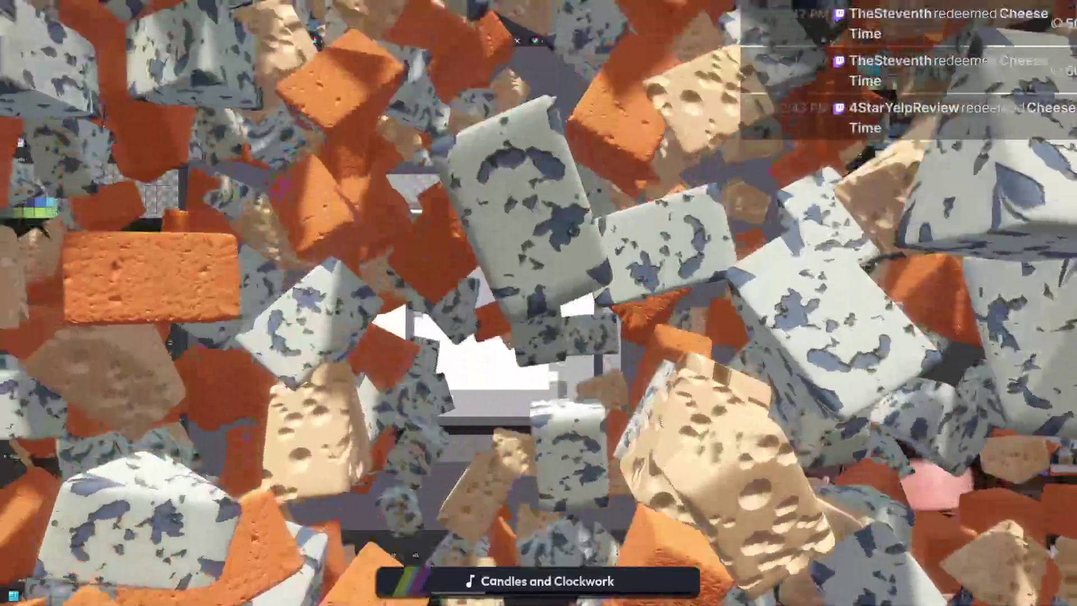
{"action": "key", "text": "alt+Tab"}
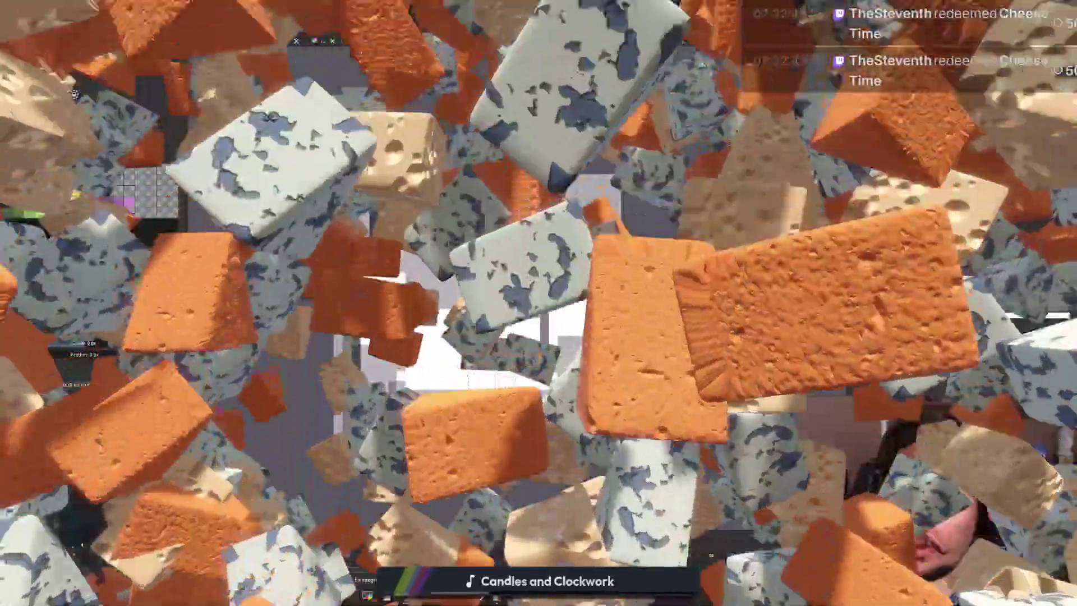
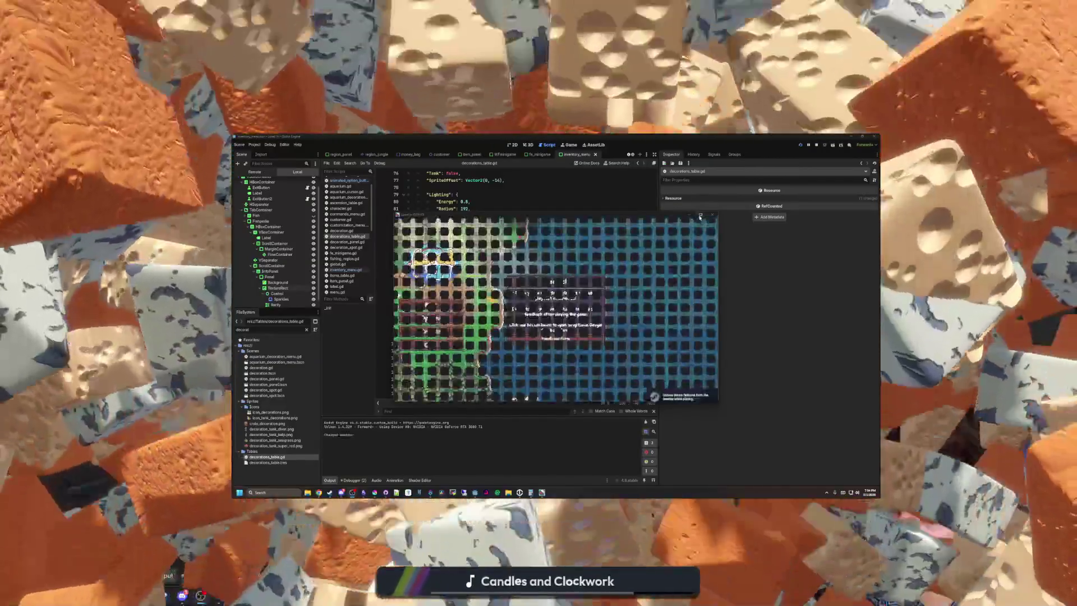
Maximize Lured In, load into the shop, and zoom in and out over it.
{"action": "left_click", "coordinate": [700, 217]}
{"action": "left_click", "coordinate": [356, 295]}
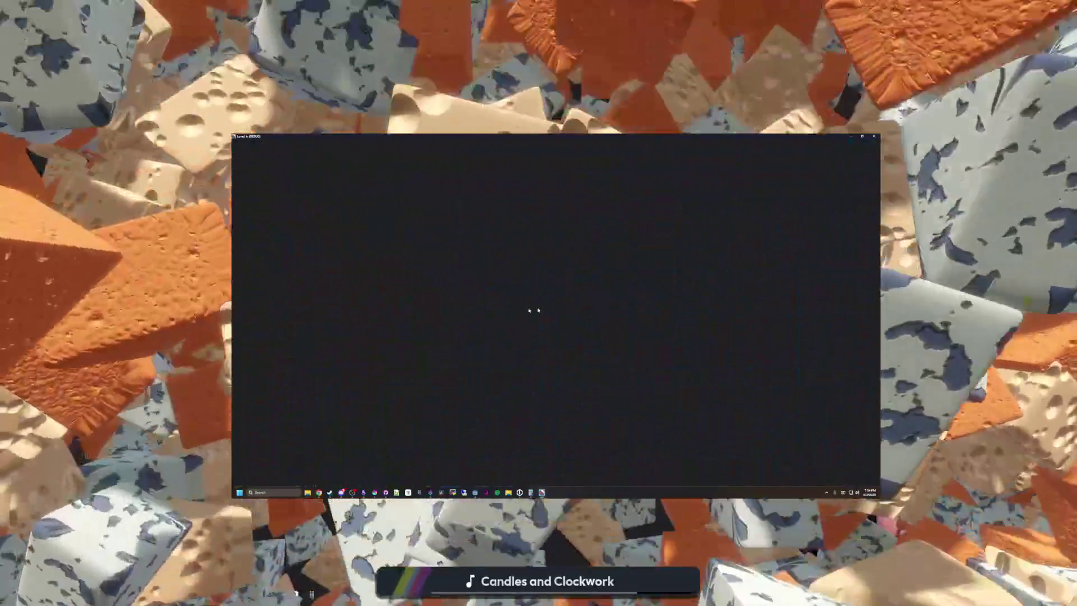
{"action": "scroll", "coordinate": [578, 340], "scroll_direction": "up", "scroll_amount": 3}
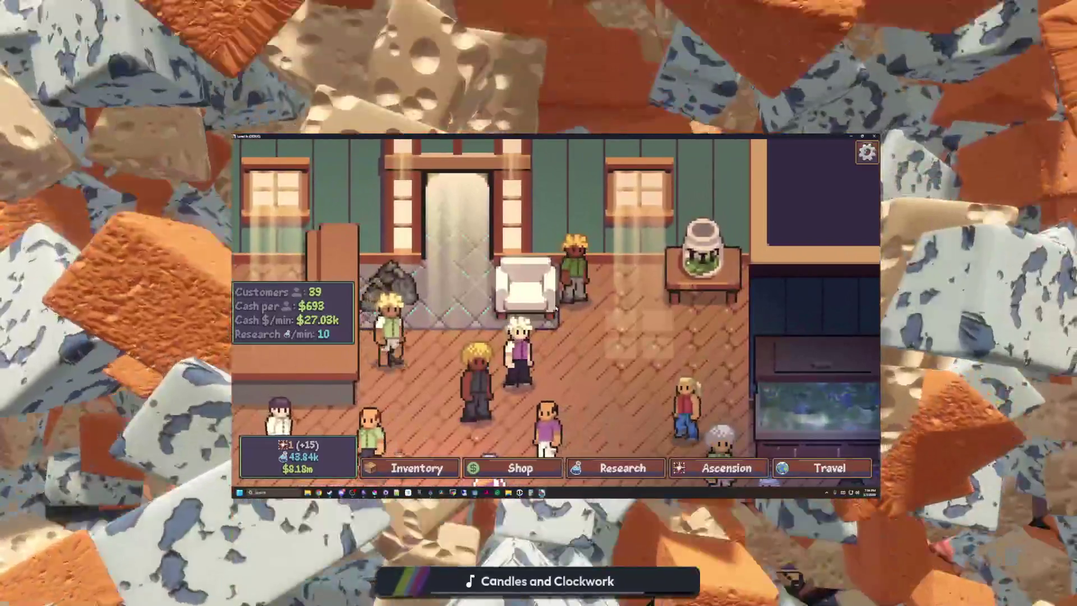
{"action": "scroll", "coordinate": [577, 340], "scroll_direction": "up", "scroll_amount": 2}
{"action": "scroll", "coordinate": [577, 340], "scroll_direction": "down", "scroll_amount": 4}
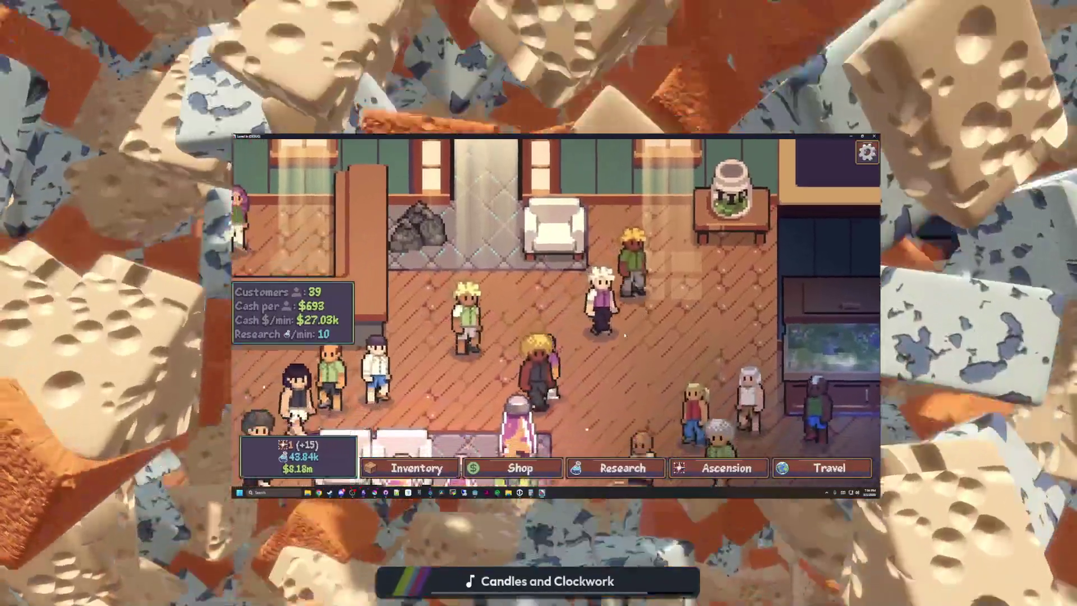
{"action": "scroll", "coordinate": [577, 340], "scroll_direction": "up", "scroll_amount": 2}
{"action": "scroll", "coordinate": [577, 340], "scroll_direction": "down", "scroll_amount": 2}
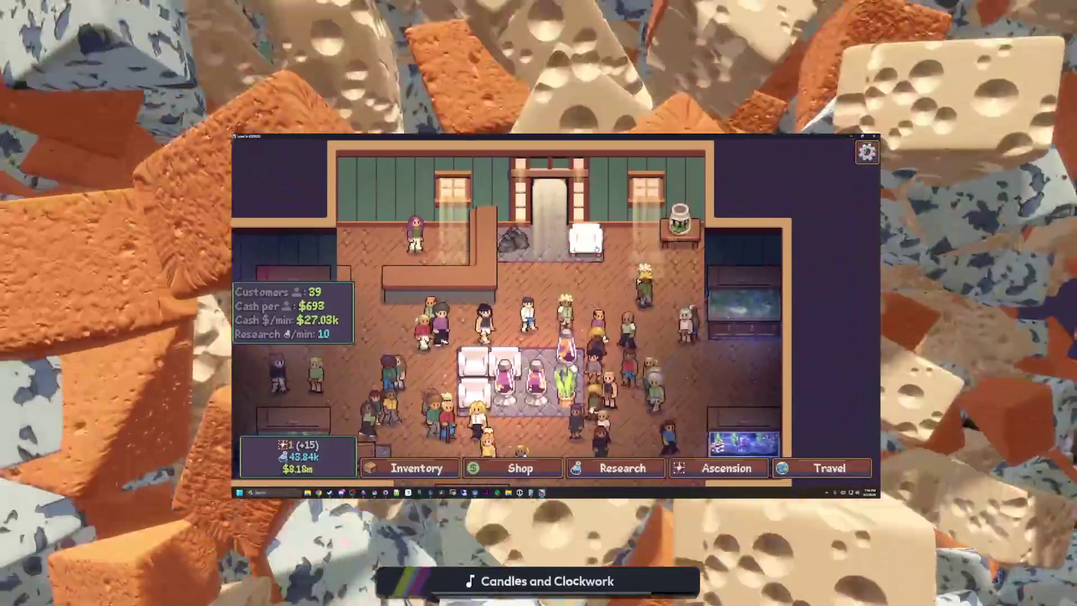
Pan across the shop floor with D, S and A, then quit the game with F8.
{"action": "key", "text": "d"}
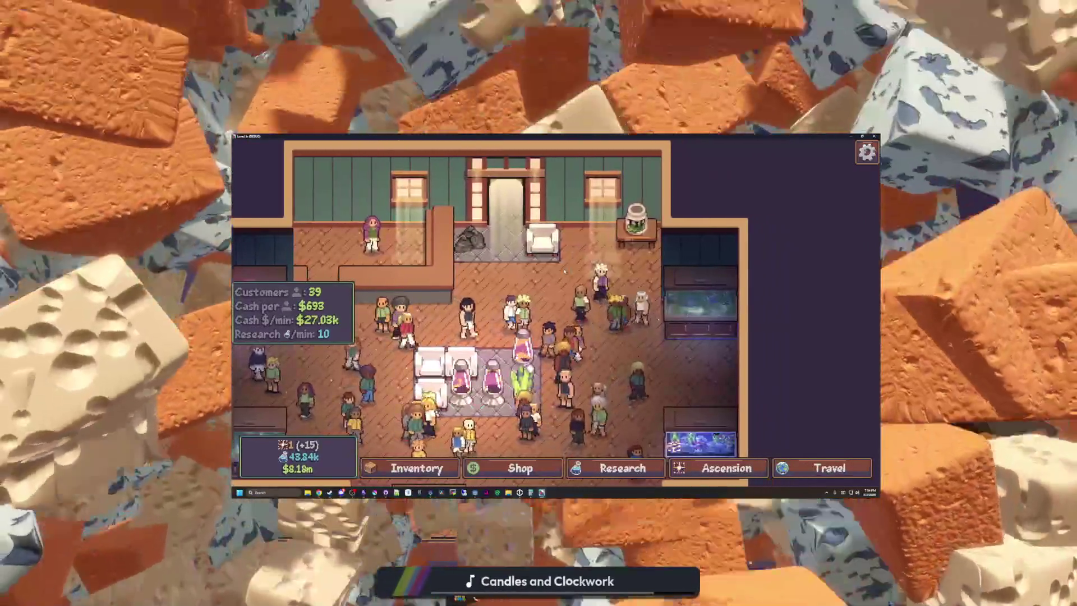
{"action": "key", "text": "s"}
{"action": "key", "text": "a"}
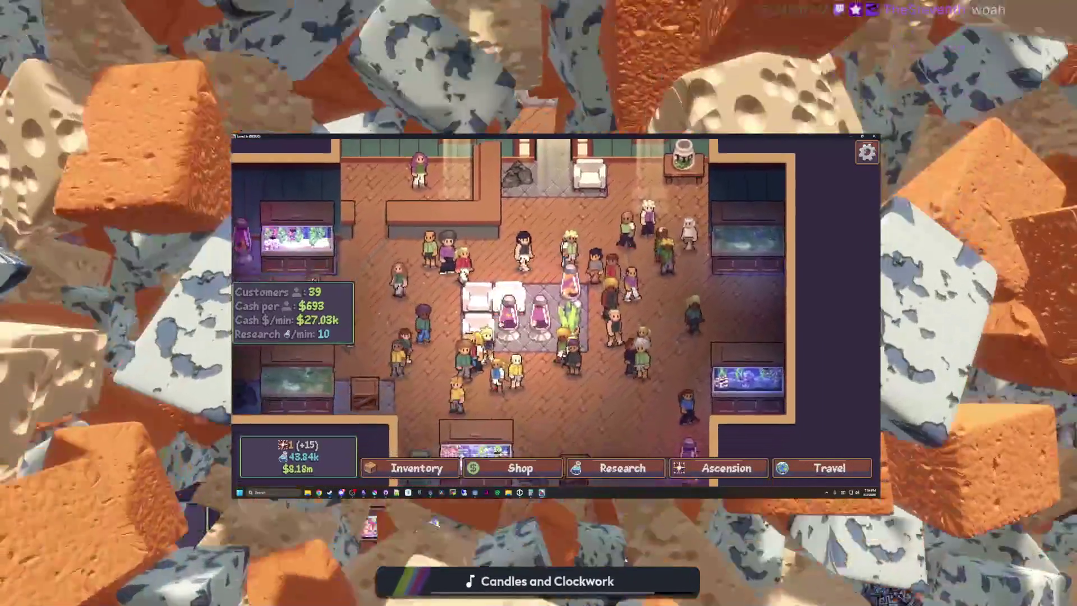
{"action": "scroll", "coordinate": [555, 314], "scroll_direction": "down", "scroll_amount": 3}
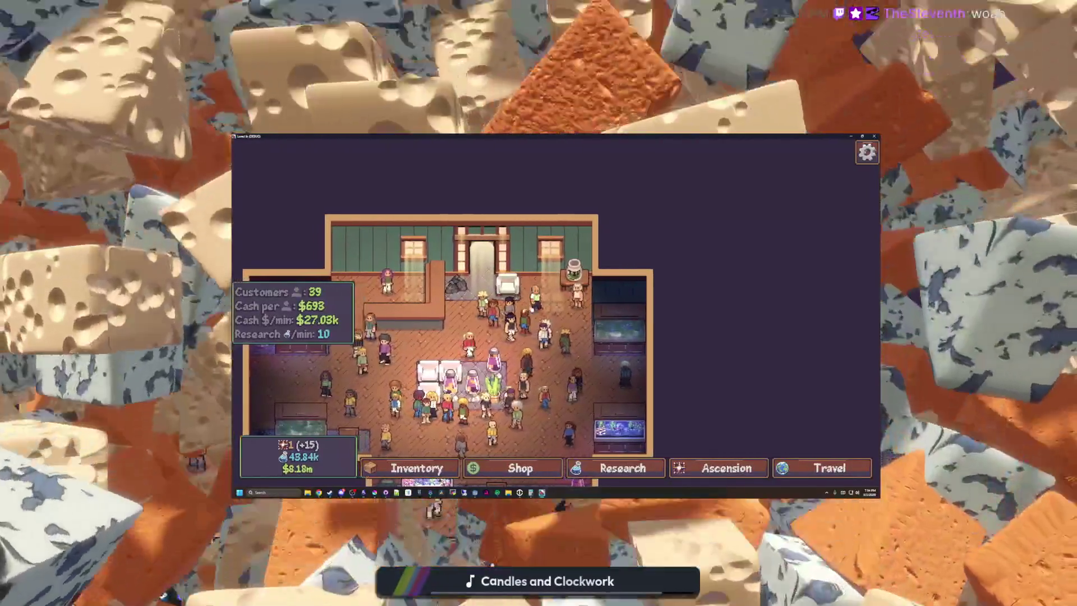
{"action": "scroll", "coordinate": [514, 314], "scroll_direction": "up", "scroll_amount": 3}
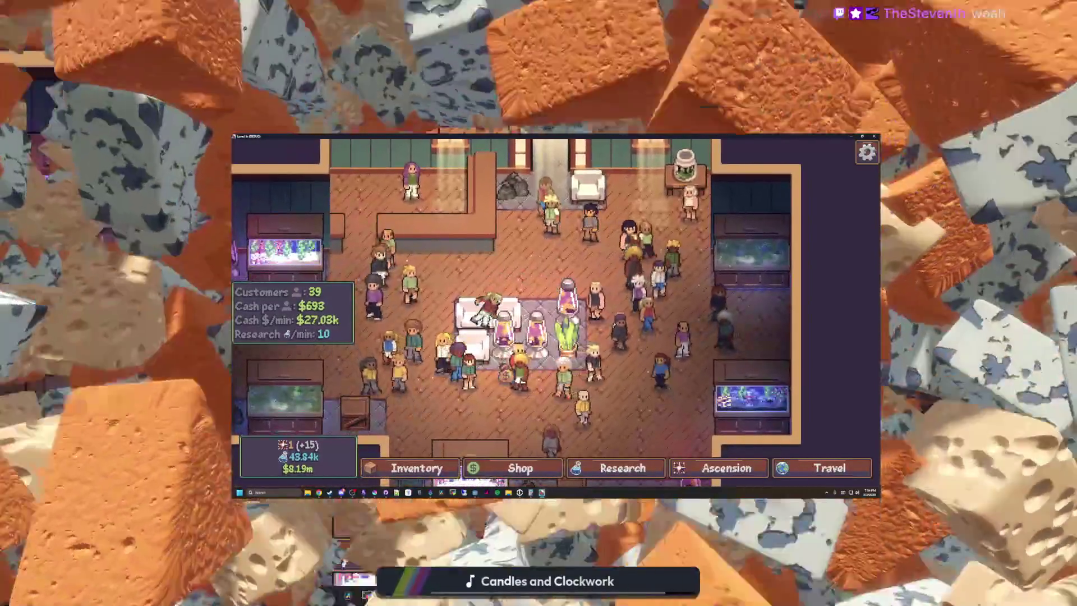
{"action": "key", "text": "F8"}
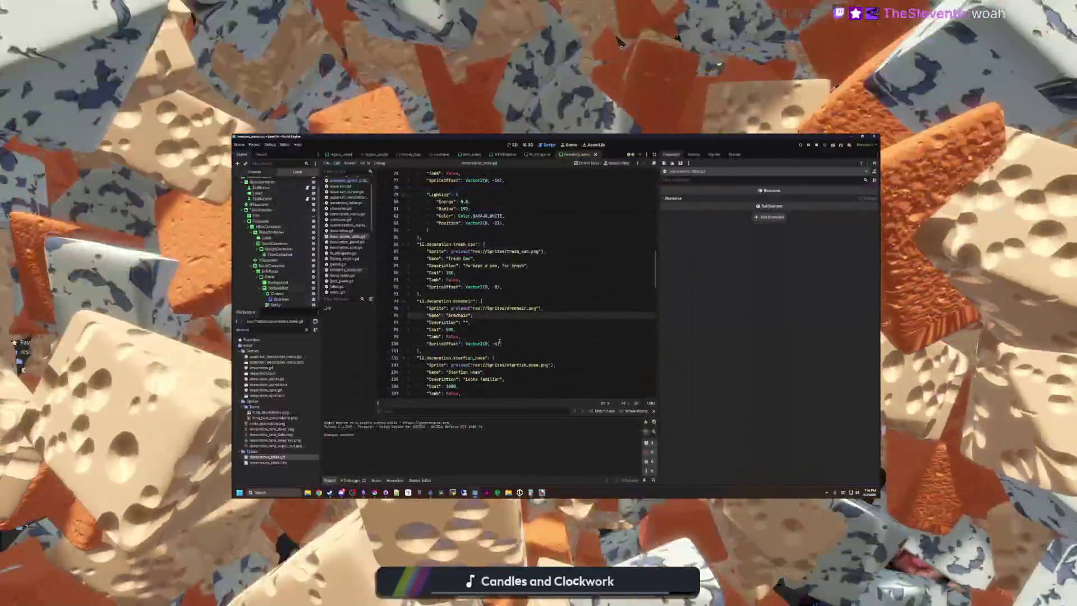
Place the caret at the end of line 99 in decorations_table.gd and rerun the project.
{"action": "left_click", "coordinate": [460, 337]}
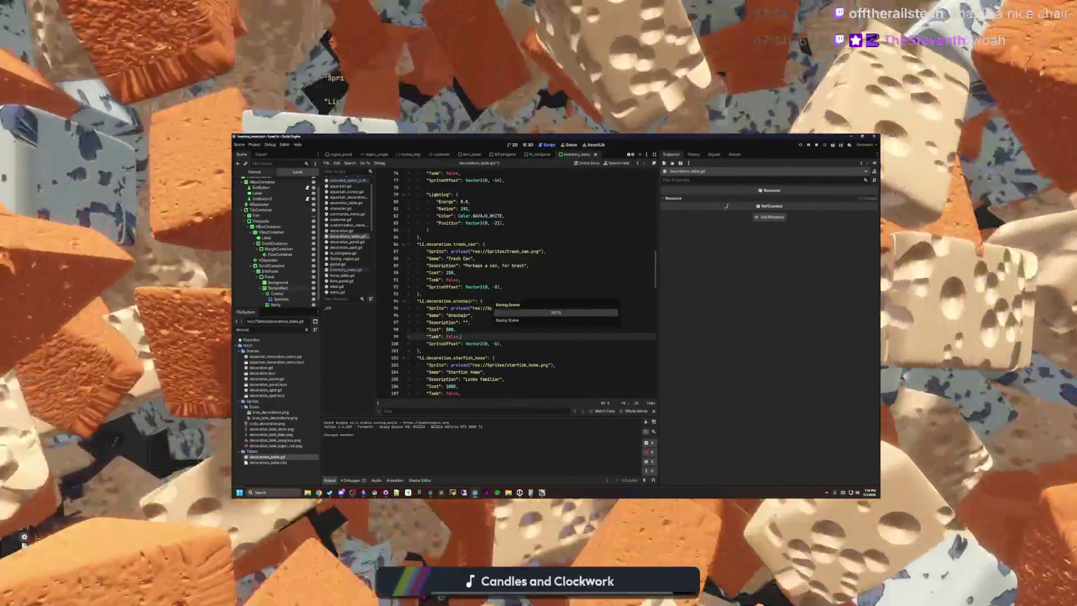
{"action": "left_click", "coordinate": [801, 147]}
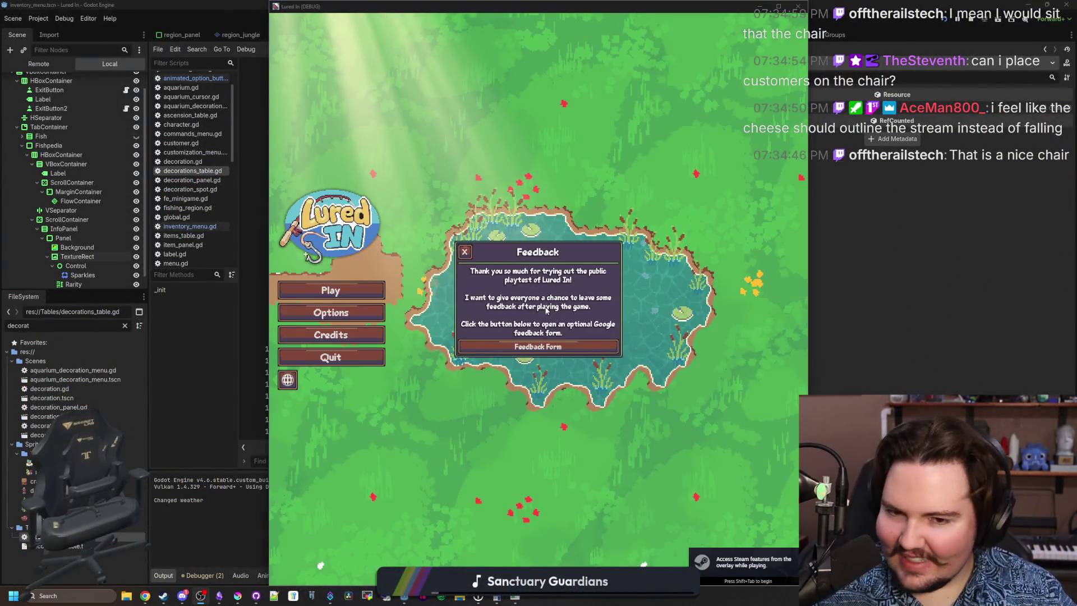
Load into the shop, dismiss the offline earnings message, and scale the entrance armchair to x2.0.
{"action": "double_click", "coordinate": [561, 10]}
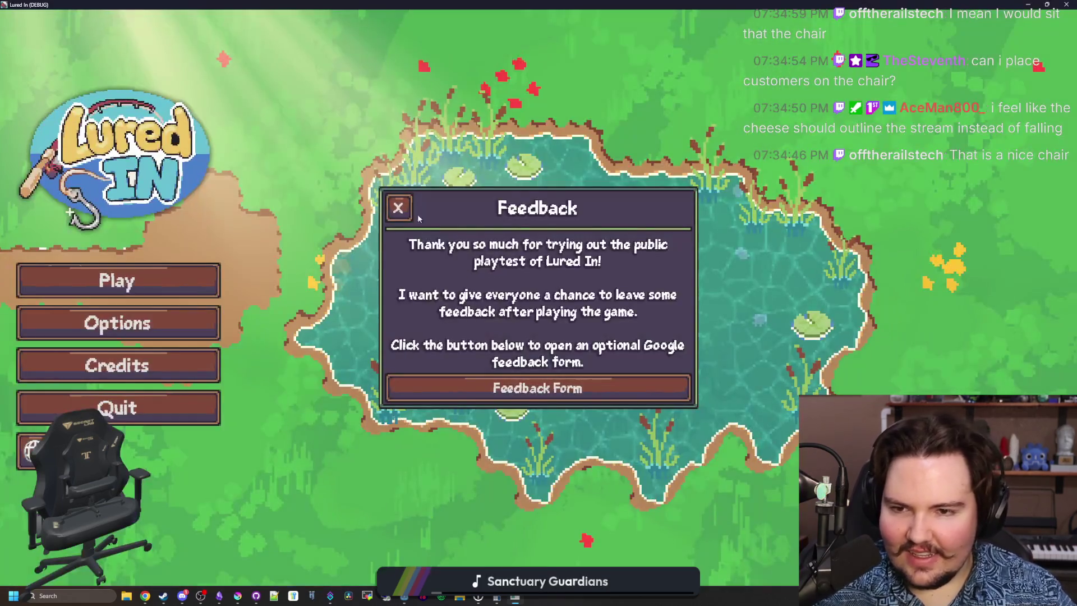
{"action": "left_click", "coordinate": [181, 271]}
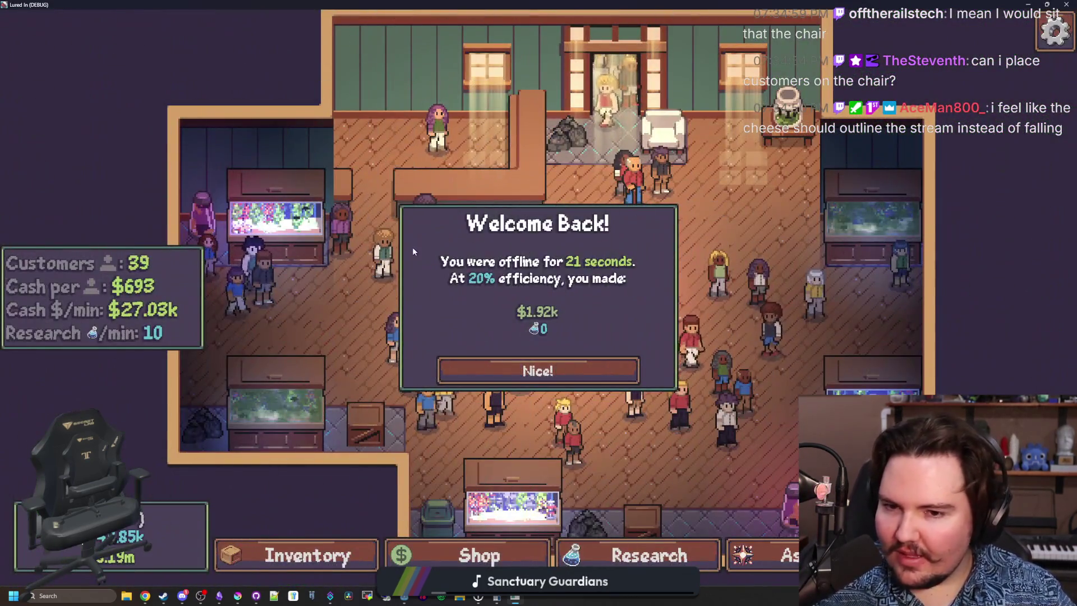
{"action": "left_click", "coordinate": [529, 369]}
{"action": "scroll", "coordinate": [533, 354], "scroll_direction": "up", "scroll_amount": 3}
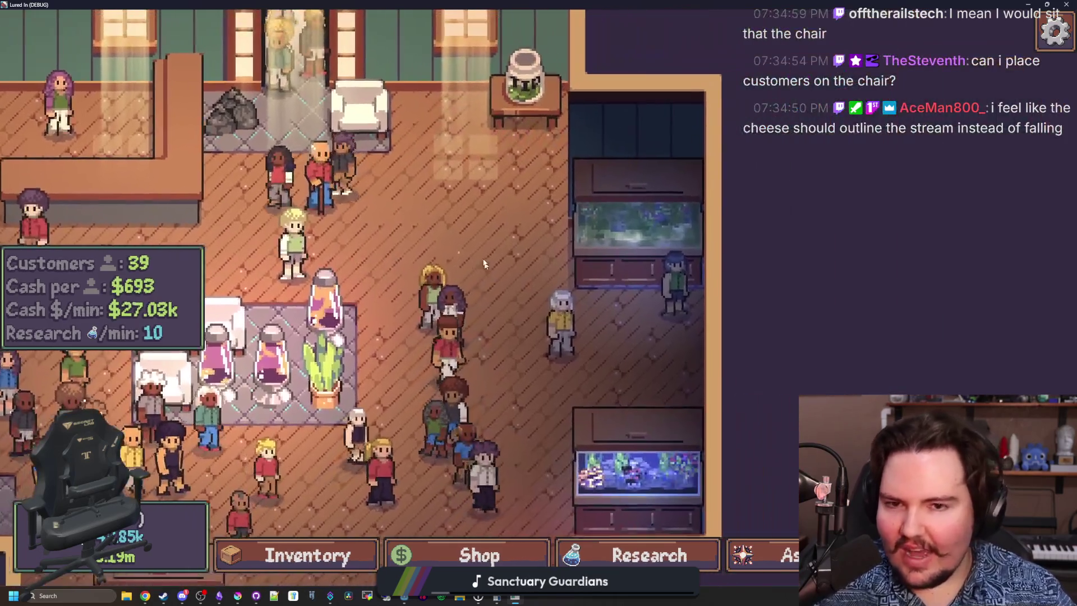
{"action": "mouse_move", "coordinate": [535, 348]}
{"action": "left_mouse_down"}
{"action": "mouse_move", "coordinate": [501, 422]}
{"action": "mouse_move", "coordinate": [493, 407]}
{"action": "mouse_move", "coordinate": [567, 306]}
{"action": "left_mouse_up"}
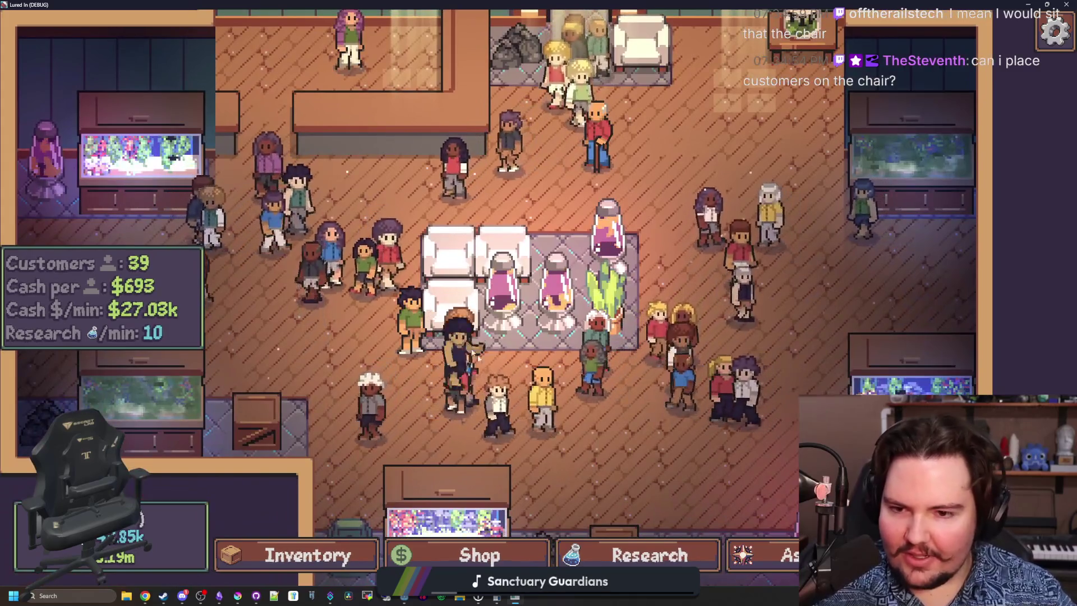
{"action": "scroll", "coordinate": [539, 378], "scroll_direction": "down", "scroll_amount": 3}
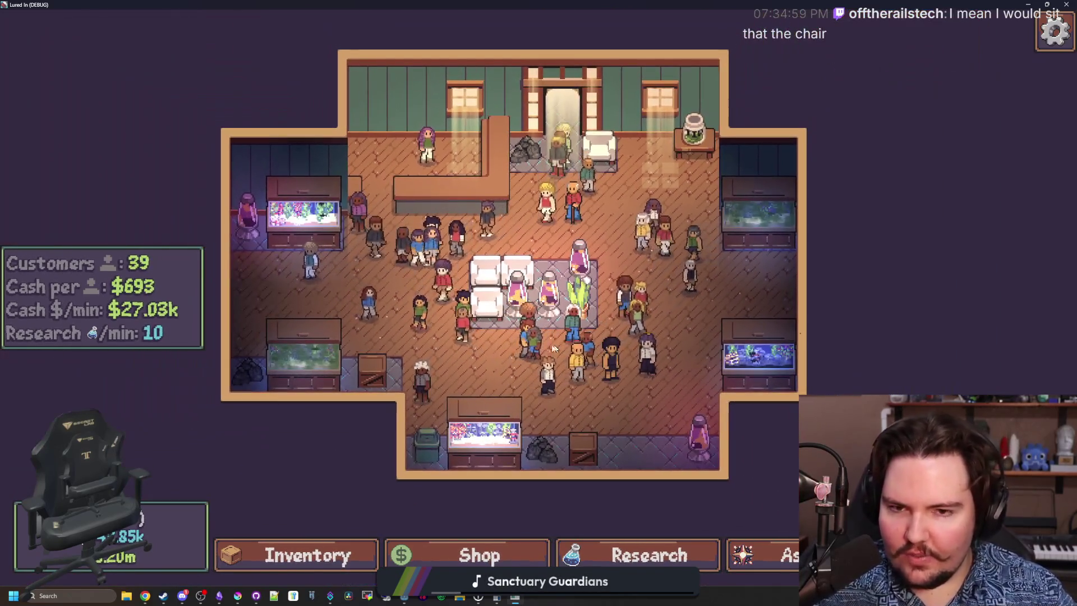
{"action": "left_click", "coordinate": [599, 136]}
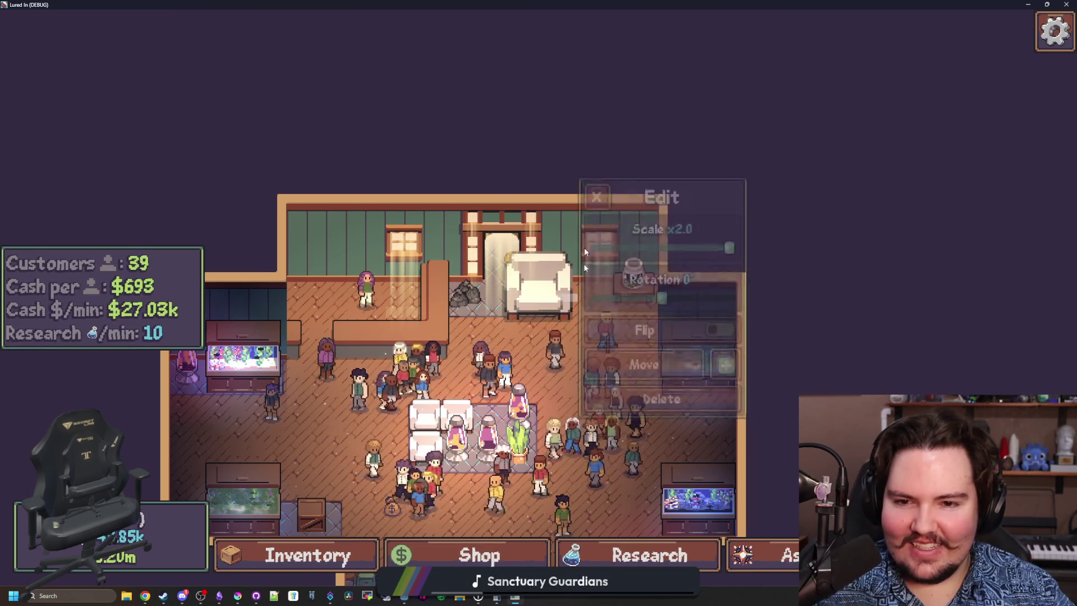
Reopen the enlarged entrance armchair's edit options and return it to x1.0 scale.
{"action": "scroll", "coordinate": [551, 152], "scroll_direction": "down", "scroll_amount": 3}
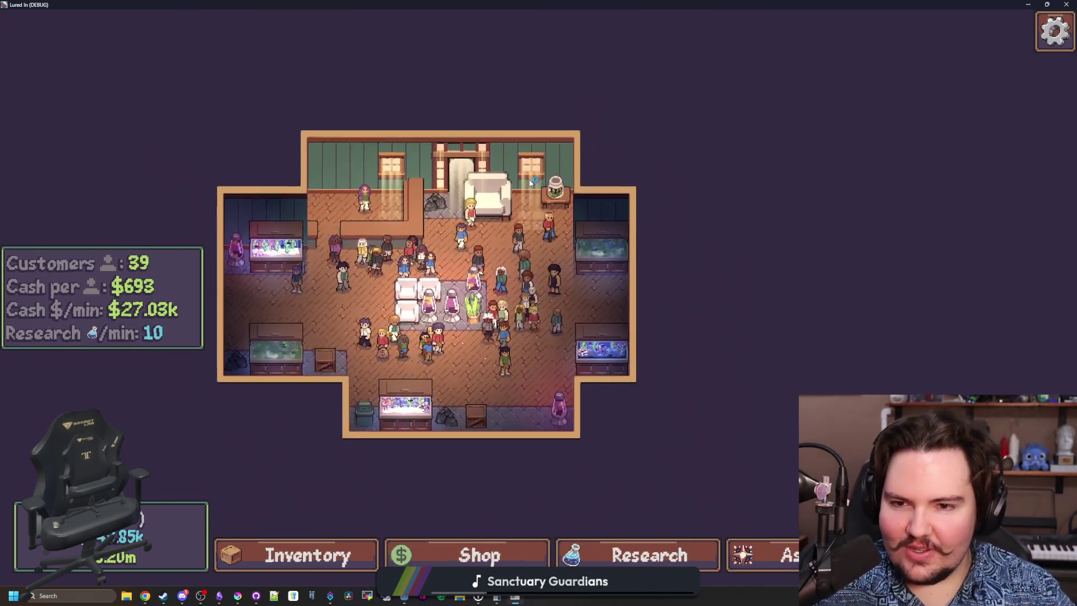
{"action": "left_click", "coordinate": [501, 194]}
{"action": "scroll", "coordinate": [520, 251], "scroll_direction": "down", "scroll_amount": 5}
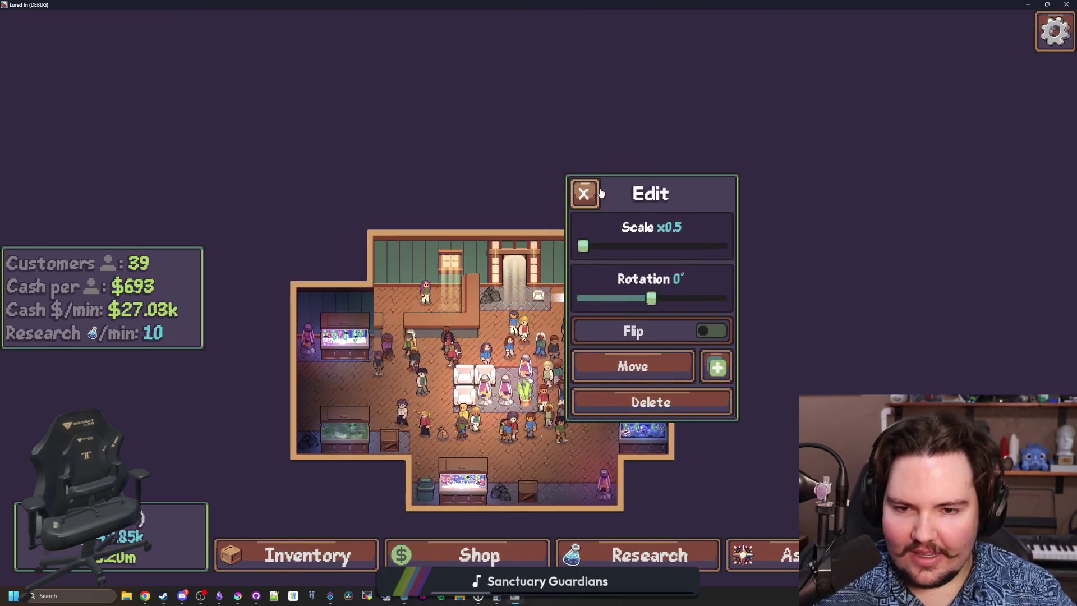
{"action": "scroll", "coordinate": [561, 337], "scroll_direction": "up", "scroll_amount": 5}
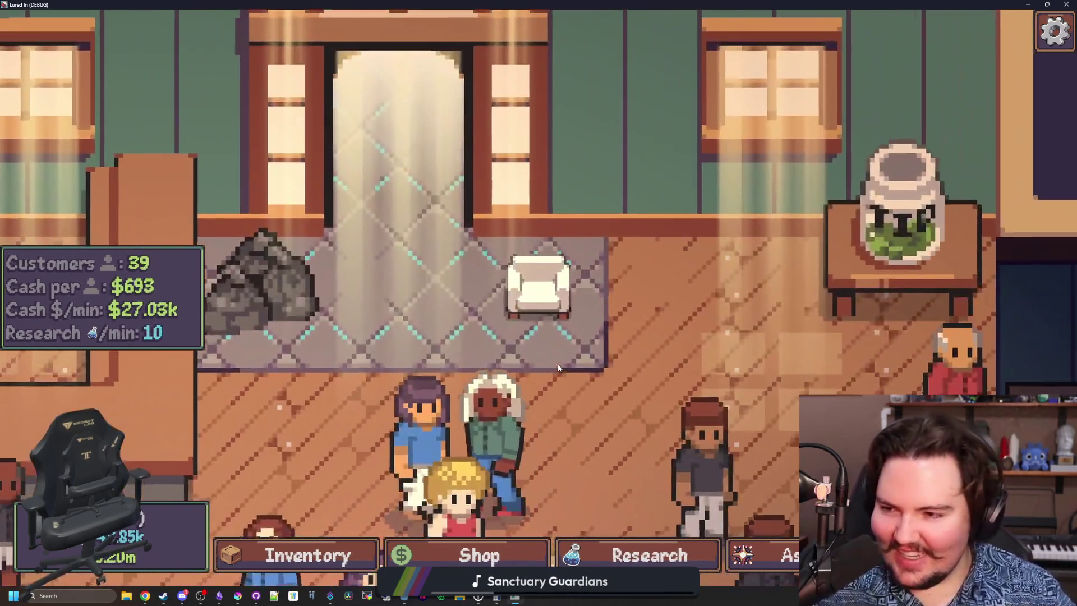
{"action": "scroll", "coordinate": [569, 345], "scroll_direction": "down", "scroll_amount": 5}
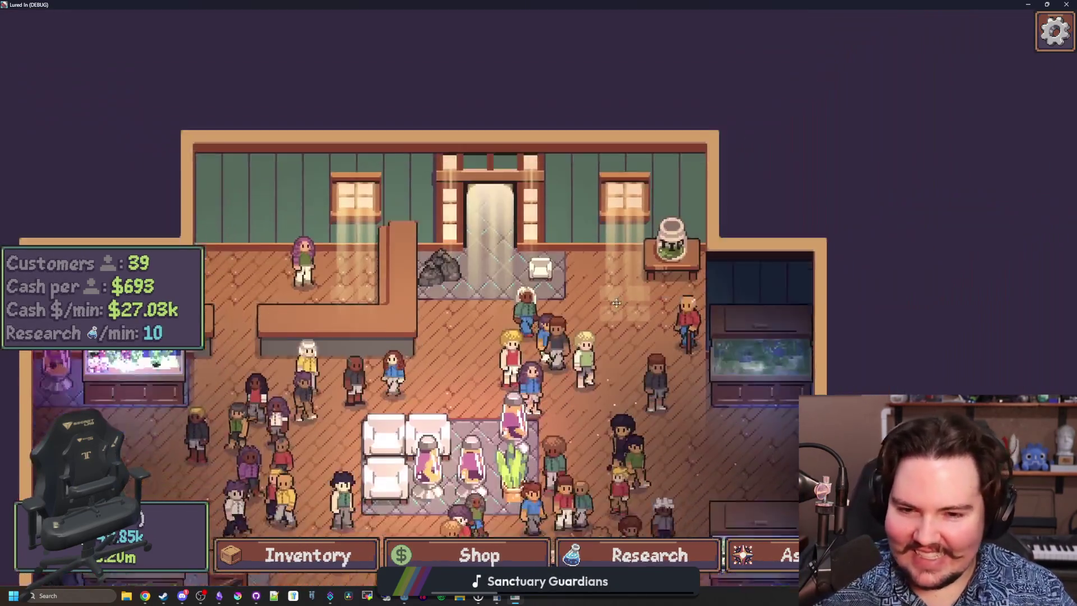
{"action": "scroll", "coordinate": [596, 245], "scroll_direction": "up", "scroll_amount": 2}
{"action": "scroll", "coordinate": [446, 262], "scroll_direction": "up", "scroll_amount": 3}
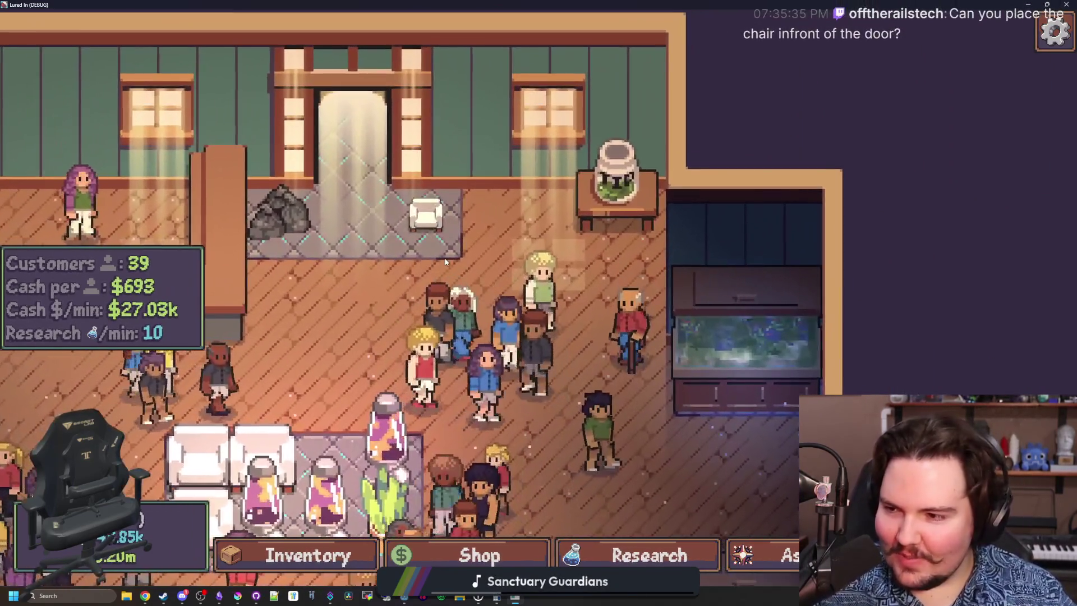
{"action": "left_click", "coordinate": [446, 229]}
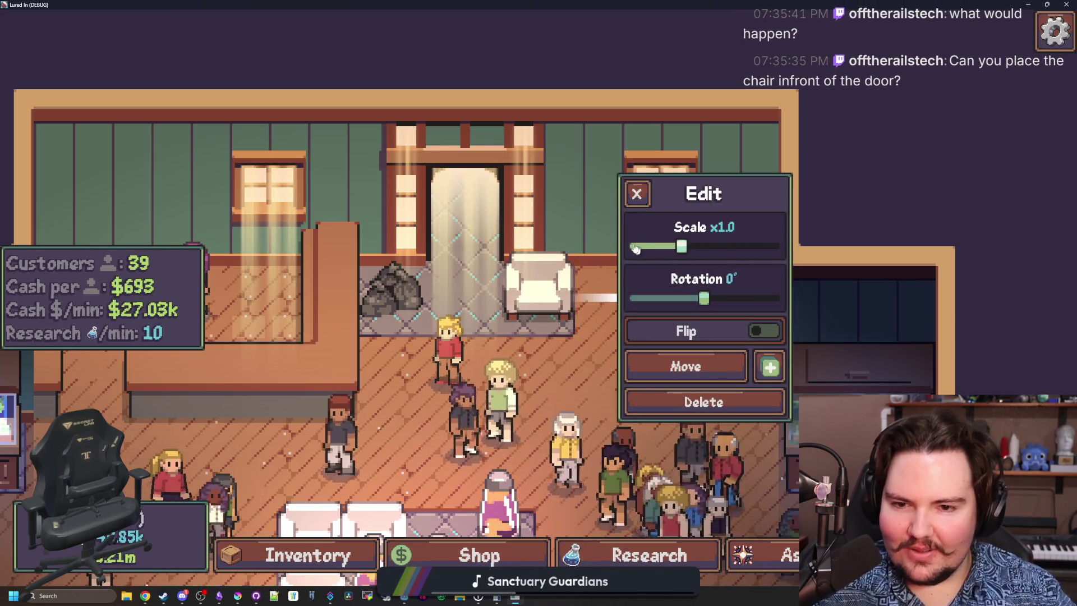
Buy a second Armchair for $500 from the shop's Decorations, then zoom around the room.
{"action": "left_click", "coordinate": [356, 554]}
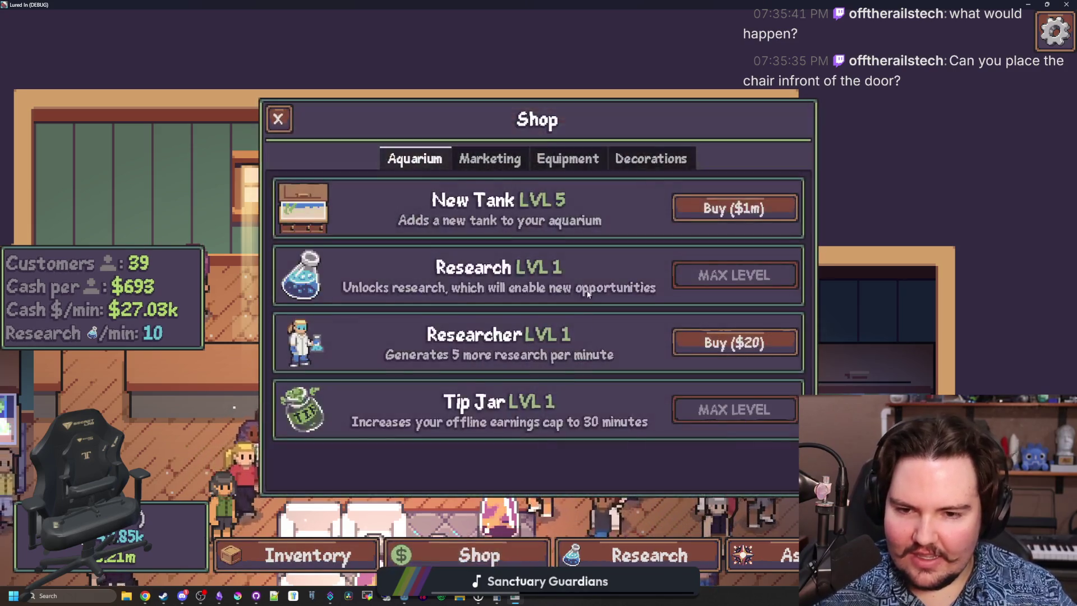
{"action": "scroll", "coordinate": [619, 342], "scroll_direction": "down", "scroll_amount": 5}
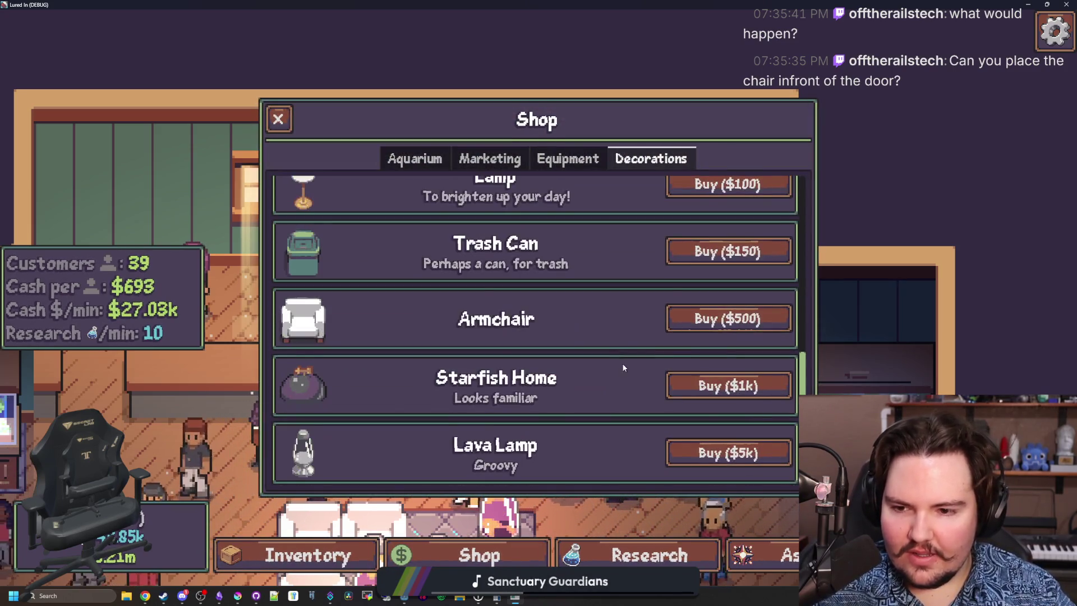
{"action": "left_click", "coordinate": [695, 320]}
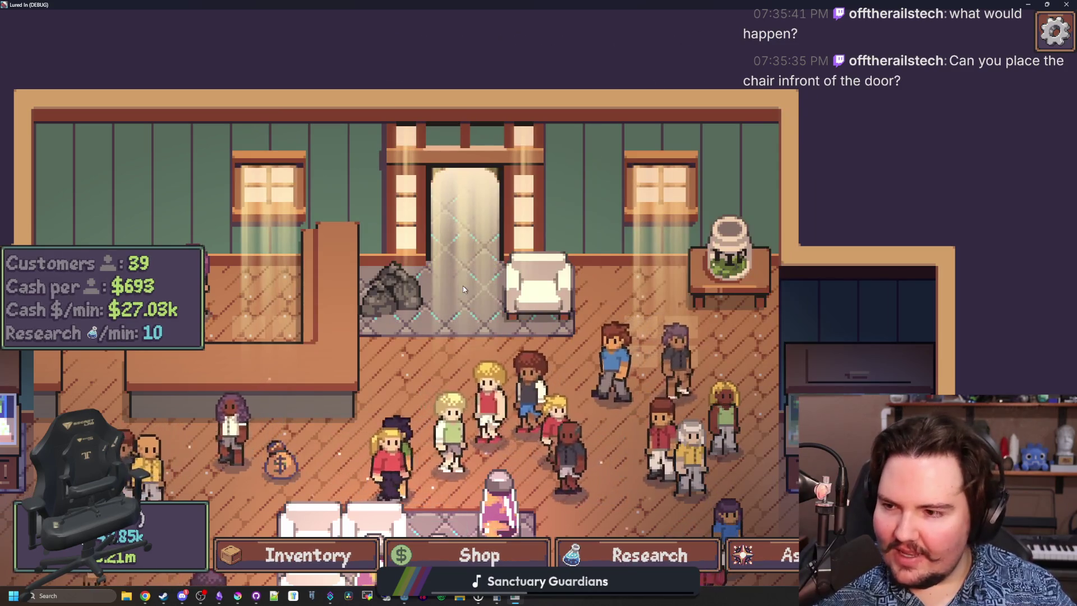
{"action": "scroll", "coordinate": [463, 289], "scroll_direction": "down", "scroll_amount": 3}
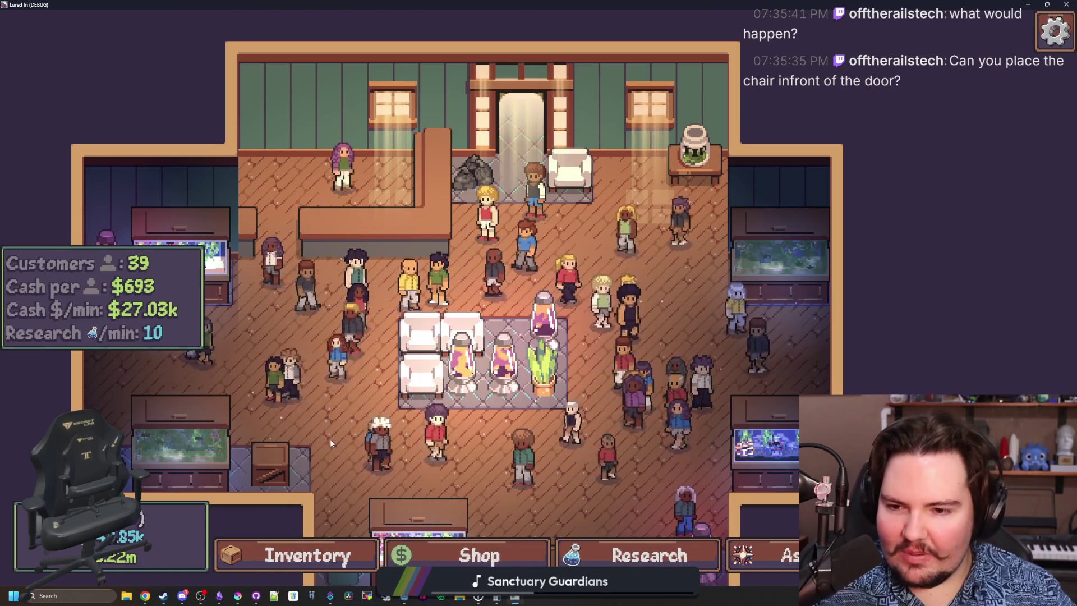
{"action": "scroll", "coordinate": [392, 362], "scroll_direction": "up", "scroll_amount": 4}
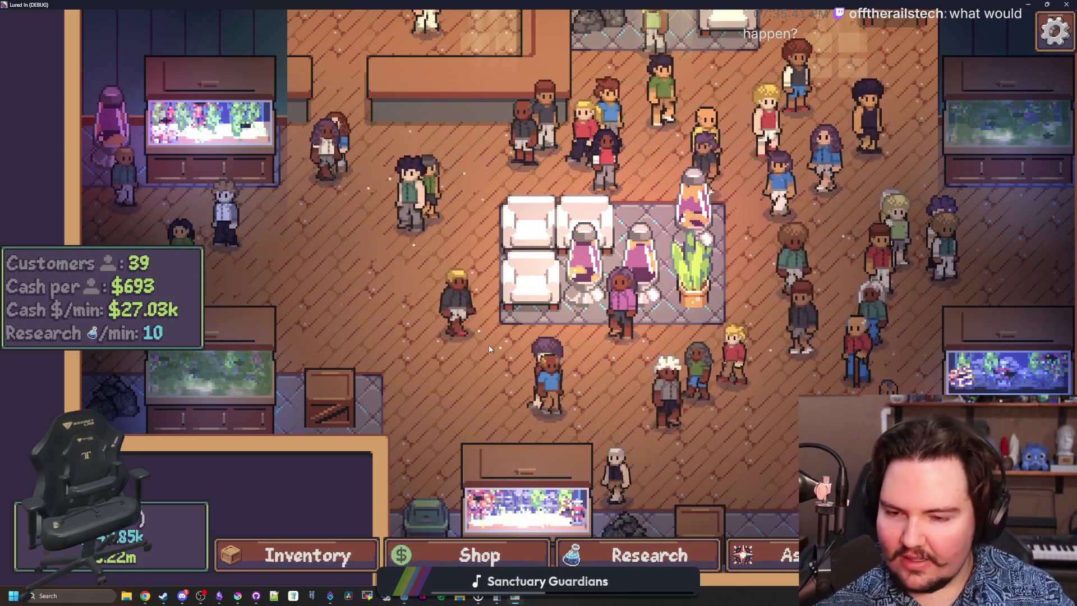
{"action": "scroll", "coordinate": [483, 365], "scroll_direction": "down", "scroll_amount": 4}
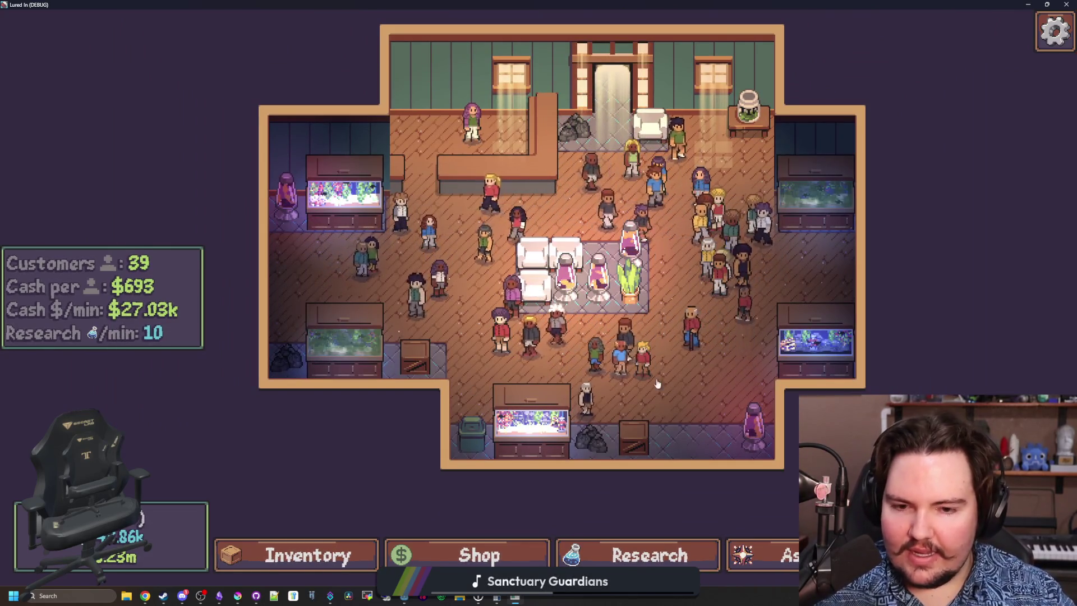
{"action": "scroll", "coordinate": [559, 270], "scroll_direction": "up", "scroll_amount": 3}
{"action": "scroll", "coordinate": [568, 353], "scroll_direction": "down", "scroll_amount": 3}
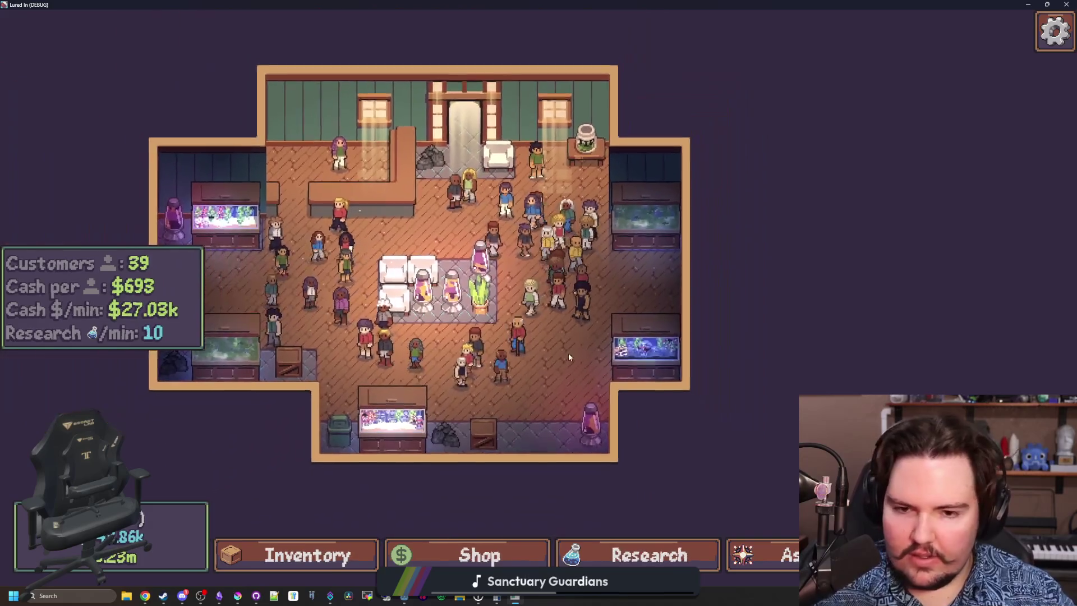
{"action": "scroll", "coordinate": [393, 393], "scroll_direction": "up", "scroll_amount": 2}
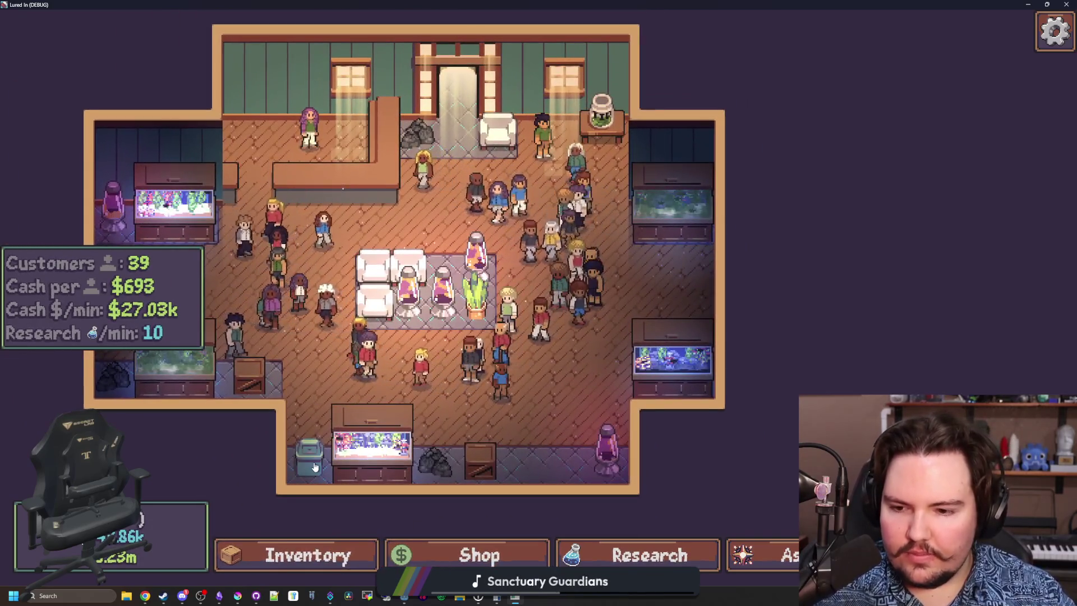
Scale the trash can to x2.0, return it to x1.0, and close its edit panel.
{"action": "left_click", "coordinate": [310, 457]}
{"action": "mouse_move", "coordinate": [645, 245]}
{"action": "left_mouse_down"}
{"action": "mouse_move", "coordinate": [763, 250]}
{"action": "mouse_move", "coordinate": [677, 261]}
{"action": "left_mouse_up"}
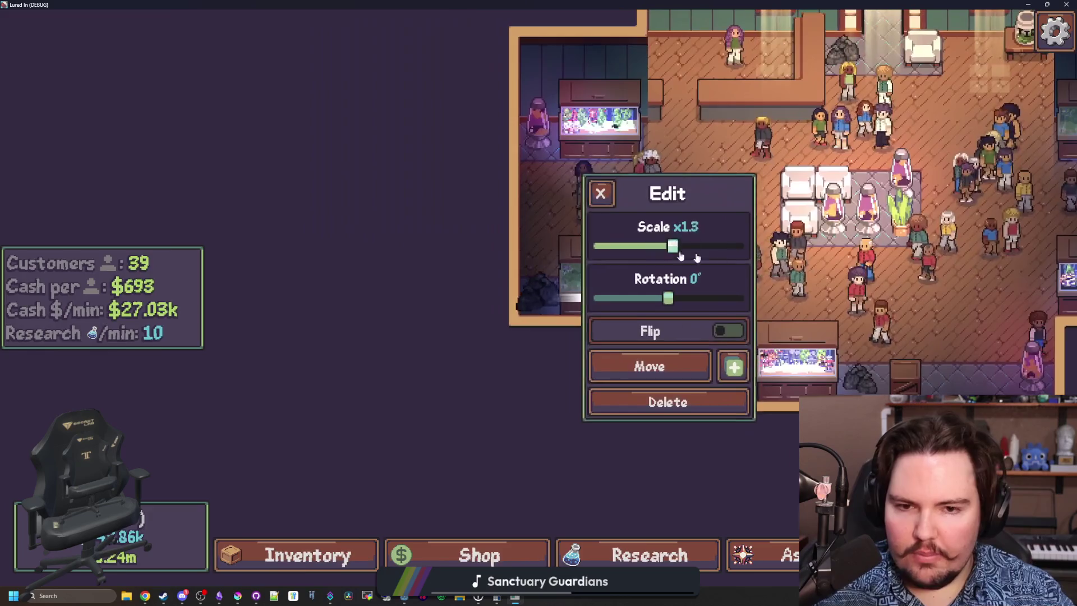
{"action": "mouse_move", "coordinate": [680, 253]}
{"action": "left_mouse_down"}
{"action": "mouse_move", "coordinate": [737, 250]}
{"action": "mouse_move", "coordinate": [645, 247]}
{"action": "left_mouse_up"}
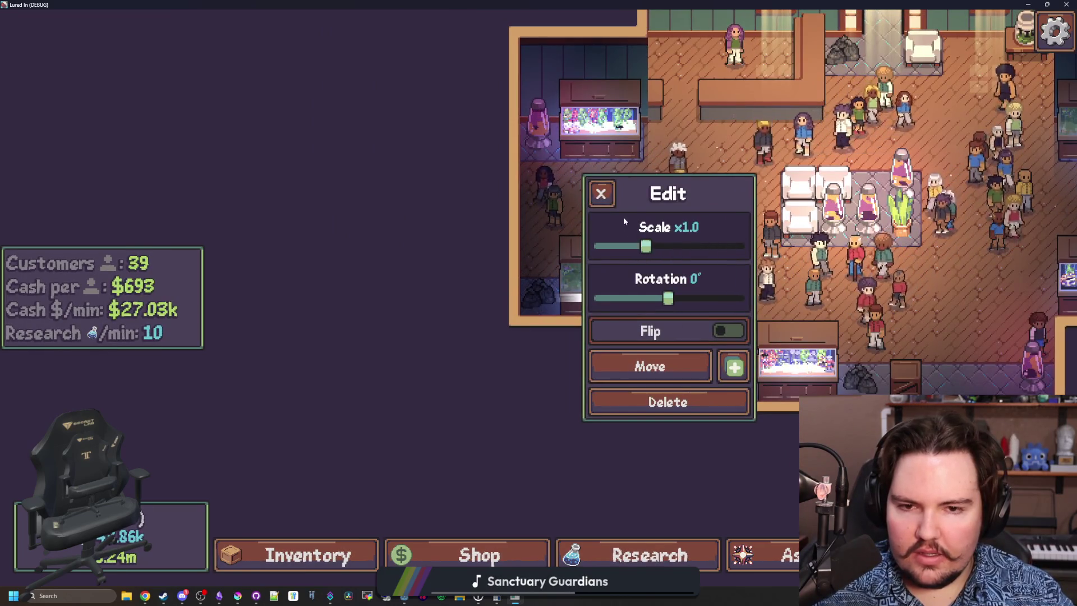
{"action": "key", "text": "Escape"}
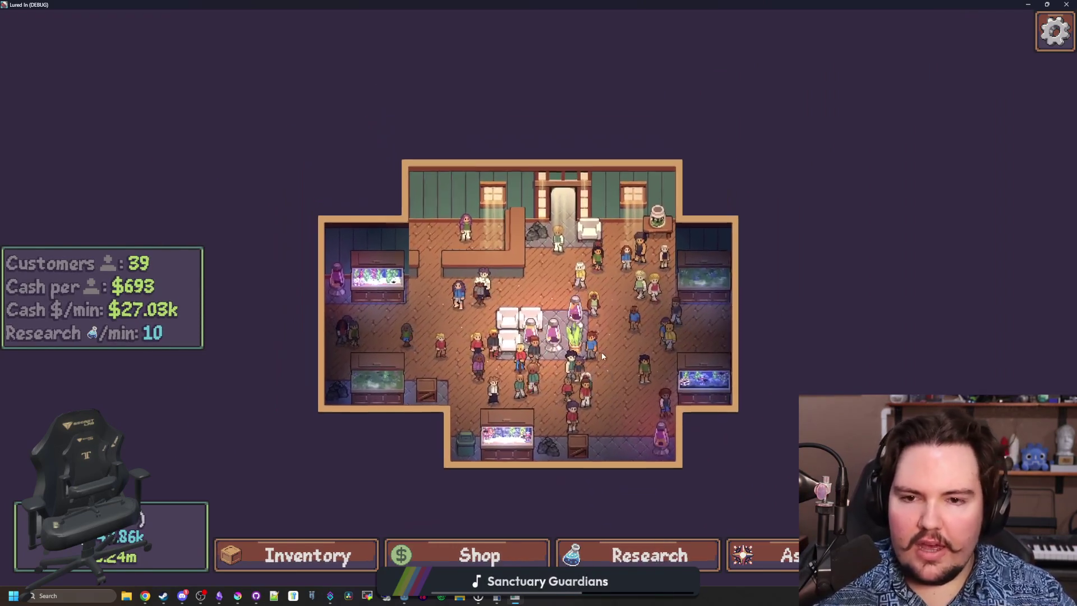
Zoom and pan across the shop, then open Fish Tank 4's details.
{"action": "scroll", "coordinate": [603, 357], "scroll_direction": "up", "scroll_amount": 2}
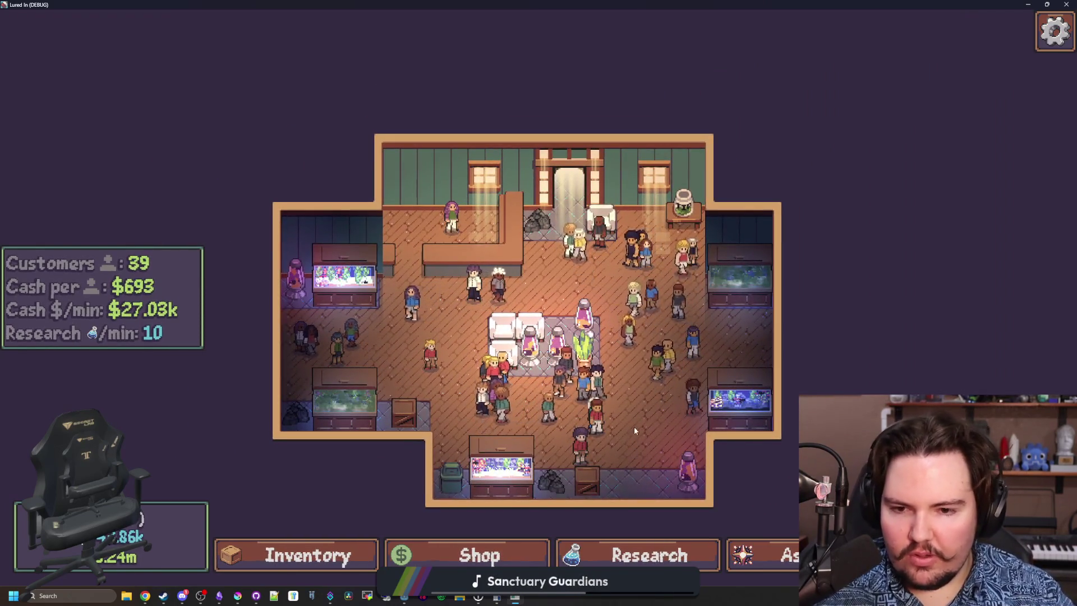
{"action": "scroll", "coordinate": [644, 426], "scroll_direction": "up", "scroll_amount": 5}
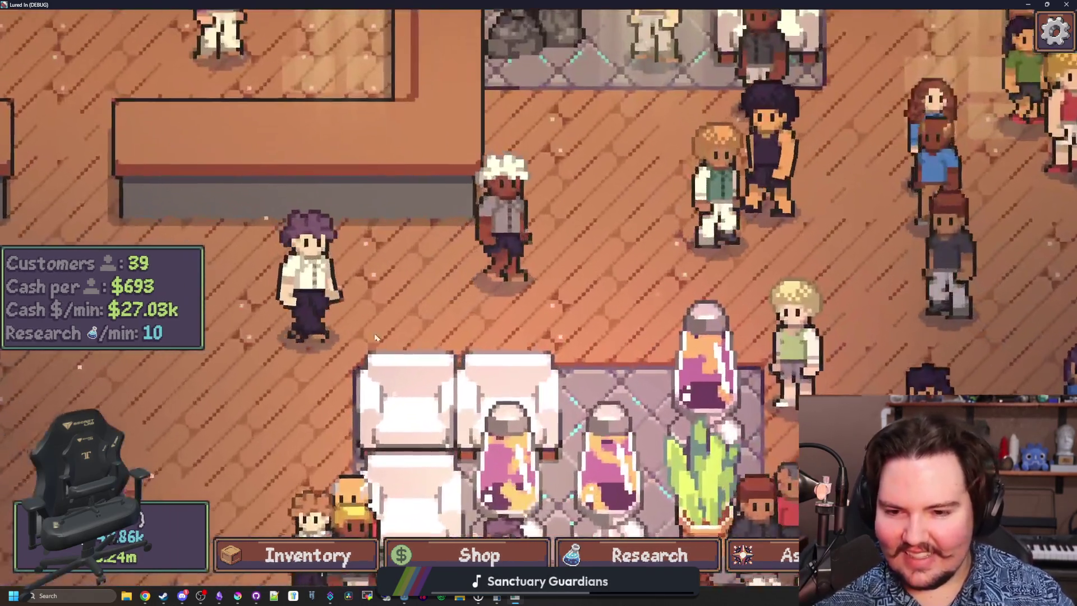
{"action": "scroll", "coordinate": [376, 336], "scroll_direction": "down", "scroll_amount": 5}
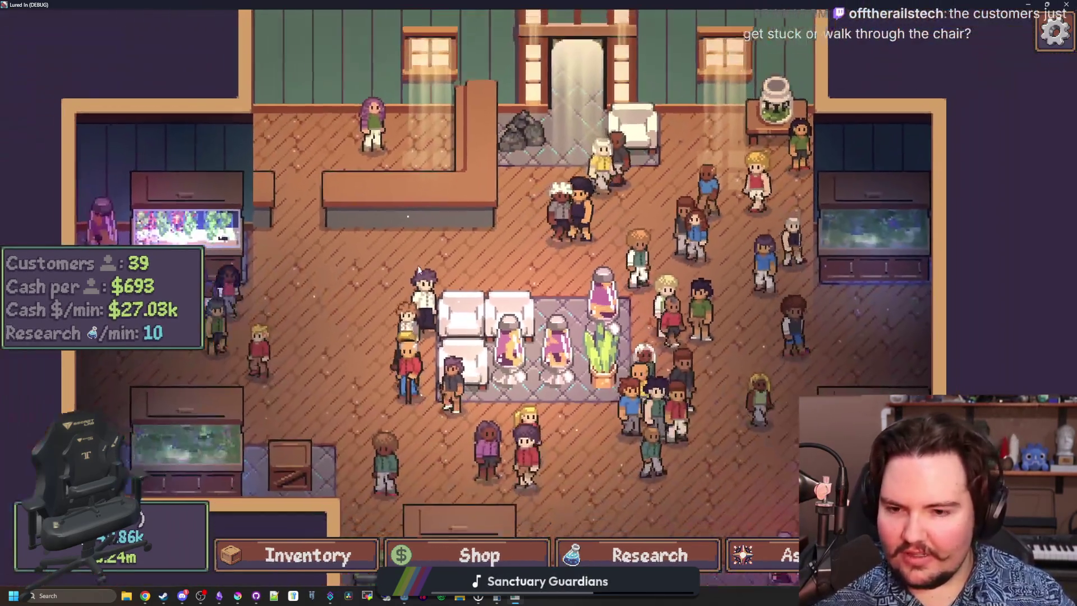
{"action": "scroll", "coordinate": [505, 371], "scroll_direction": "down", "scroll_amount": 2}
{"action": "scroll", "coordinate": [597, 471], "scroll_direction": "up", "scroll_amount": 5}
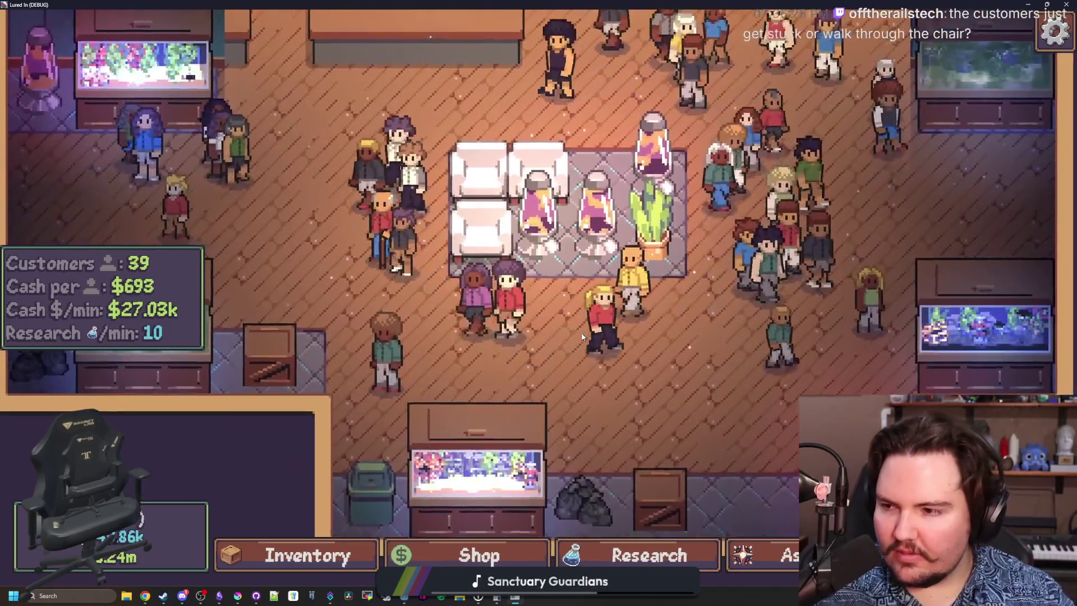
{"action": "scroll", "coordinate": [561, 359], "scroll_direction": "up", "scroll_amount": 3}
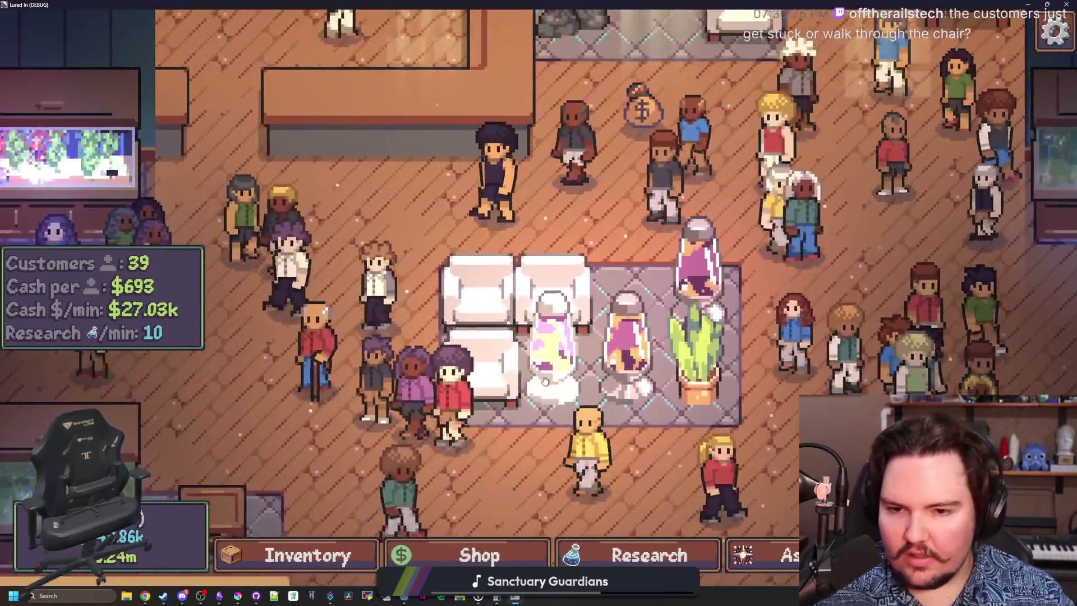
{"action": "scroll", "coordinate": [544, 382], "scroll_direction": "up", "scroll_amount": 2}
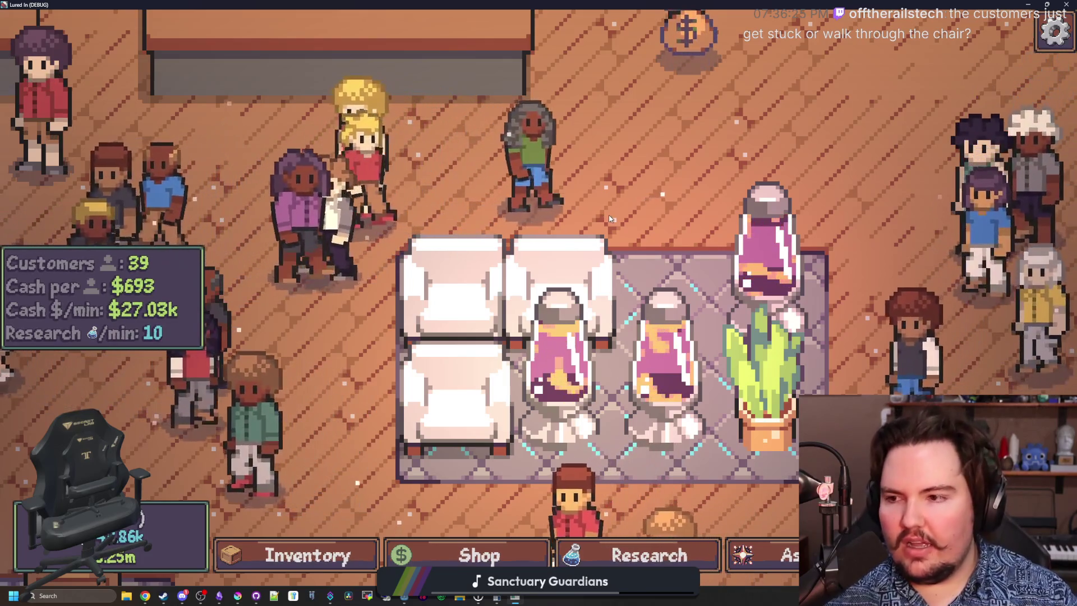
{"action": "scroll", "coordinate": [610, 216], "scroll_direction": "down", "scroll_amount": 5}
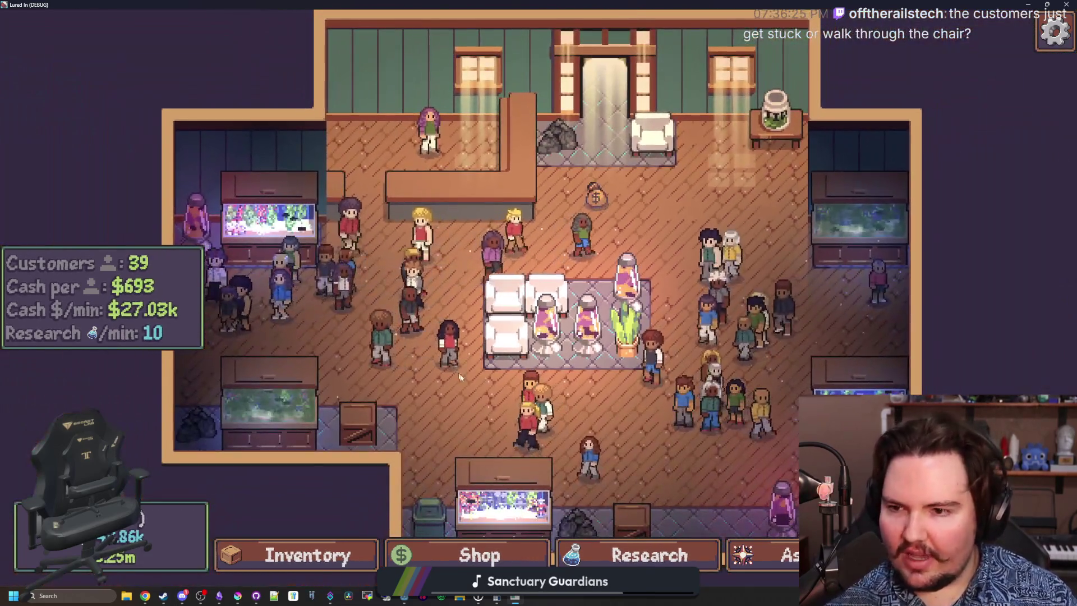
{"action": "key", "text": "s"}
{"action": "key", "text": "d"}
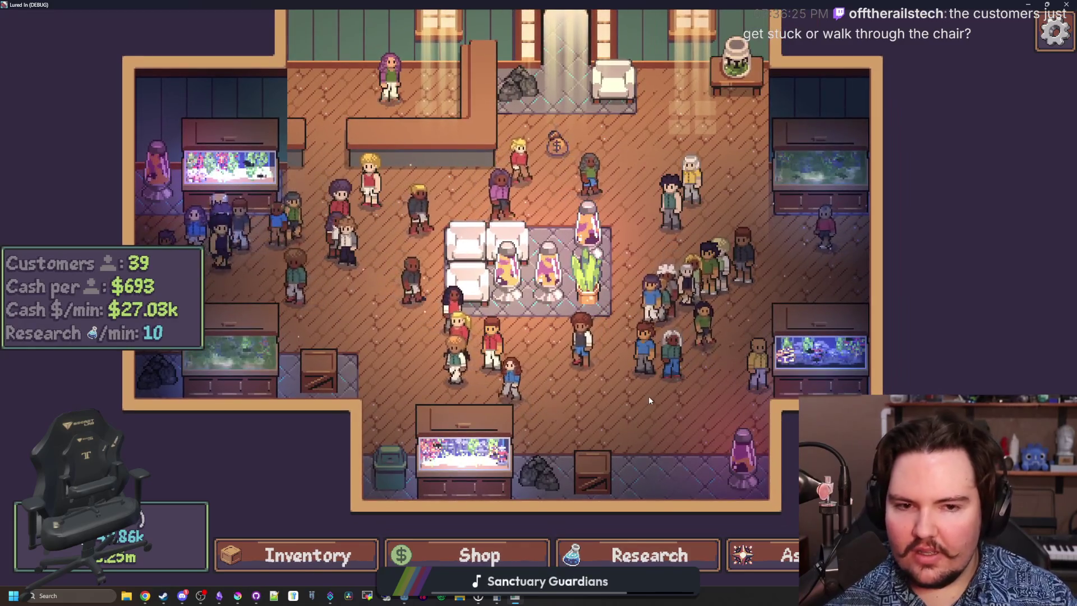
{"action": "left_click", "coordinate": [820, 352]}
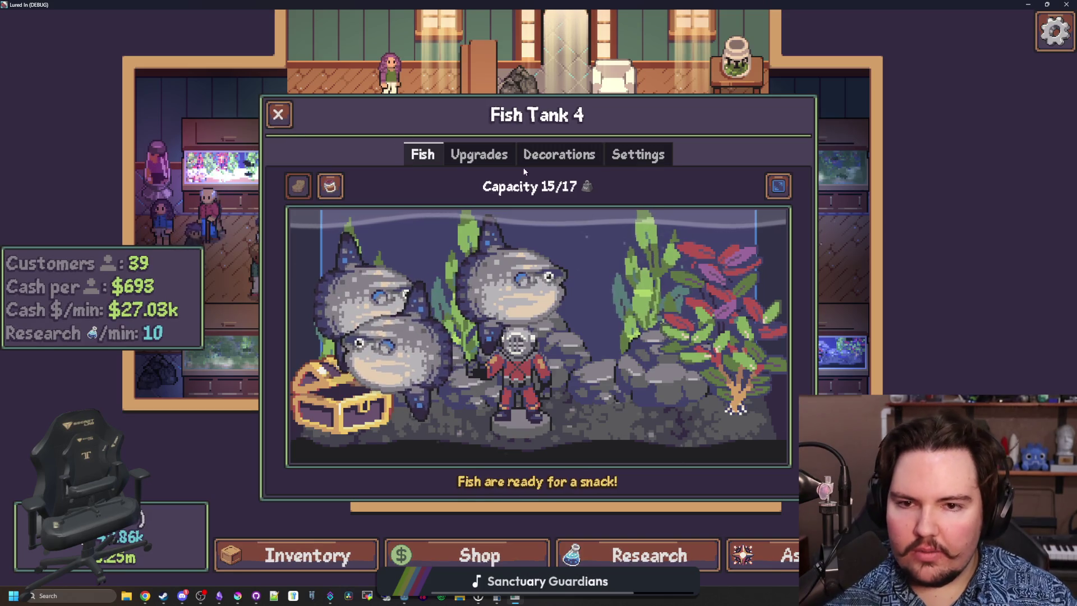
Browse Fish Tank 4's Upgrades, Decorations and Settings tabs, then close its window.
{"action": "left_click", "coordinate": [483, 154]}
{"action": "left_click", "coordinate": [567, 158]}
{"action": "scroll", "coordinate": [427, 262], "scroll_direction": "down", "scroll_amount": 5}
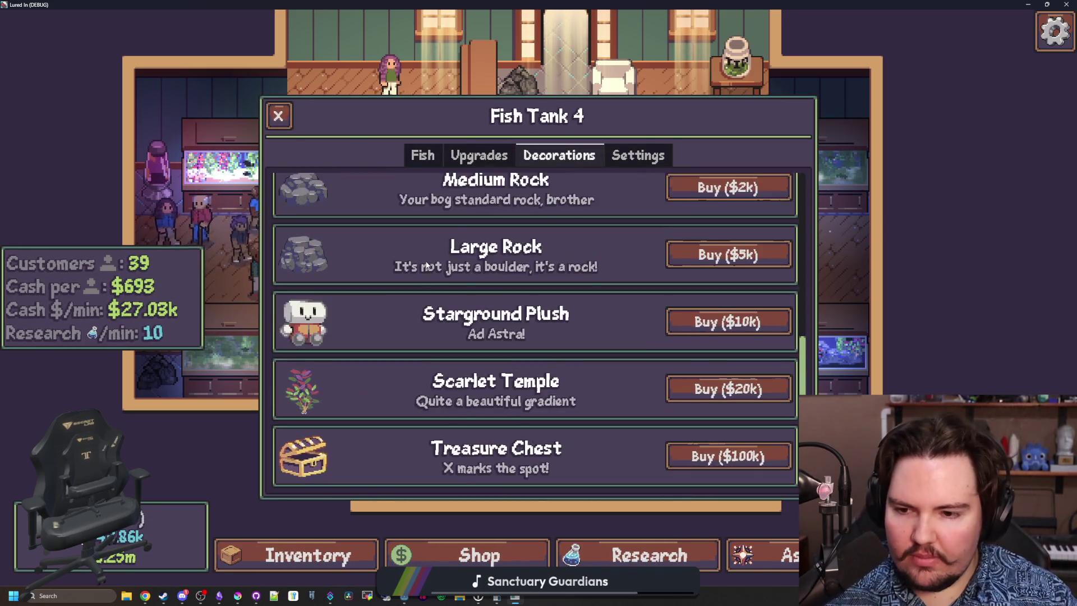
{"action": "scroll", "coordinate": [477, 334], "scroll_direction": "up", "scroll_amount": 5}
{"action": "scroll", "coordinate": [477, 314], "scroll_direction": "down", "scroll_amount": 5}
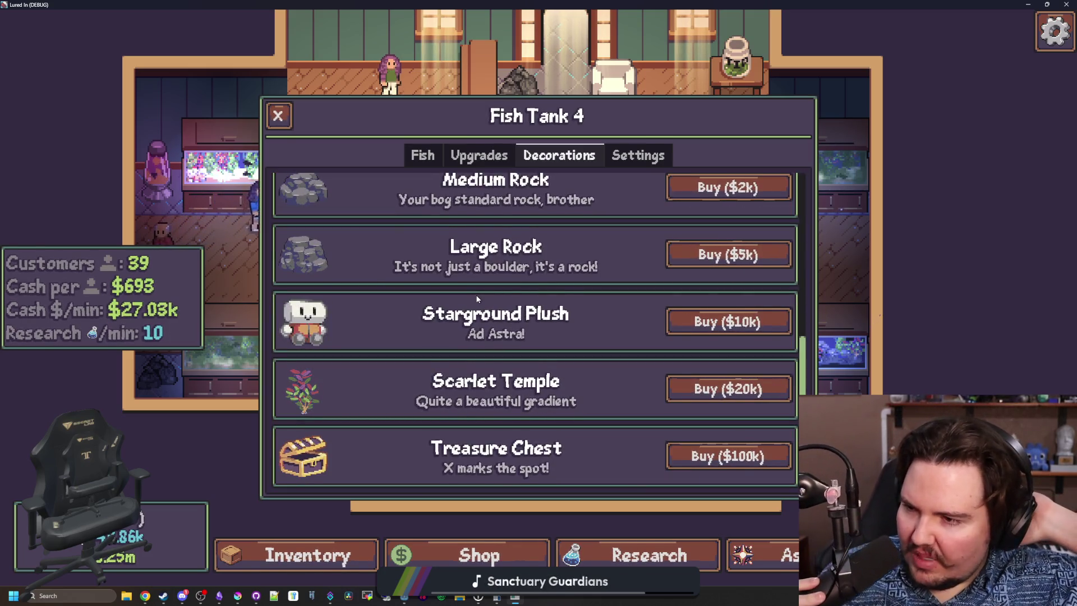
{"action": "left_click", "coordinate": [622, 159]}
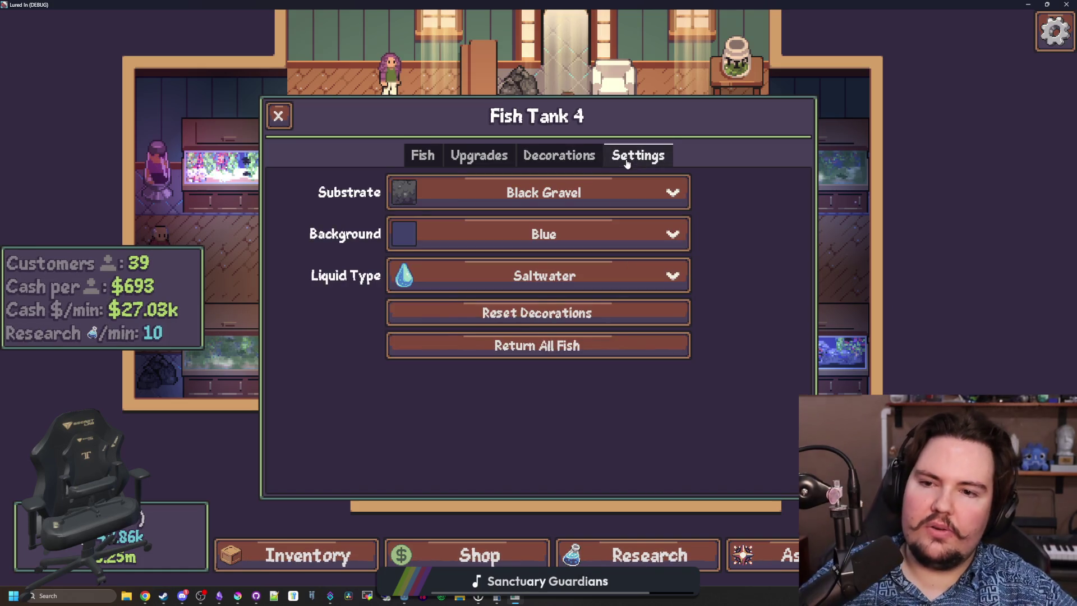
{"action": "left_click", "coordinate": [277, 115]}
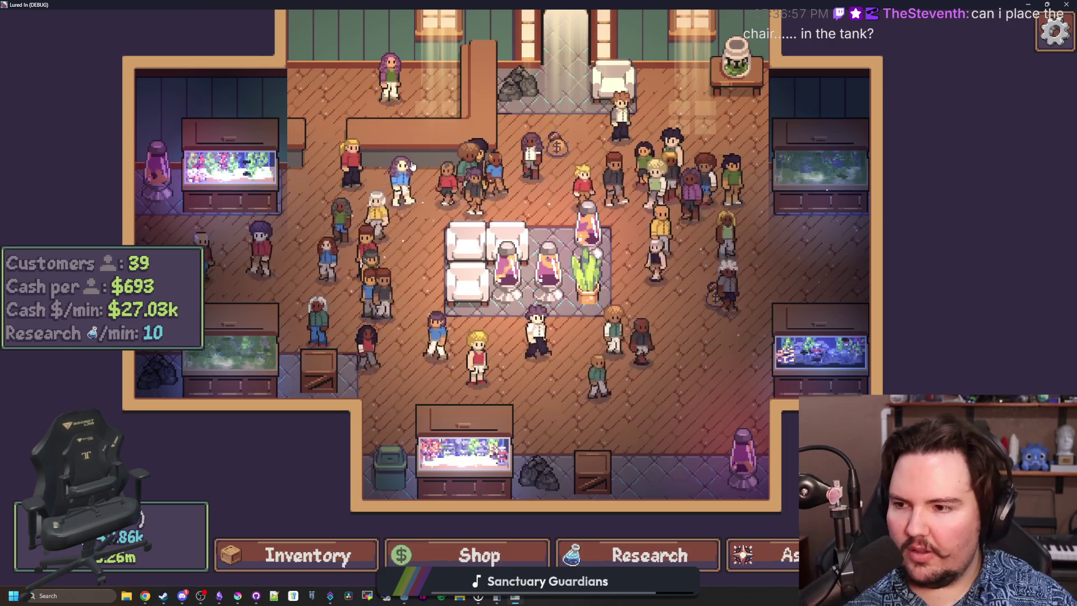
Open Fish Tank 1's Decorations tab, then switch back to the Godot script editor.
{"action": "left_click", "coordinate": [269, 224]}
{"action": "left_click", "coordinate": [560, 156]}
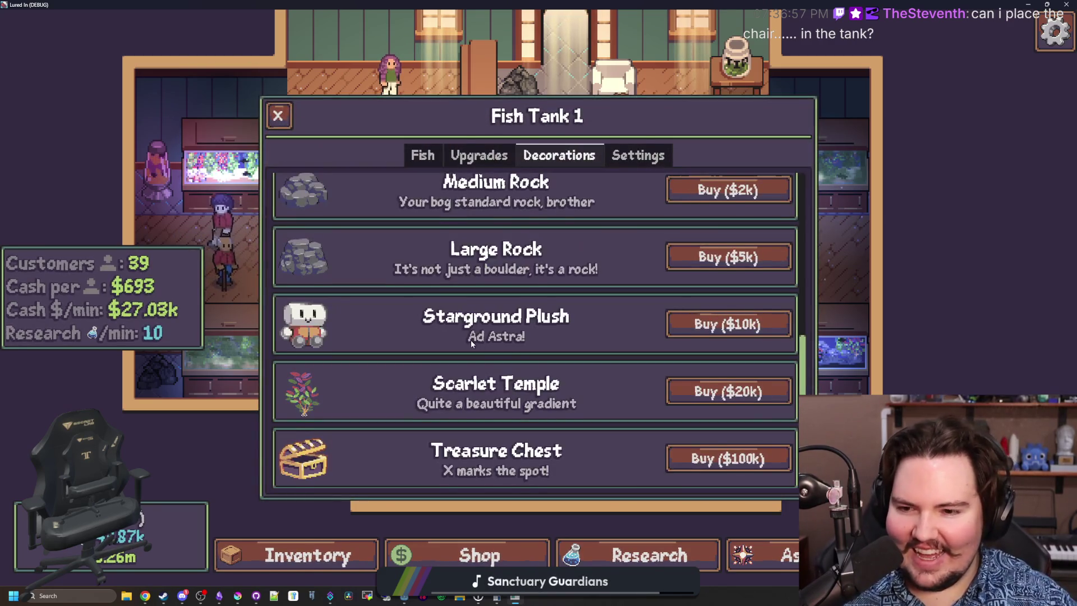
{"action": "scroll", "coordinate": [560, 435], "scroll_direction": "up", "scroll_amount": 5}
{"action": "scroll", "coordinate": [480, 415], "scroll_direction": "down", "scroll_amount": 5}
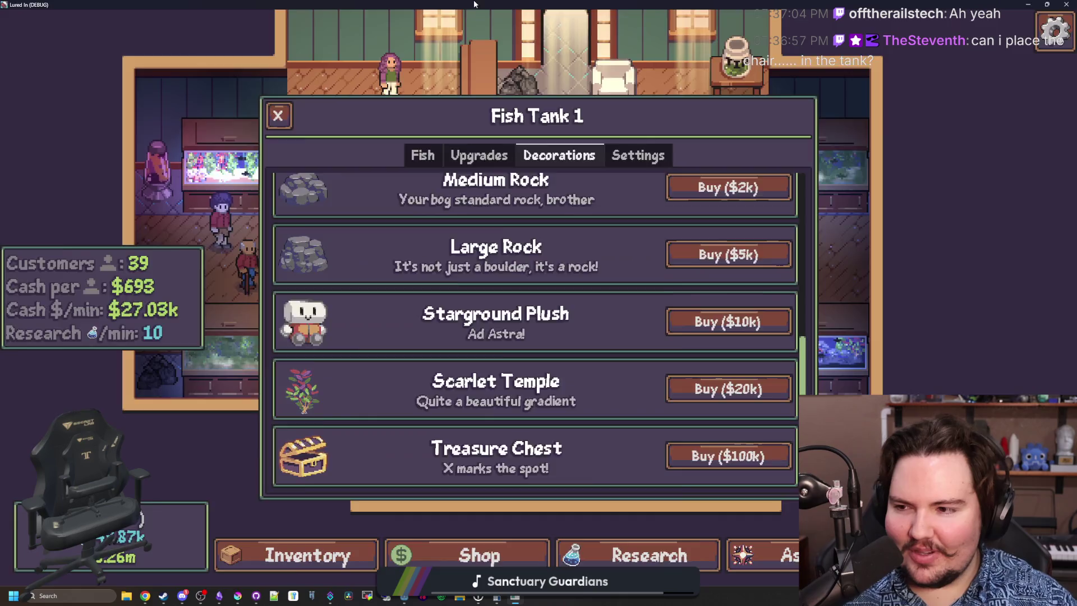
{"action": "key", "text": "alt+Tab"}
{"action": "left_click", "coordinate": [521, 302]}
Change the armchair's Tank flag to true, save, rerun, and buy an Armchair for Fish Tank 5.
{"action": "double_click", "coordinate": [368, 336]}
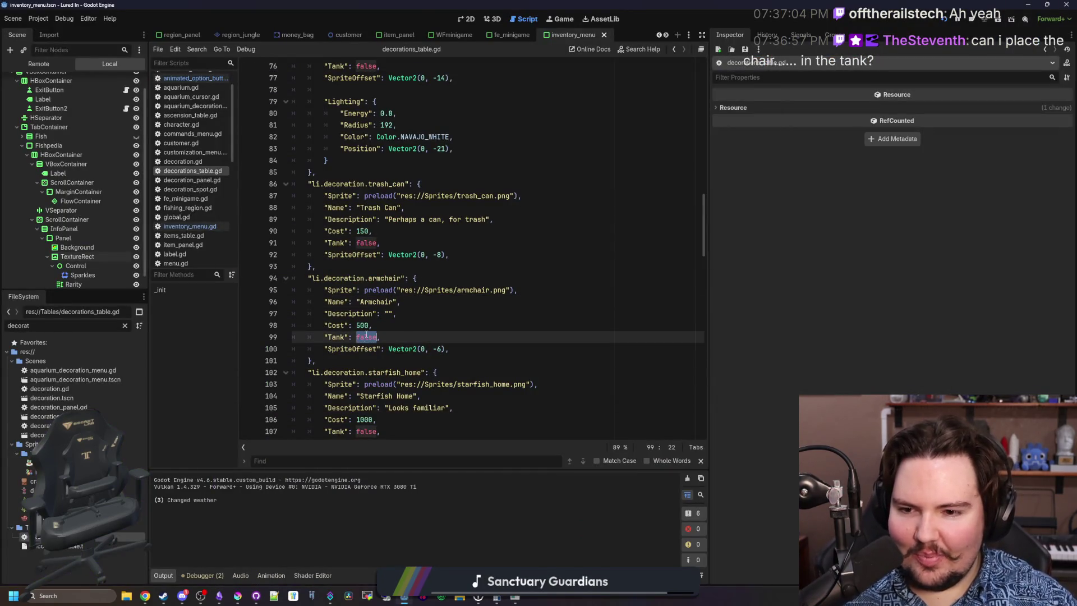
{"action": "type", "text": "tru"}
{"action": "left_click", "coordinate": [390, 327]}
{"action": "key", "text": "ctrl+s"}
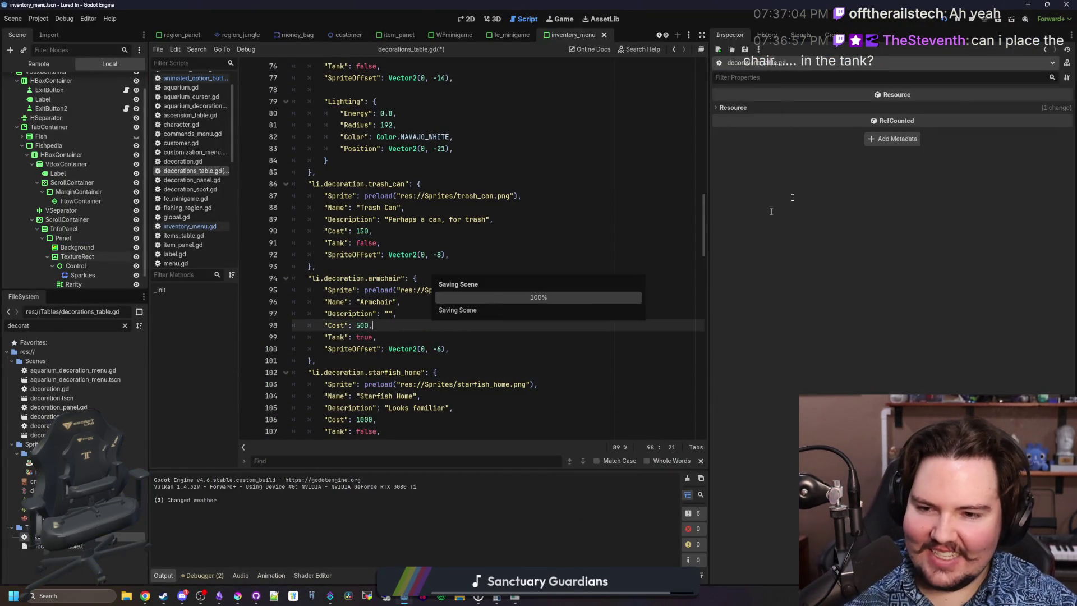
{"action": "left_click", "coordinate": [948, 21]}
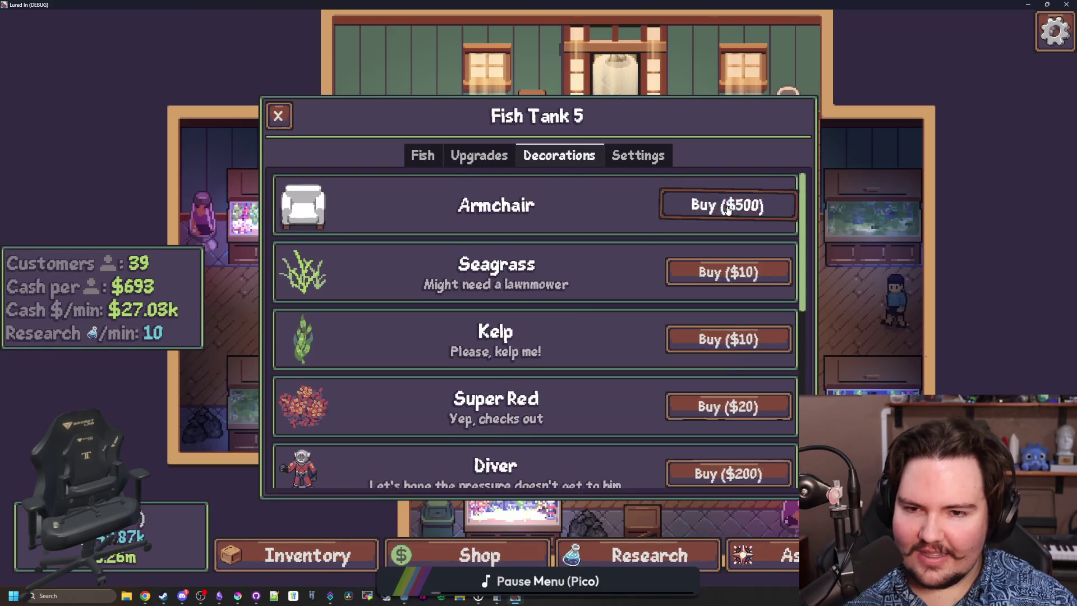
{"action": "left_click", "coordinate": [711, 205]}
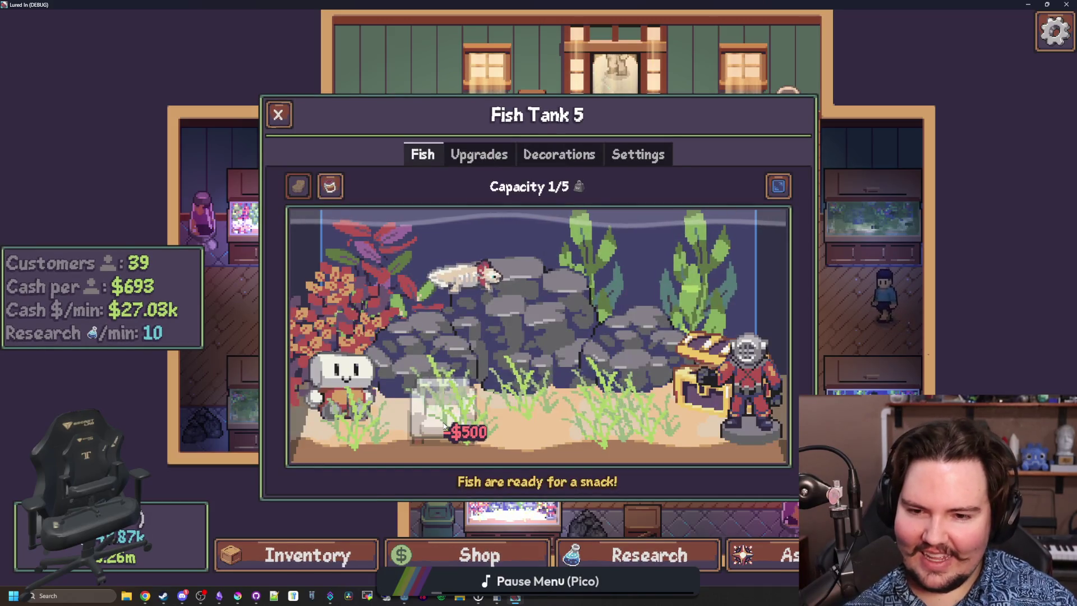
Resize the middle armchair inside Fish Tank 5 with its Scale slider.
{"action": "left_click", "coordinate": [640, 431]}
{"action": "left_click", "coordinate": [578, 387]}
{"action": "mouse_move", "coordinate": [892, 245]}
{"action": "left_mouse_down"}
{"action": "mouse_move", "coordinate": [963, 242]}
{"action": "mouse_move", "coordinate": [870, 243]}
{"action": "mouse_move", "coordinate": [908, 242]}
{"action": "left_mouse_up"}
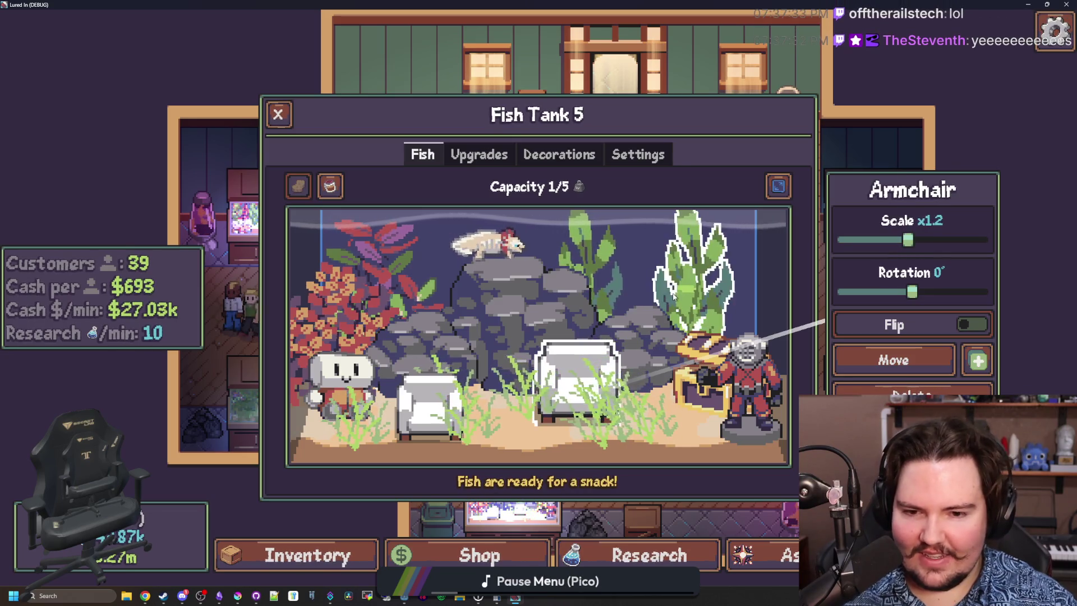
{"action": "left_click", "coordinate": [773, 278]}
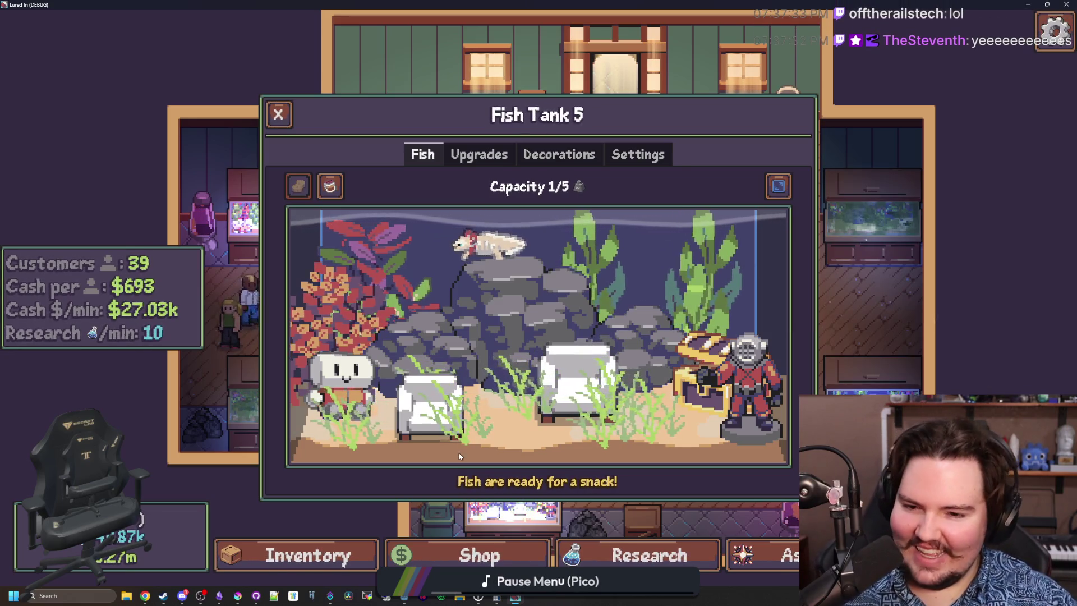
Delete the left armchair from the tank, close Fish Tank 5, and return to the editor.
{"action": "left_click", "coordinate": [429, 404]}
{"action": "key", "text": "Delete"}
{"action": "left_click", "coordinate": [563, 381]}
{"action": "left_click", "coordinate": [279, 114]}
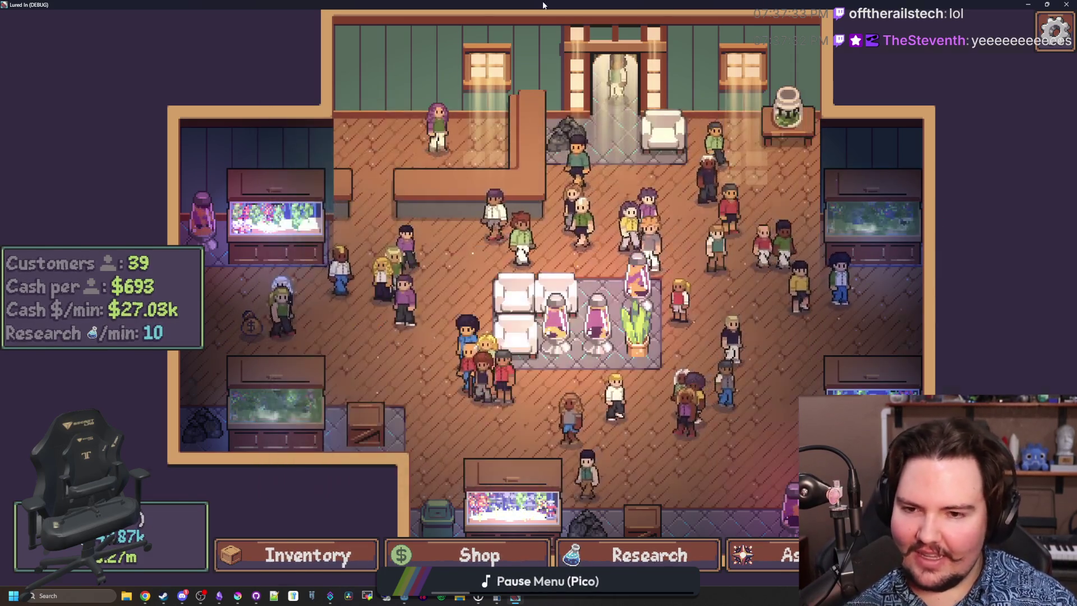
{"action": "key", "text": "alt+Tab"}
Set the armchair's Tank flag back to false, save, and review its Cost and Description lines.
{"action": "double_click", "coordinate": [363, 336]}
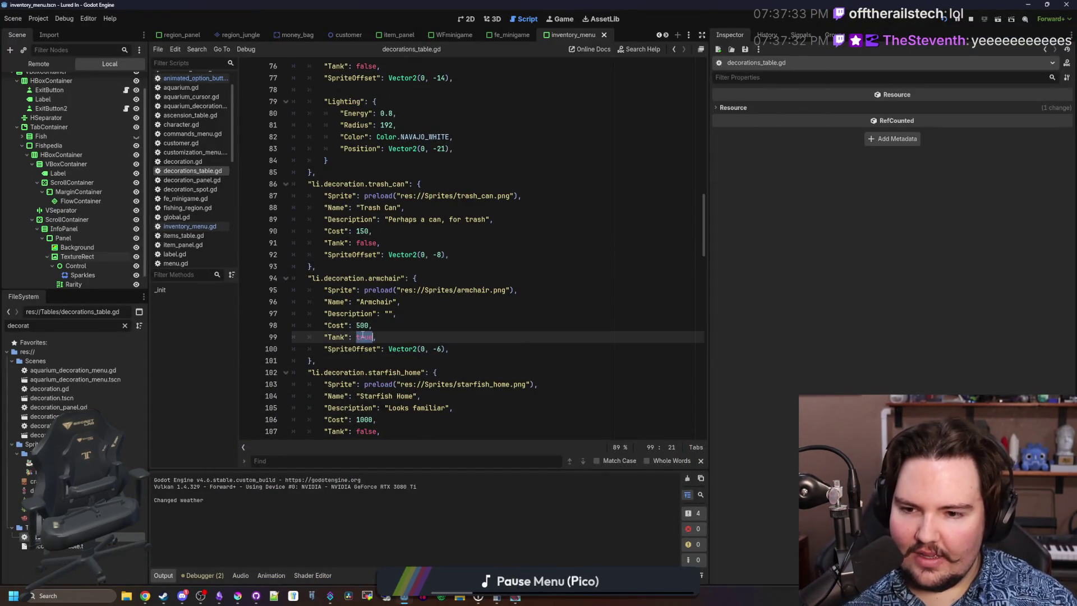
{"action": "type", "text": "fals"}
{"action": "left_click", "coordinate": [520, 344]}
{"action": "key", "text": "ctrl+s"}
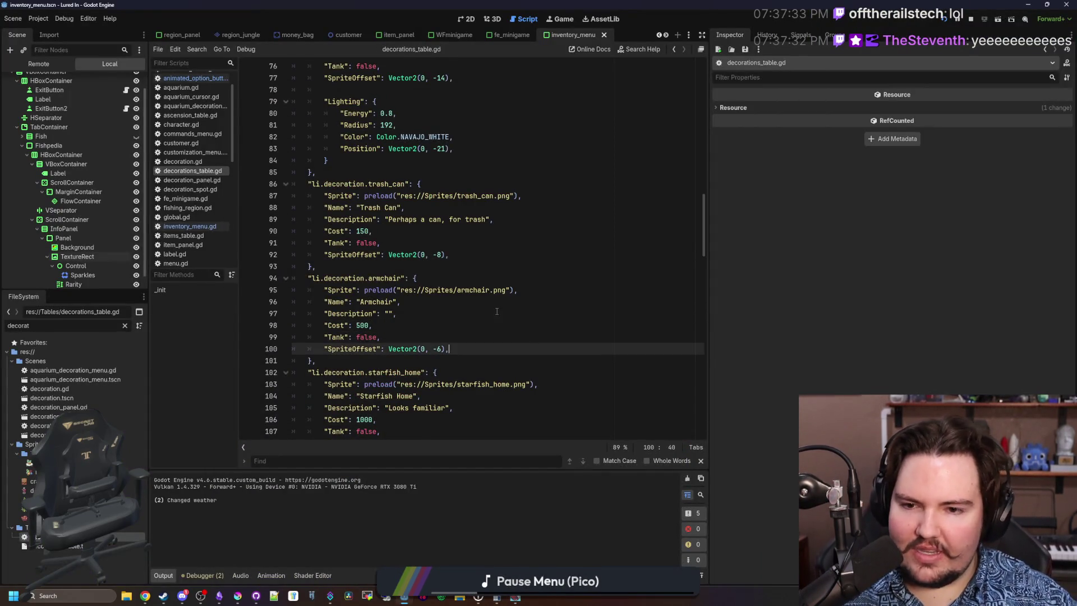
{"action": "left_click", "coordinate": [496, 311]}
{"action": "left_click", "coordinate": [463, 325]}
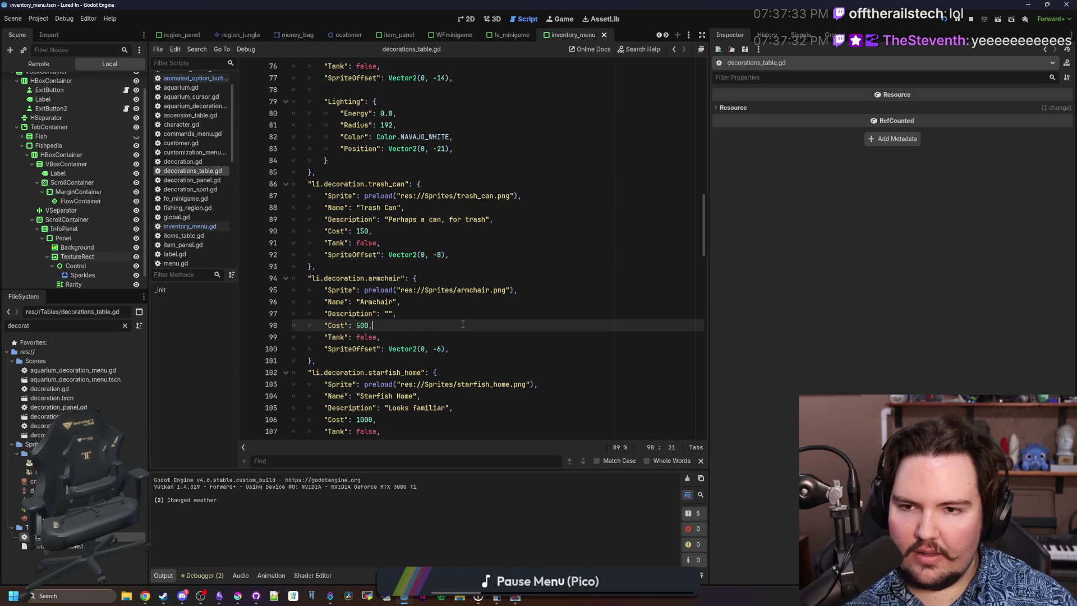
{"action": "left_click", "coordinate": [502, 316]}
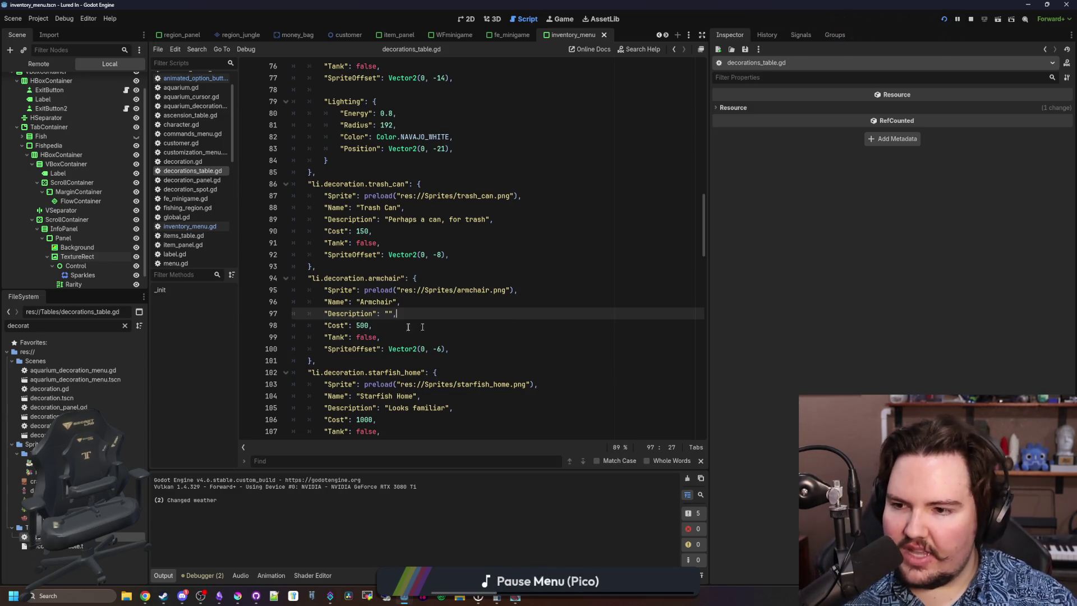
Inspect the Starfish Home entry's lines, then restore the running Lured In debug game.
{"action": "scroll", "coordinate": [423, 327], "scroll_direction": "down", "scroll_amount": 8}
{"action": "scroll", "coordinate": [445, 301], "scroll_direction": "up", "scroll_amount": 4}
{"action": "left_click_drag", "start_coordinate": [445, 301], "coordinate": [443, 231]}
{"action": "left_click", "coordinate": [449, 277]}
{"action": "mouse_move", "coordinate": [455, 299]}
{"action": "left_mouse_down"}
{"action": "mouse_move", "coordinate": [437, 242]}
{"action": "mouse_move", "coordinate": [286, 236]}
{"action": "left_mouse_up"}
{"action": "left_click", "coordinate": [331, 222]}
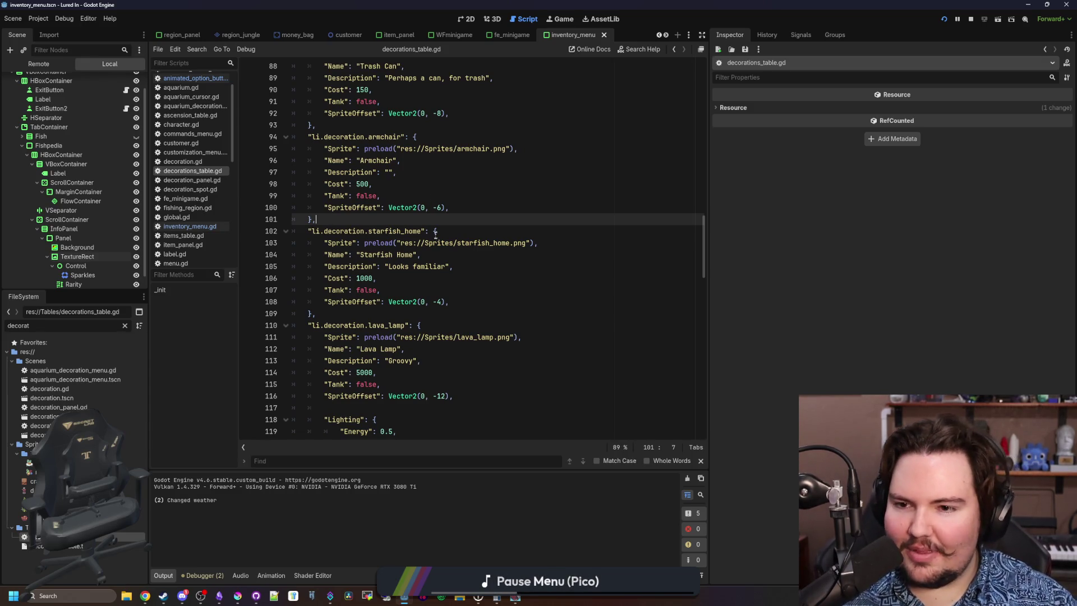
{"action": "left_click", "coordinate": [479, 294]}
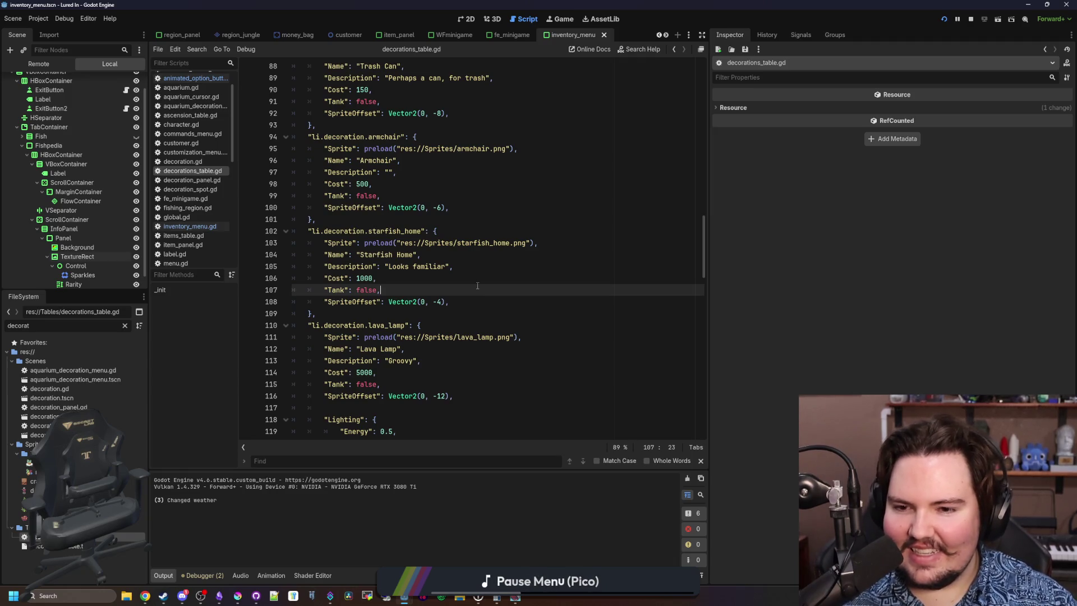
{"action": "left_click", "coordinate": [512, 283]}
{"action": "scroll", "coordinate": [513, 282], "scroll_direction": "down", "scroll_amount": 12}
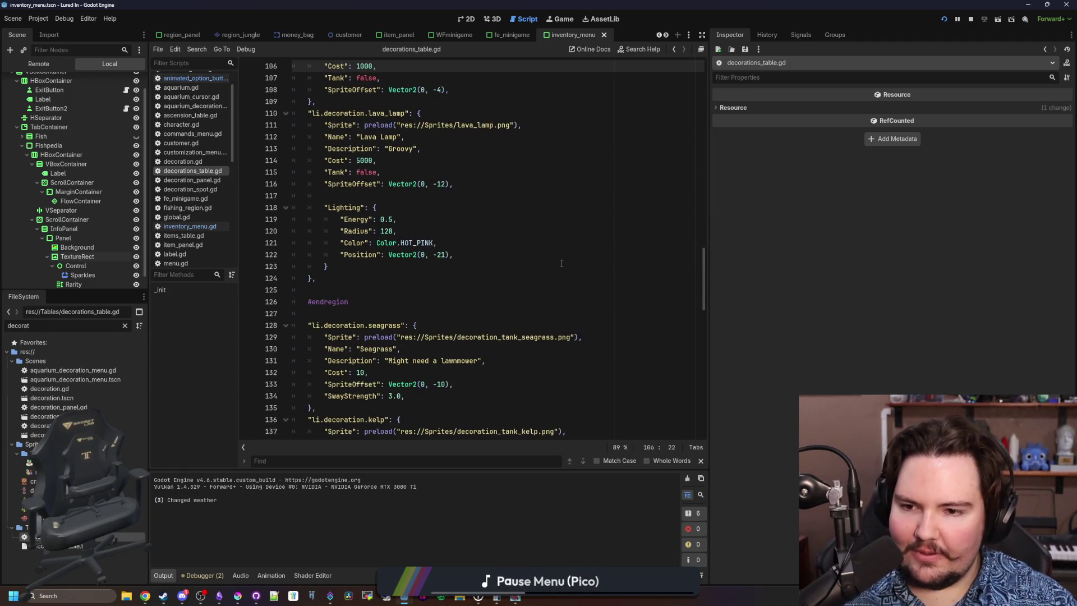
{"action": "scroll", "coordinate": [399, 235], "scroll_direction": "down", "scroll_amount": 14}
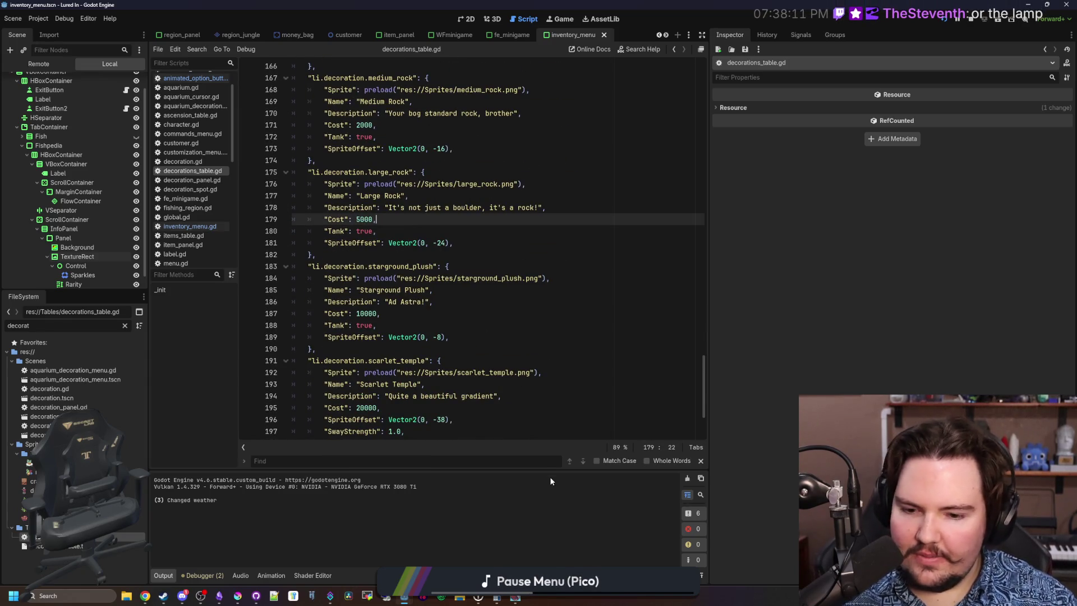
{"action": "left_click", "coordinate": [515, 600]}
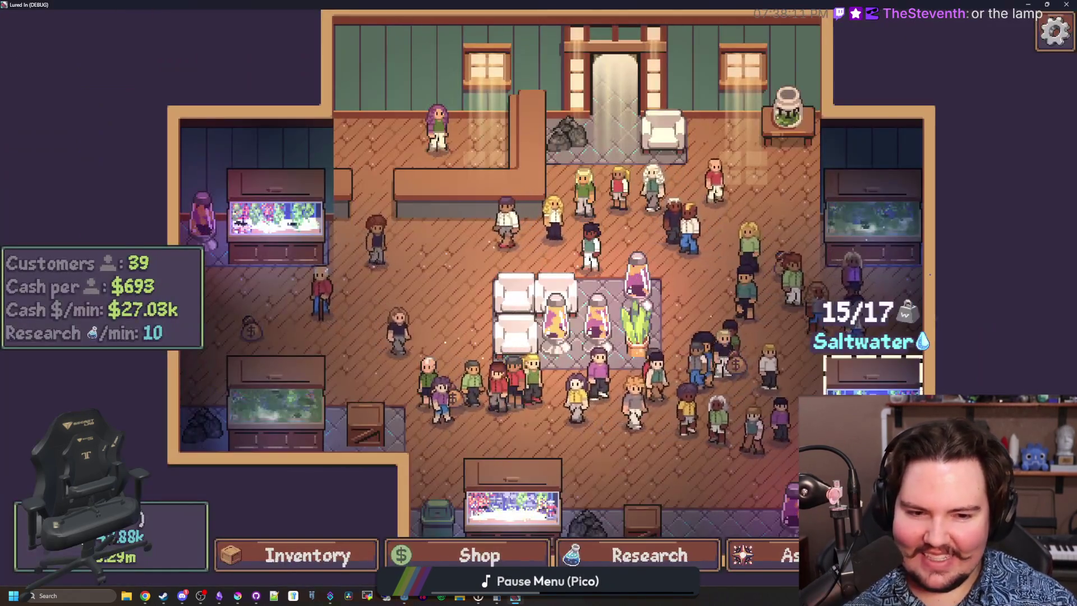
Review the decorations buyable for Fish Tank 4, then close the debug game window.
{"action": "left_click", "coordinate": [873, 373]}
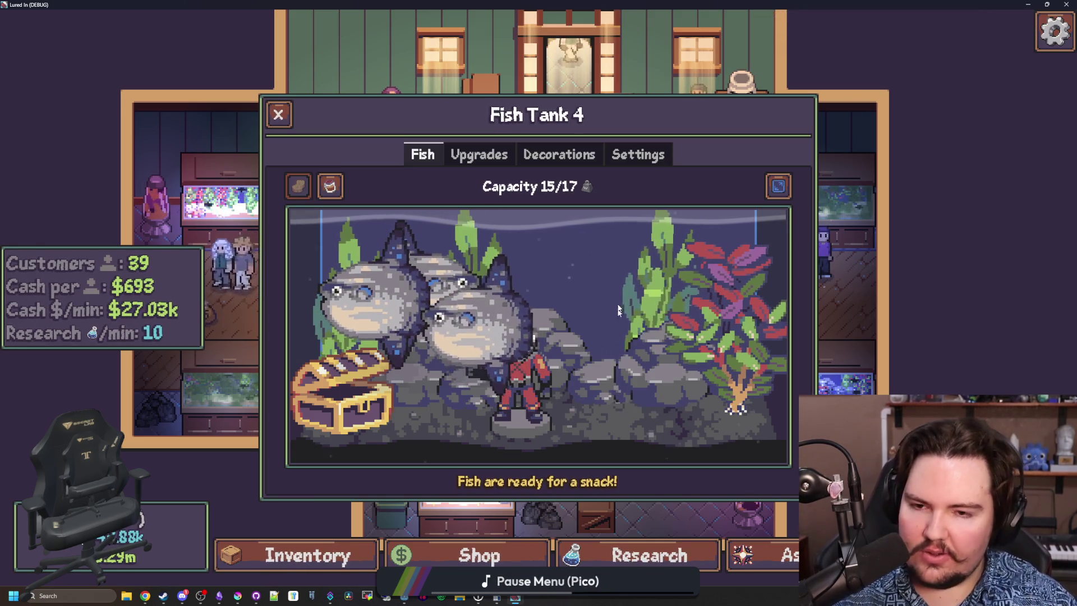
{"action": "left_click", "coordinate": [579, 164]}
{"action": "scroll", "coordinate": [521, 321], "scroll_direction": "down", "scroll_amount": 5}
{"action": "scroll", "coordinate": [536, 270], "scroll_direction": "up", "scroll_amount": 5}
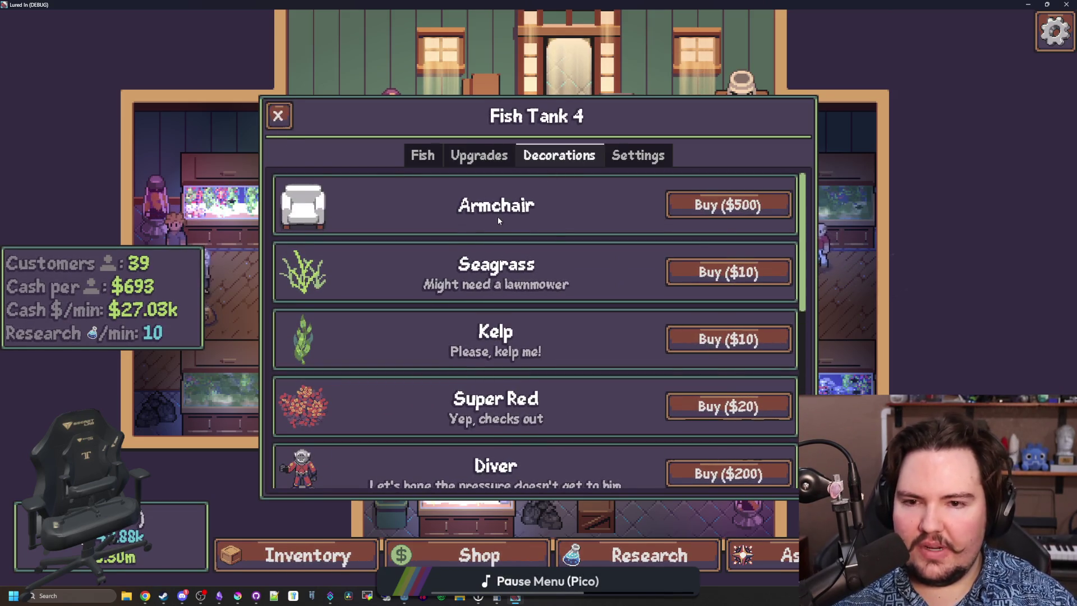
{"action": "key", "text": "super+Down"}
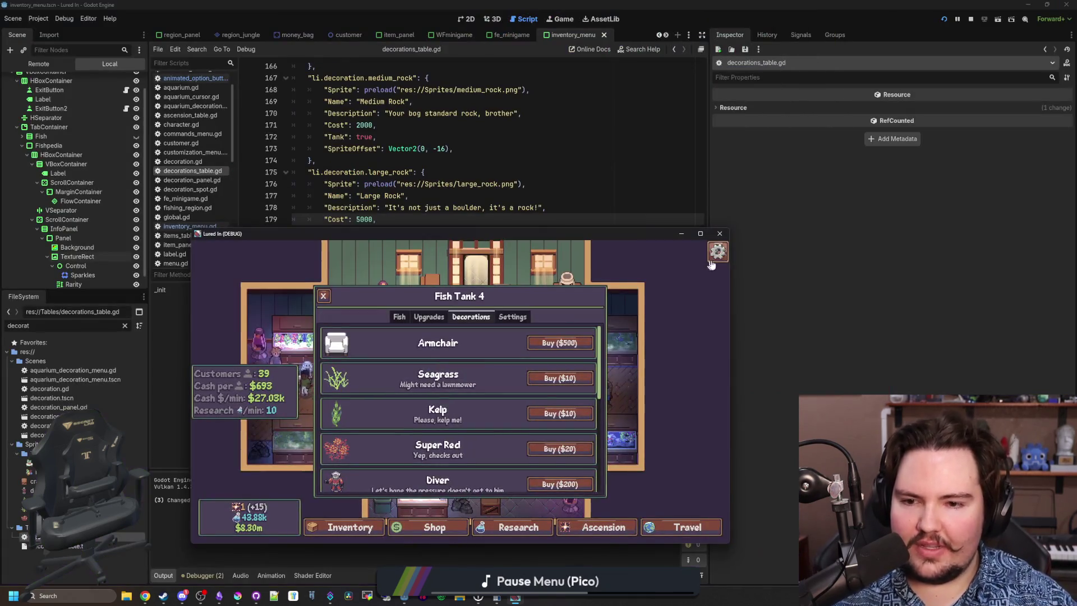
{"action": "left_click", "coordinate": [725, 235]}
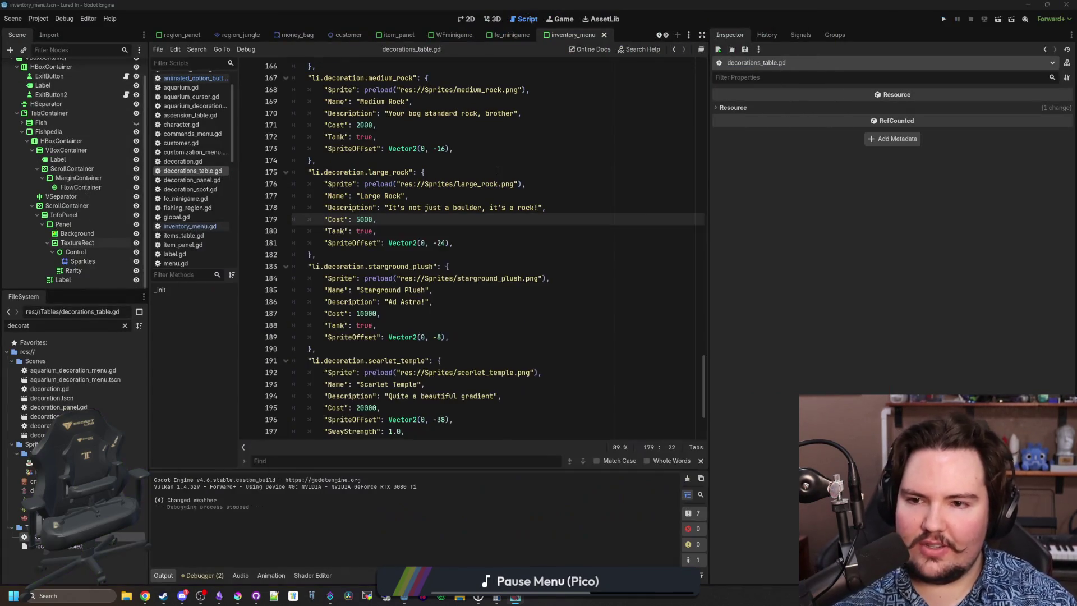
Search 'armchair' to reach the Armchair entry and place the cursor in its empty Description on line 97.
{"action": "left_click", "coordinate": [449, 265]}
{"action": "type", "text": "armchair"}
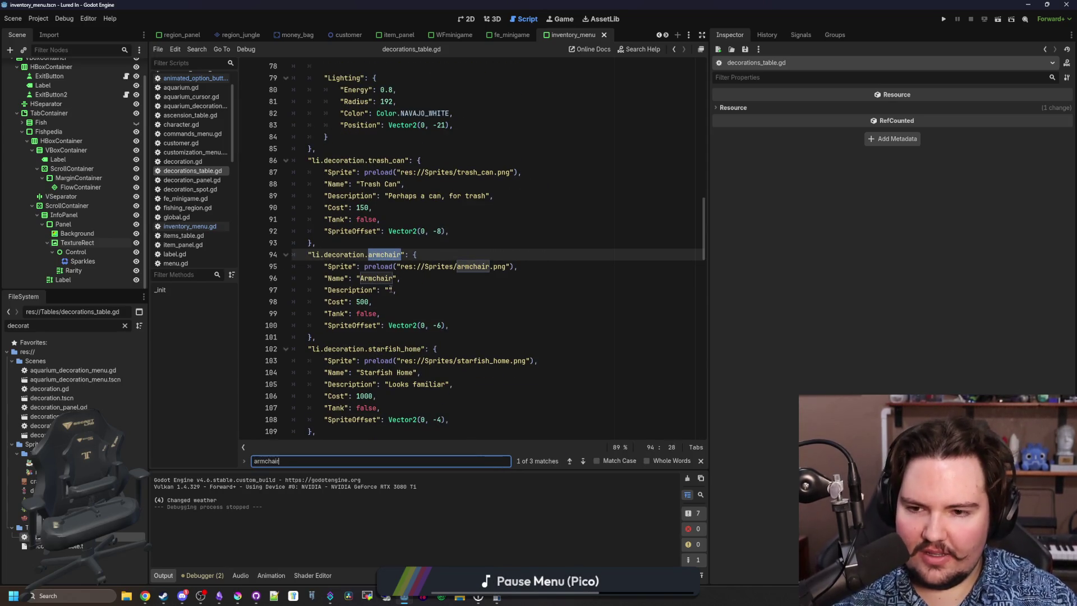
{"action": "left_click", "coordinate": [390, 291]}
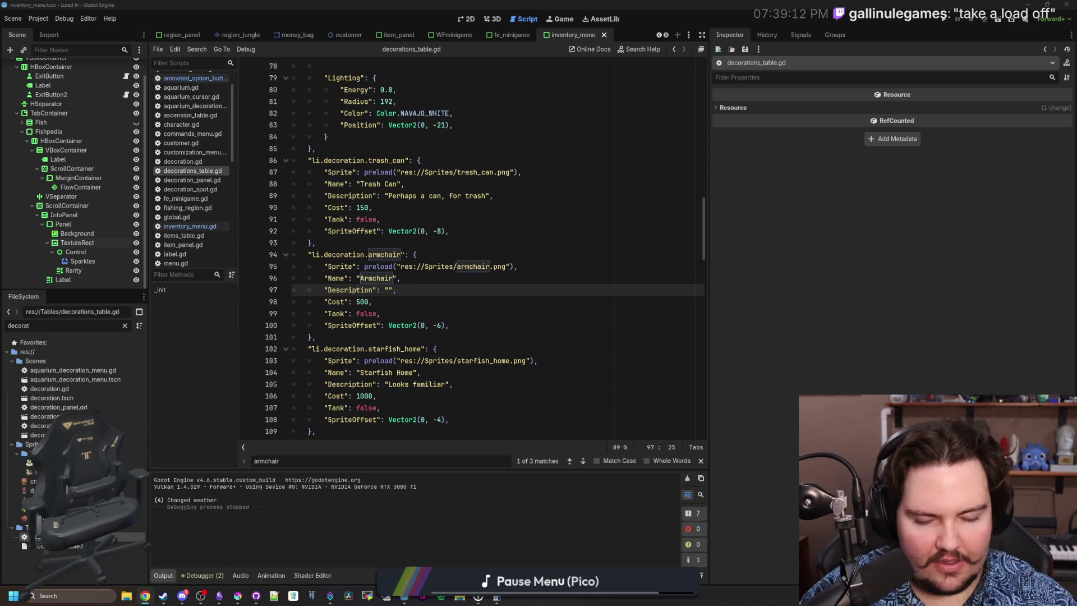
{"action": "mouse_move", "coordinate": [1076, 168]}
{"action": "left_mouse_down"}
{"action": "mouse_move", "coordinate": [721, 157]}
{"action": "mouse_move", "coordinate": [707, 5]}
{"action": "left_mouse_up"}
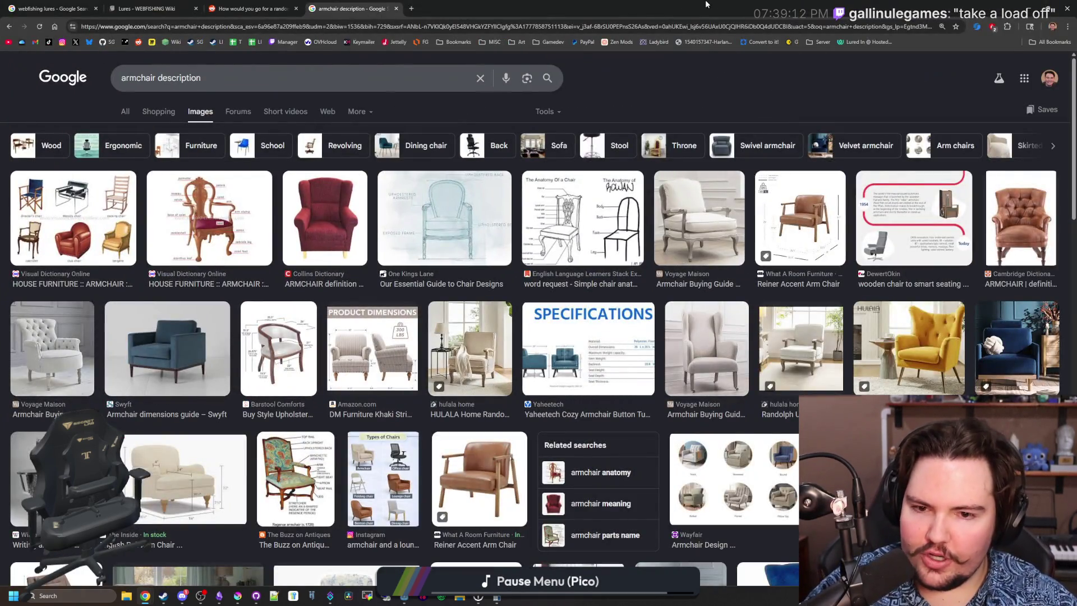
{"action": "left_click", "coordinate": [128, 112]}
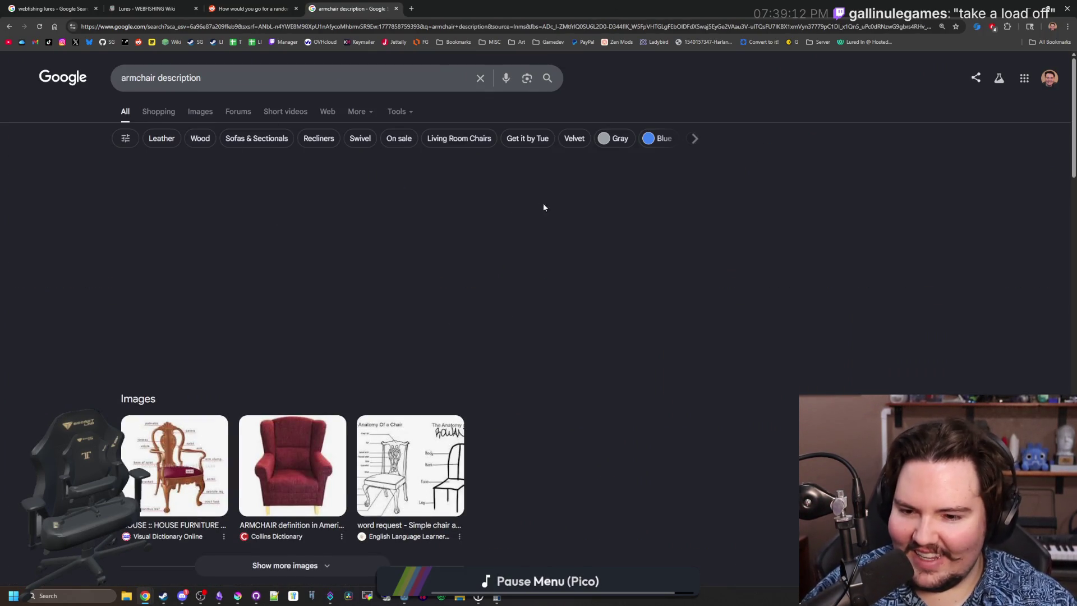
{"action": "scroll", "coordinate": [510, 218], "scroll_direction": "down", "scroll_amount": 4}
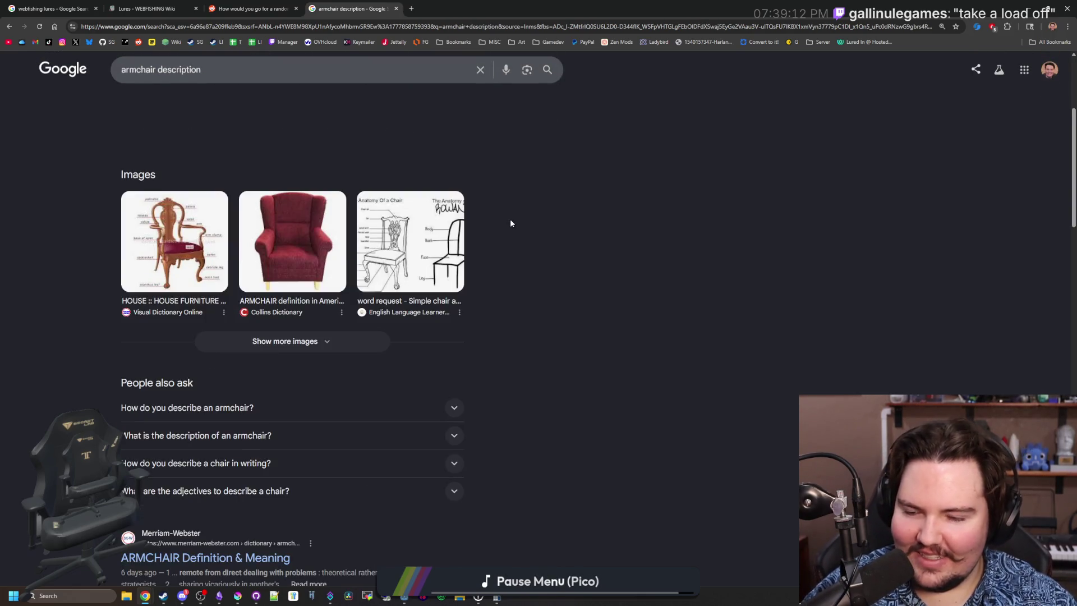
{"action": "scroll", "coordinate": [495, 214], "scroll_direction": "down", "scroll_amount": 4}
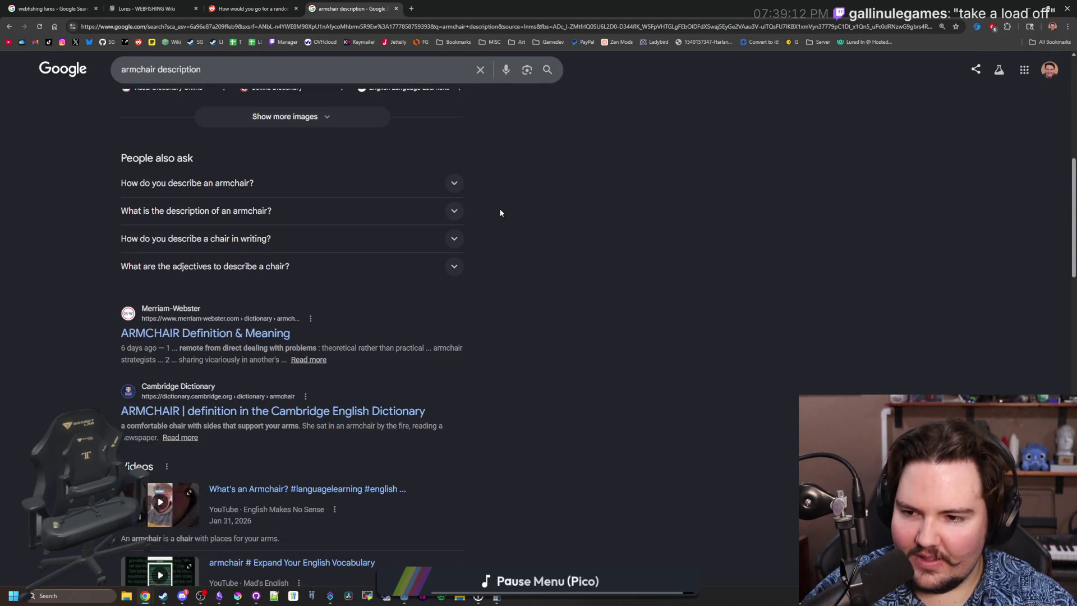
{"action": "key", "text": "alt+Tab"}
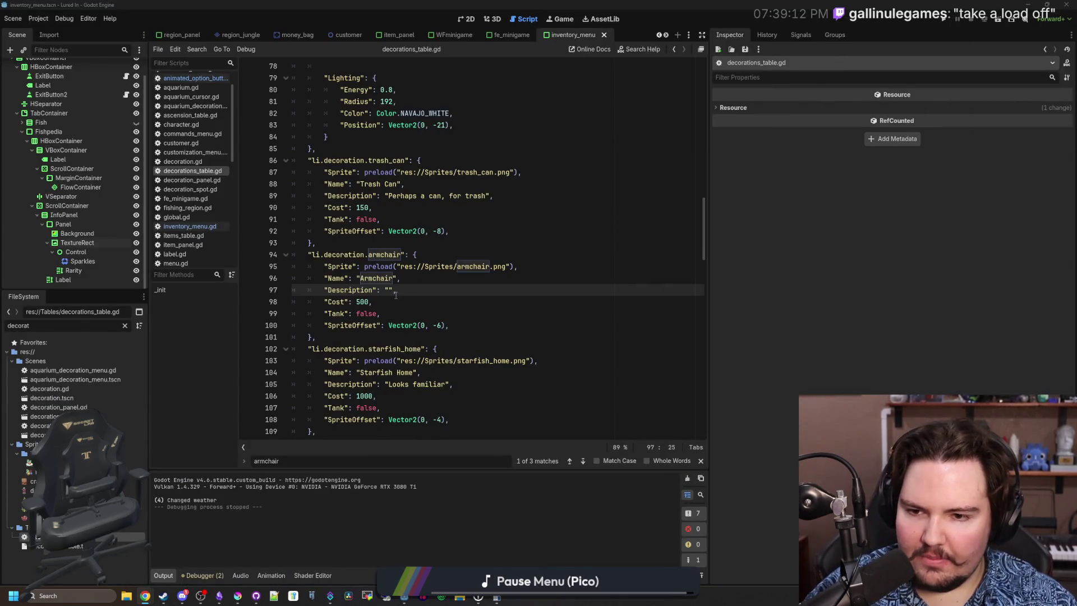
Enter 'Take a load off' as the Armchair description and save the script.
{"action": "type", "text": "Take a load off"}
{"action": "left_click", "coordinate": [485, 220]}
{"action": "left_click", "coordinate": [451, 206]}
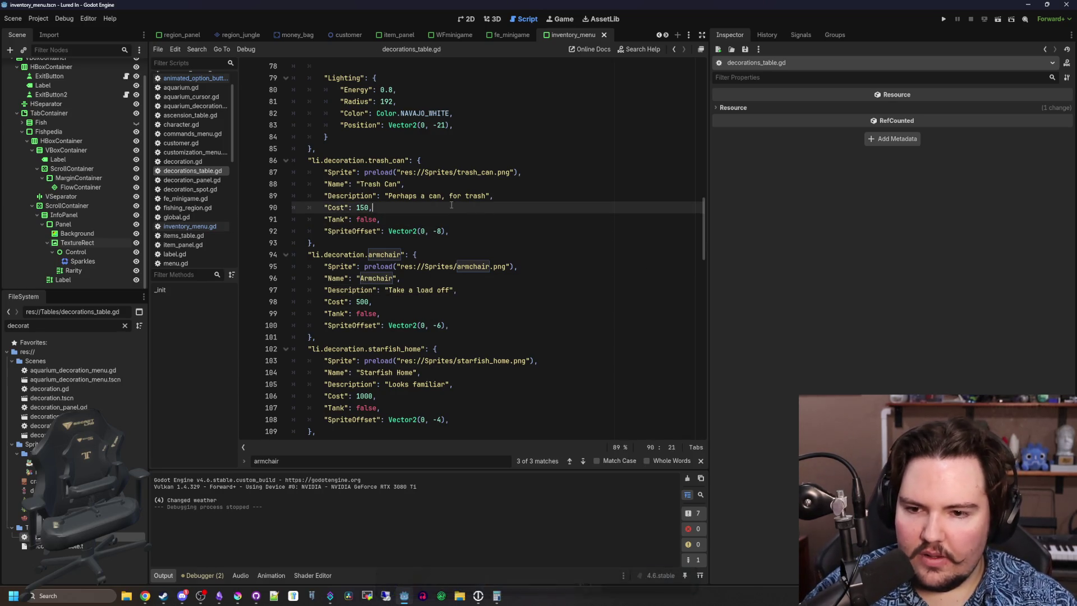
{"action": "key", "text": "ctrl+s"}
Scroll down the decorations table to look over the lava lamp entry.
{"action": "scroll", "coordinate": [536, 268], "scroll_direction": "down", "scroll_amount": 5}
{"action": "left_click", "coordinate": [536, 268]}
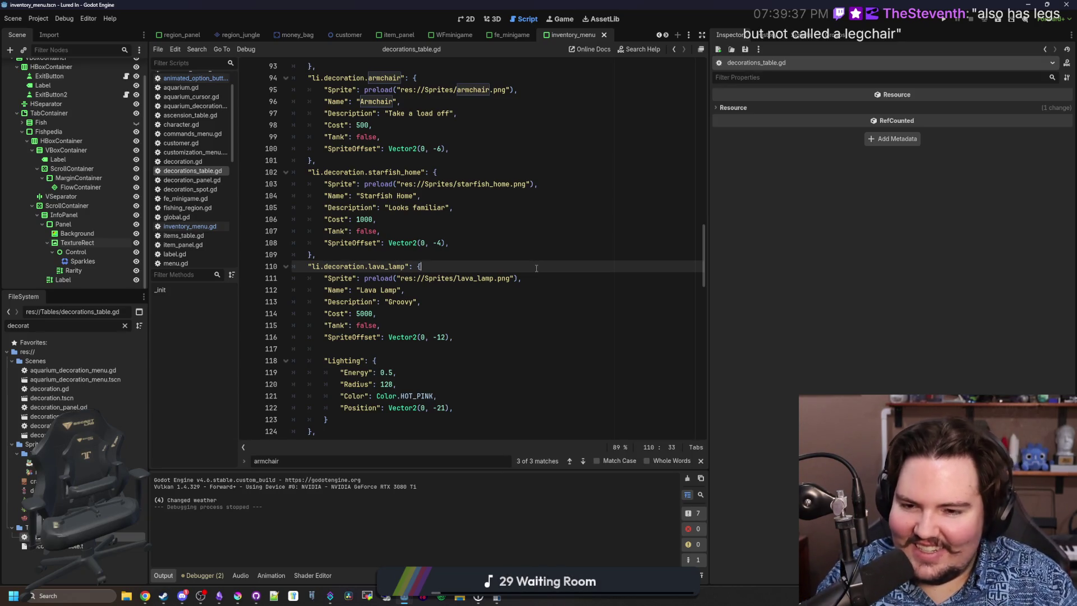
{"action": "left_click", "coordinate": [527, 229]}
{"action": "left_click", "coordinate": [456, 267]}
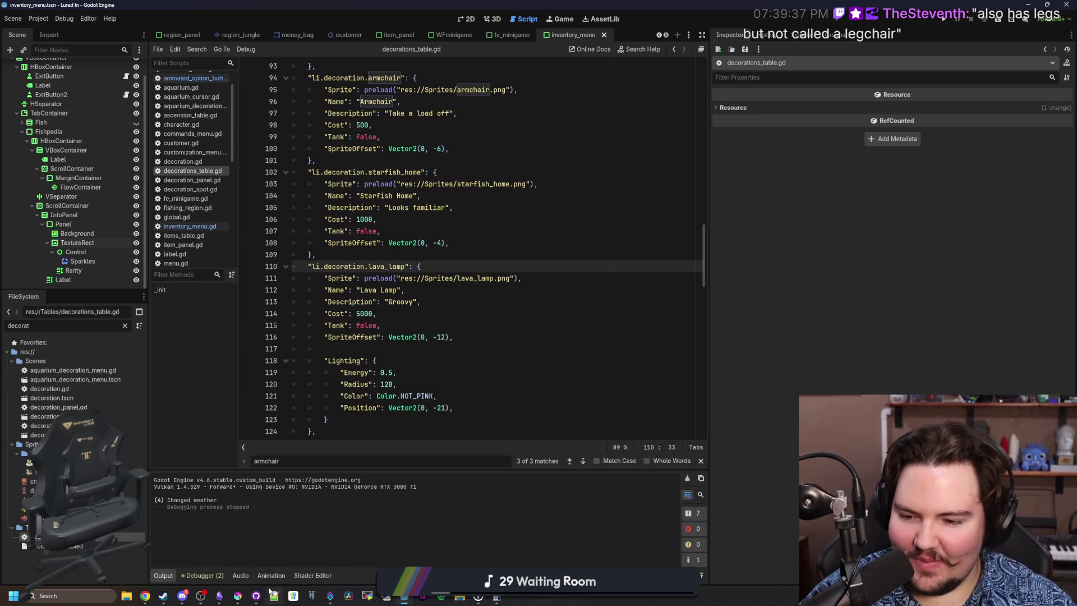
Glance at the armchair.png sprite in Krita, then bring up the Lured In notes.
{"action": "left_click", "coordinate": [238, 596]}
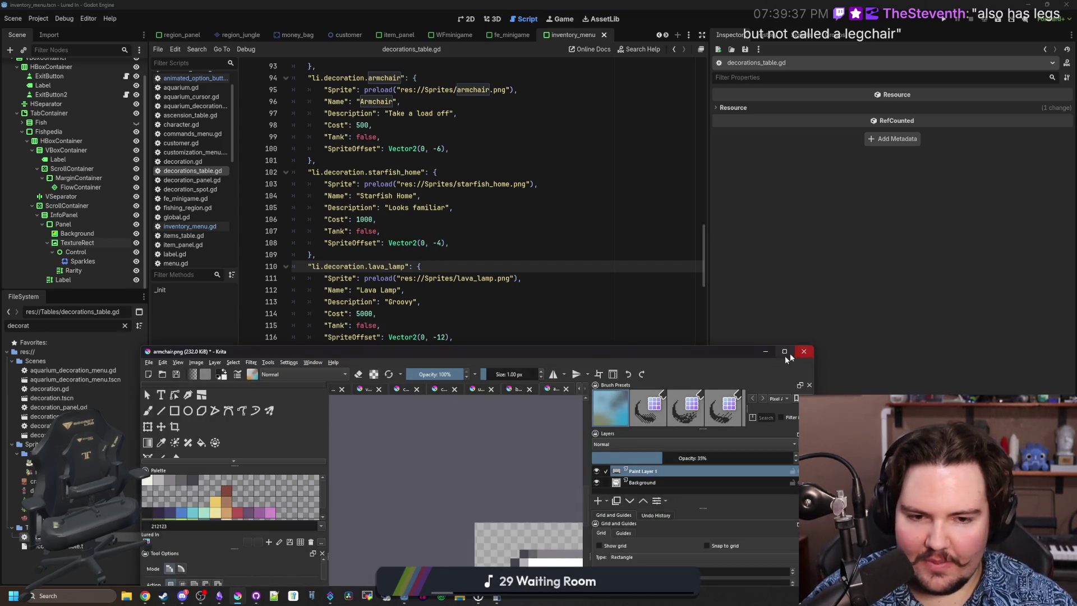
{"action": "left_click", "coordinate": [765, 352]}
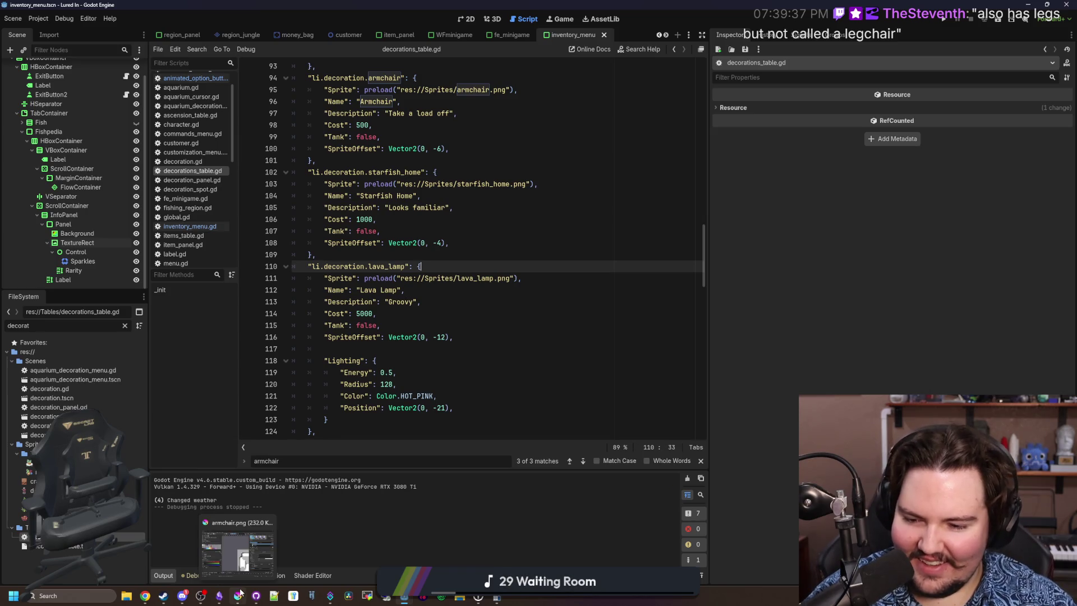
{"action": "key", "text": "alt+Tab"}
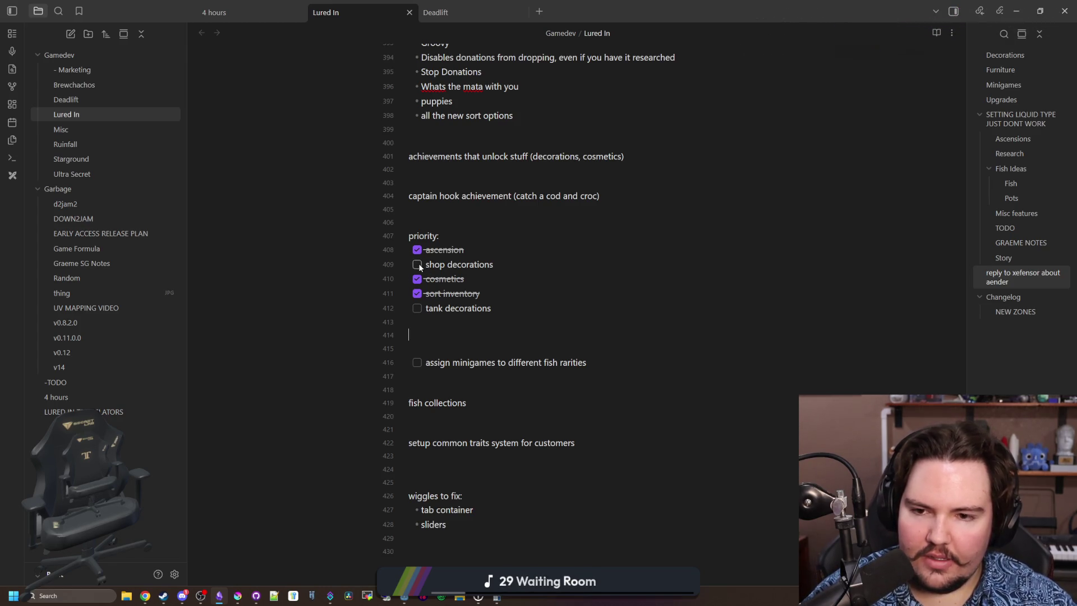
Add a Changelog bullet 'Added the armchair aquarium decoration' below the last Added entry, then return to Godot.
{"action": "left_click", "coordinate": [443, 333]}
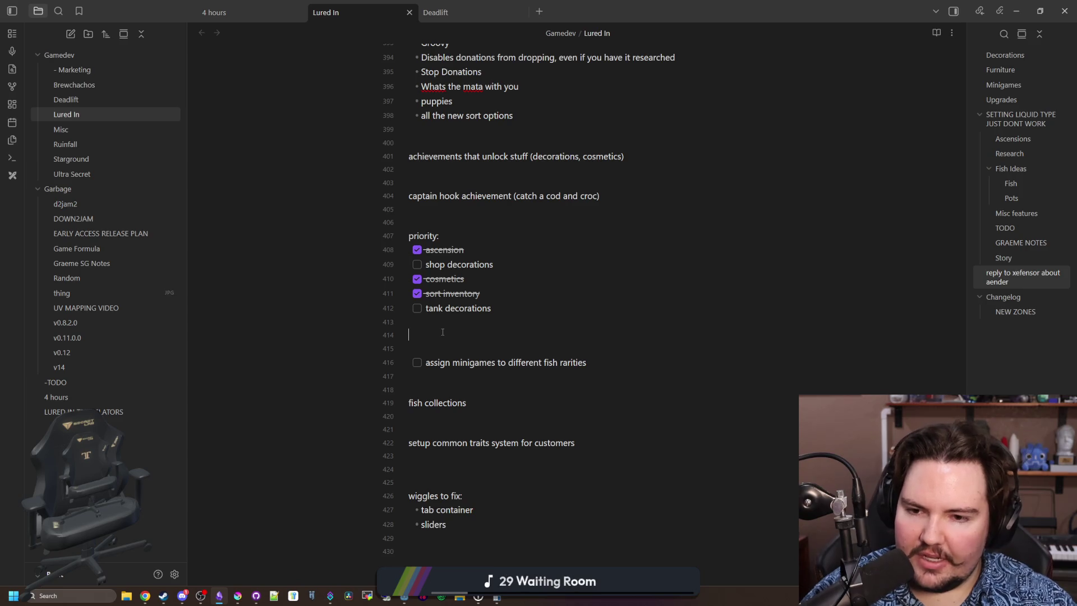
{"action": "key", "text": "alt+Tab"}
{"action": "key", "text": "alt+Tab"}
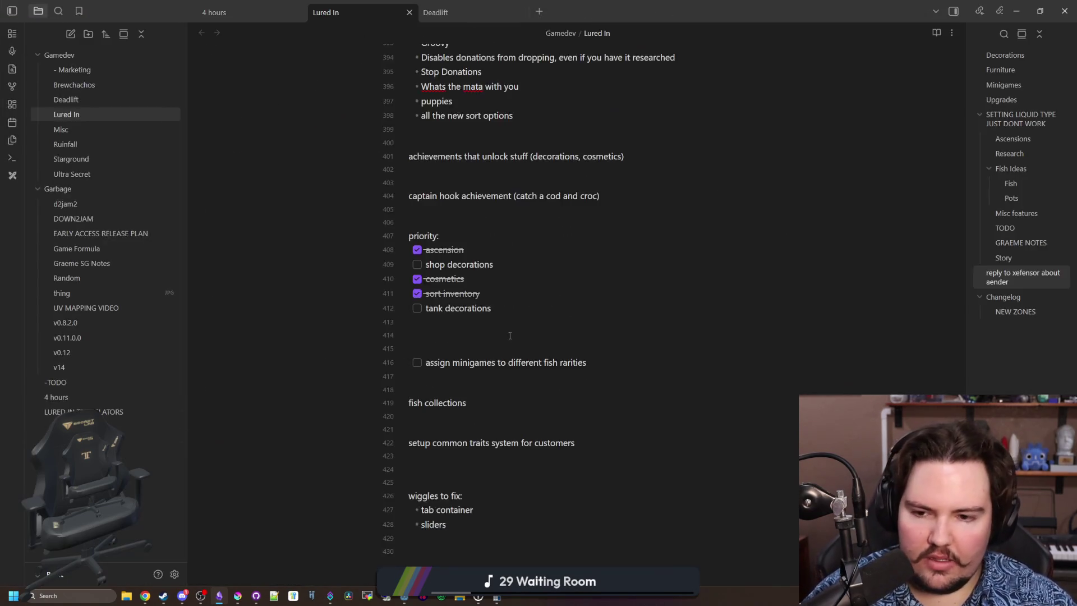
{"action": "scroll", "coordinate": [510, 335], "scroll_direction": "down", "scroll_amount": 15}
{"action": "scroll", "coordinate": [510, 335], "scroll_direction": "up", "scroll_amount": 8}
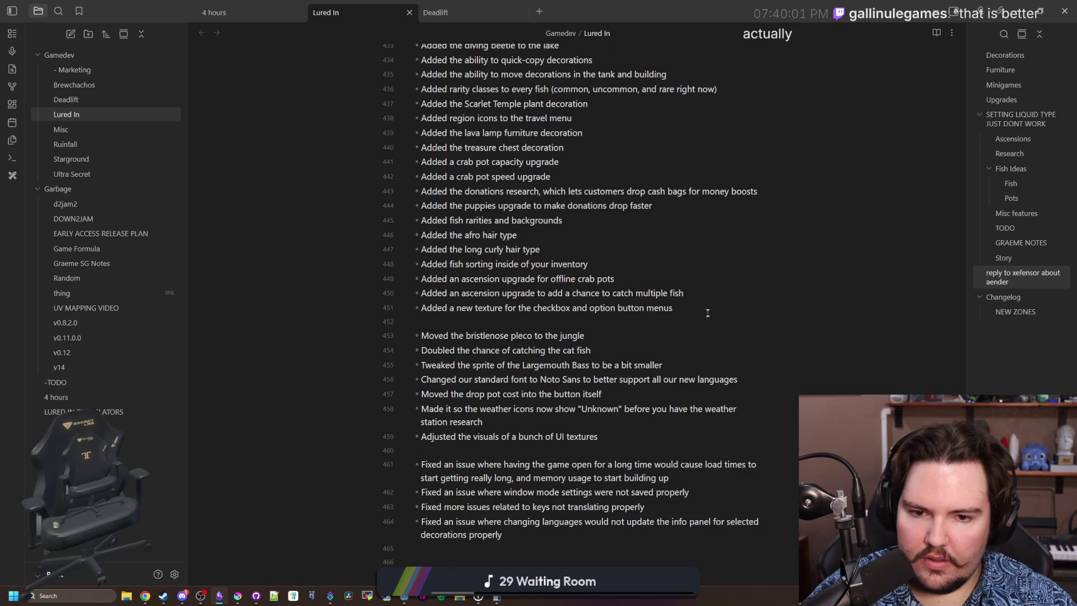
{"action": "left_click", "coordinate": [707, 313]}
{"action": "key", "text": "Return"}
{"action": "type", "text": "Added the "}
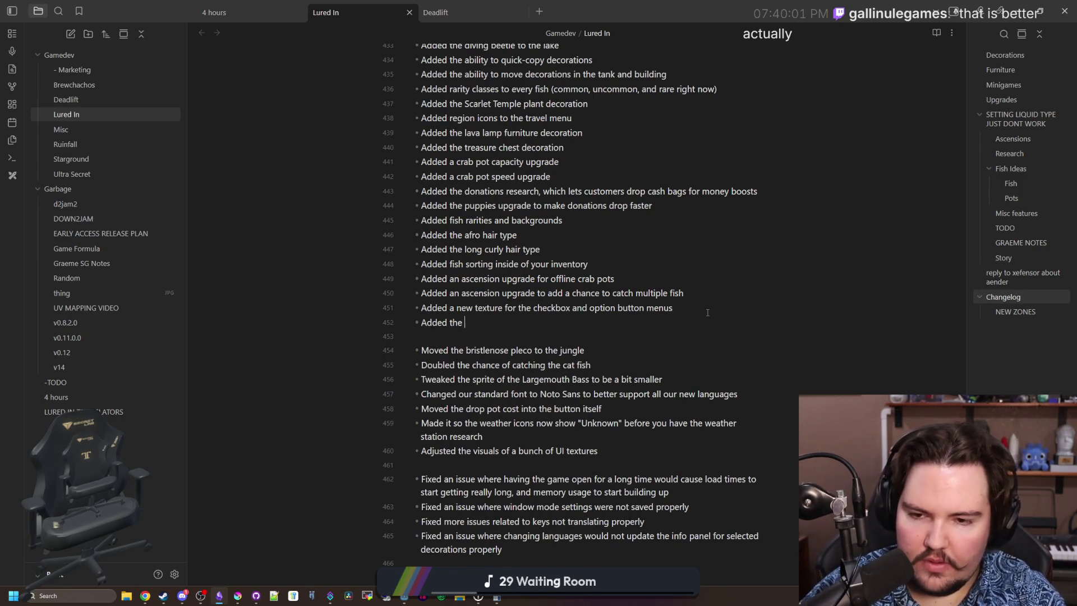
{"action": "type", "text": "armchair a"}
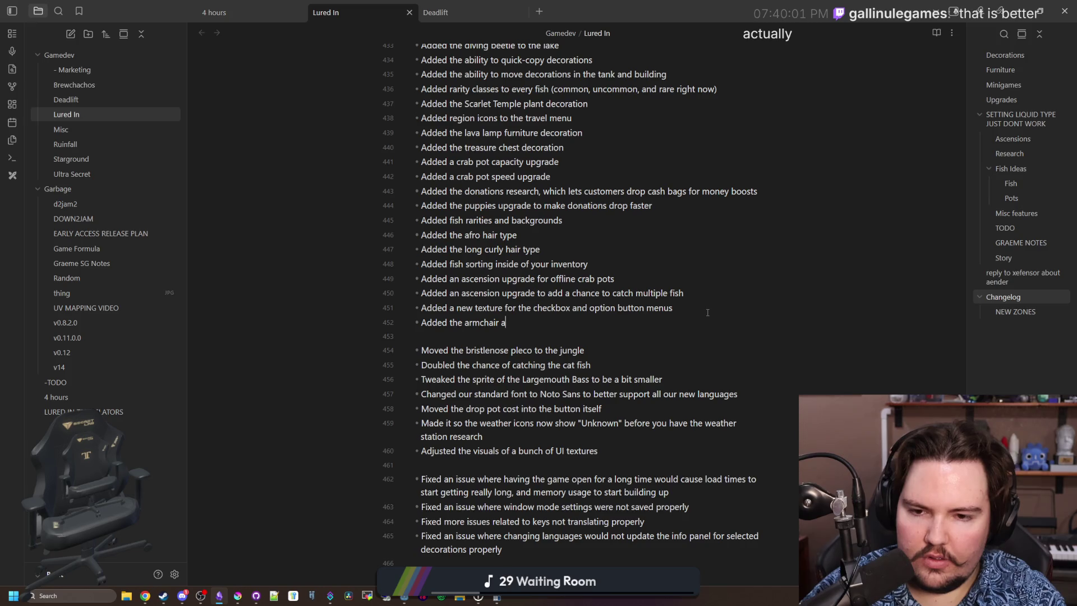
{"action": "type", "text": "quarium decoration"}
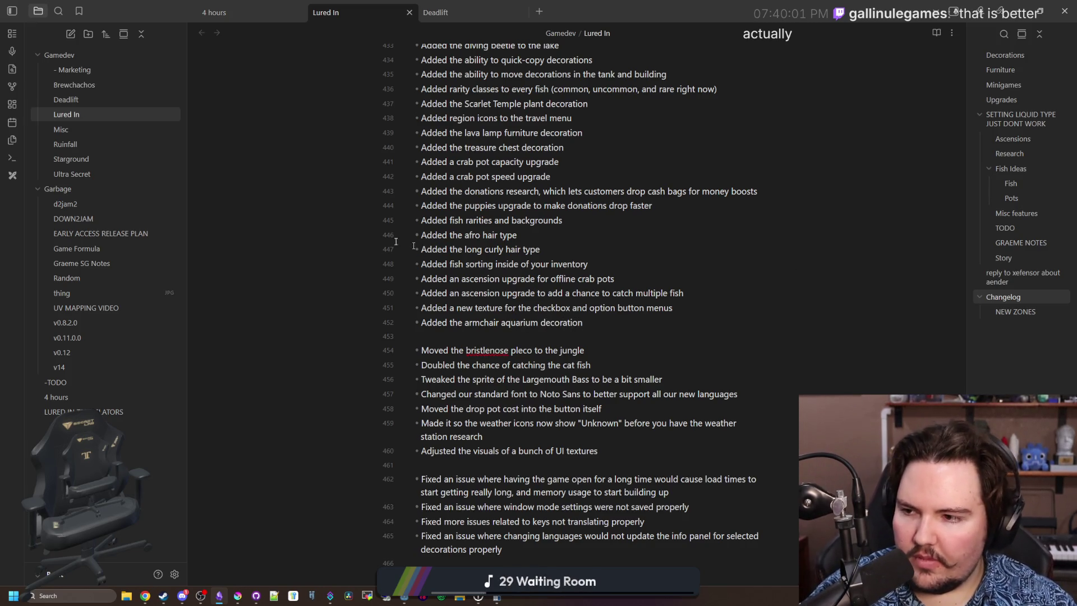
{"action": "key", "text": "alt+Tab"}
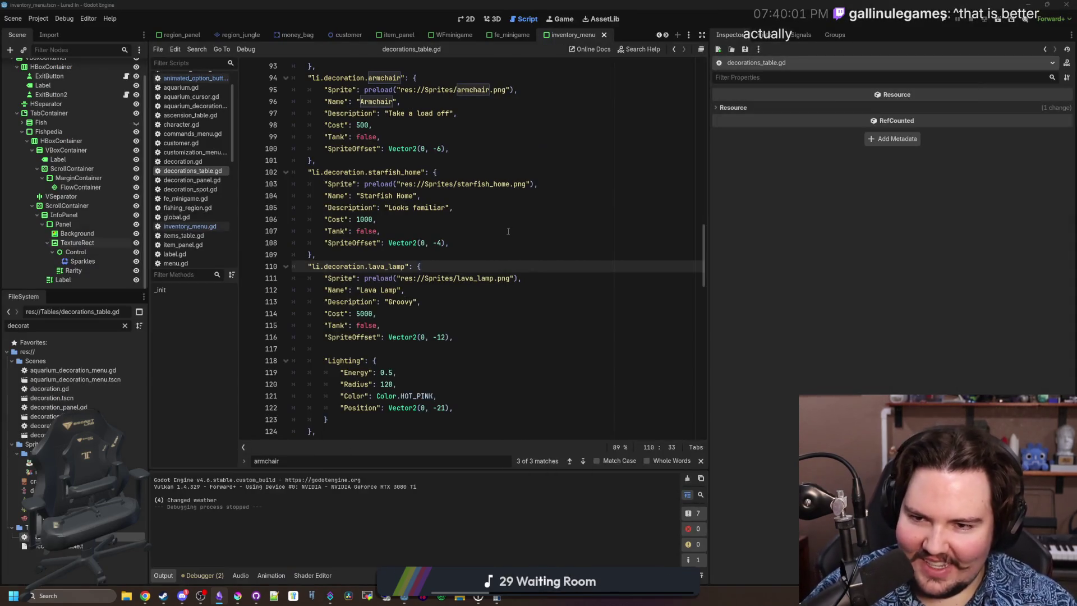
Replace the Armchair description with 'Also has legs, but not called a legchair' and save.
{"action": "left_click", "coordinate": [508, 231]}
{"action": "scroll", "coordinate": [505, 227], "scroll_direction": "up", "scroll_amount": 3}
{"action": "left_click", "coordinate": [502, 219]}
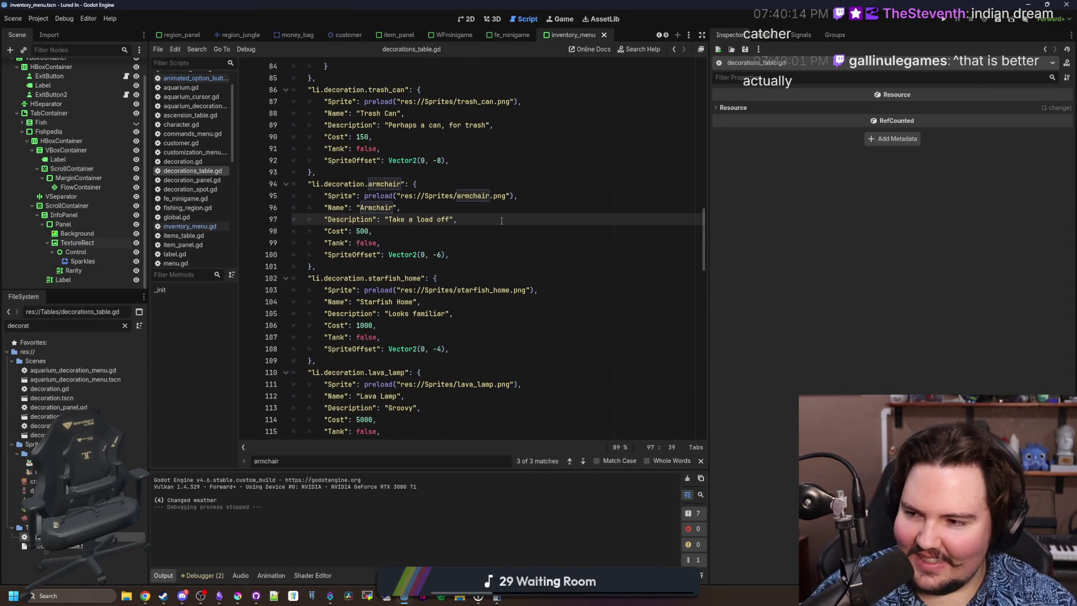
{"action": "key", "text": "BackSpace"}
{"action": "key", "text": "BackSpace"}
{"action": "key", "text": "BackSpace"}
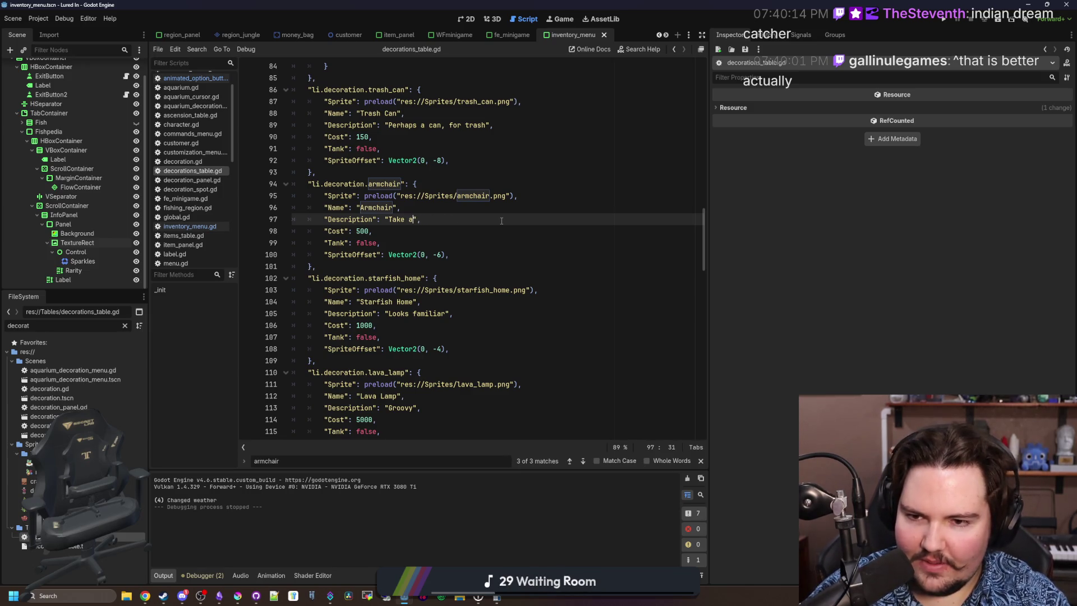
{"action": "key", "text": "BackSpace"}
{"action": "type", "text": "Also has legs, bu"}
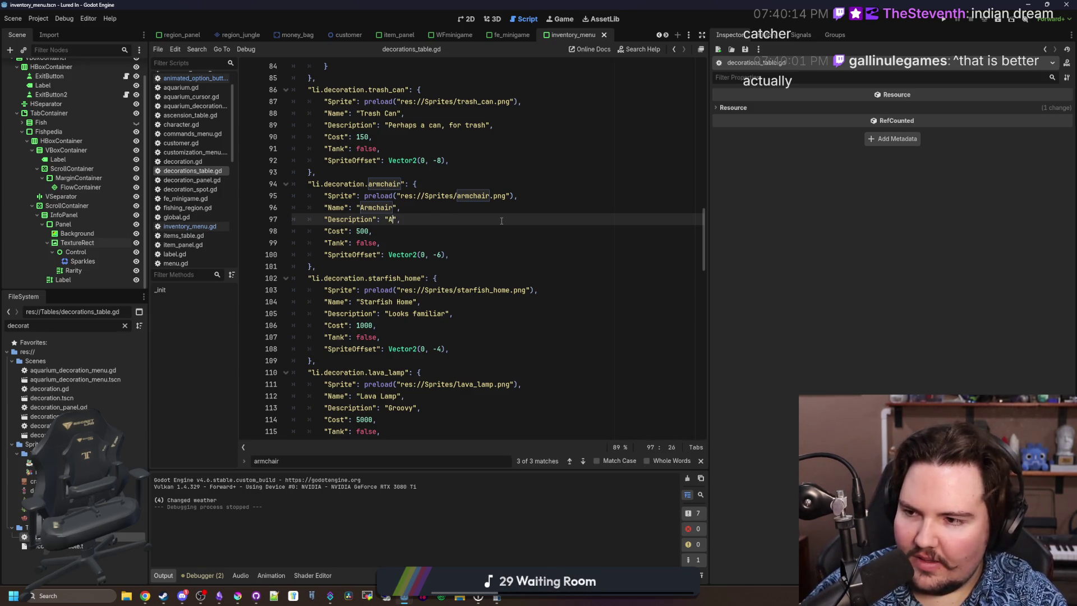
{"action": "type", "text": "t not called a legchai"}
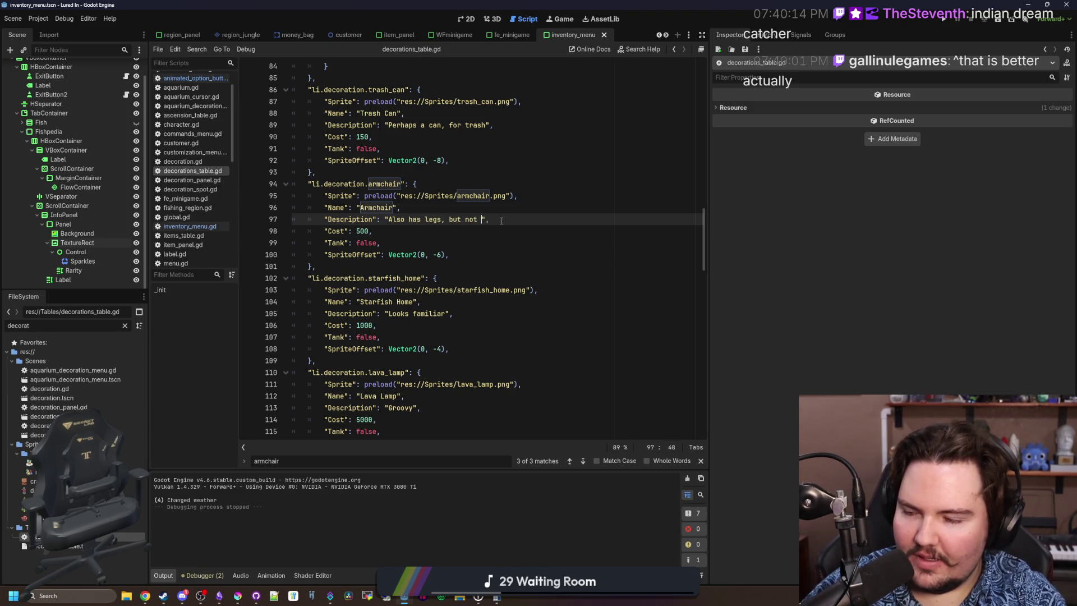
{"action": "type", "text": "r"}
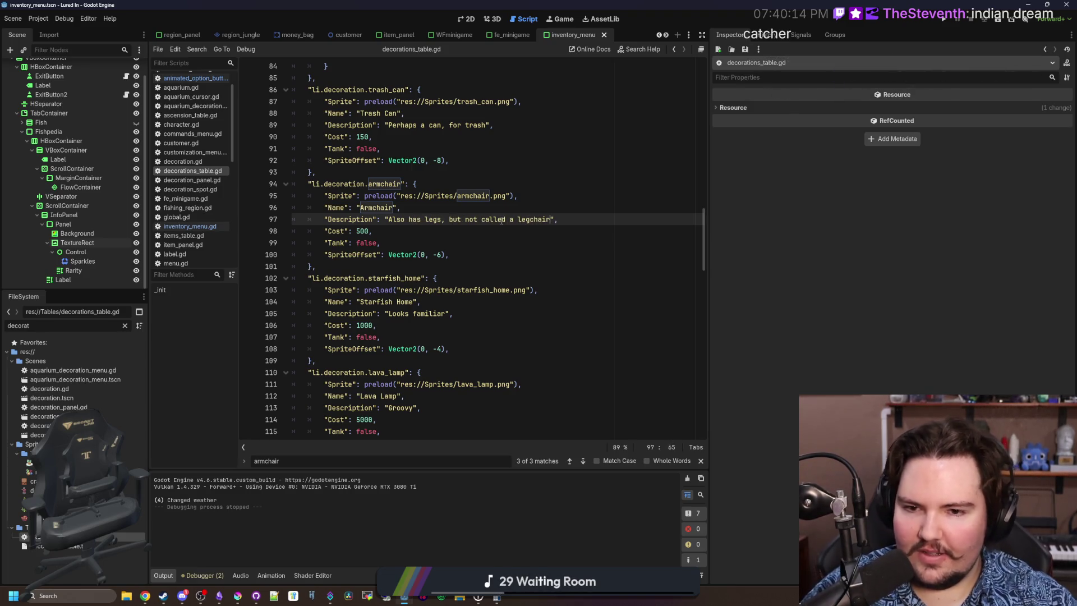
{"action": "key", "text": "ctrl+s"}
Save the project changes again and bring the Chrome window to the front.
{"action": "left_click", "coordinate": [563, 176]}
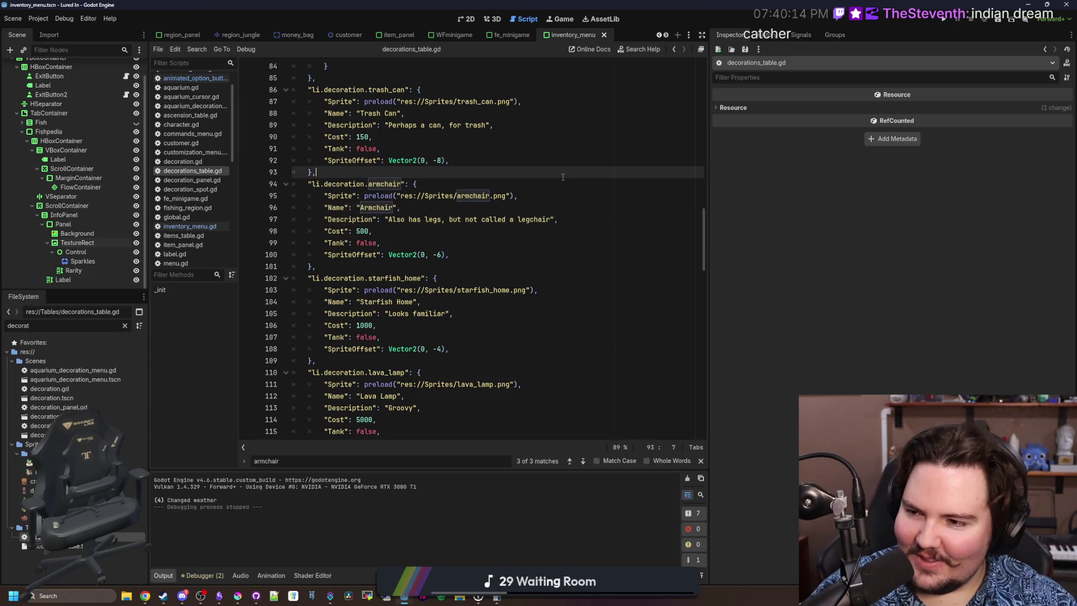
{"action": "key", "text": "ctrl+s"}
{"action": "mouse_move", "coordinate": [145, 596]}
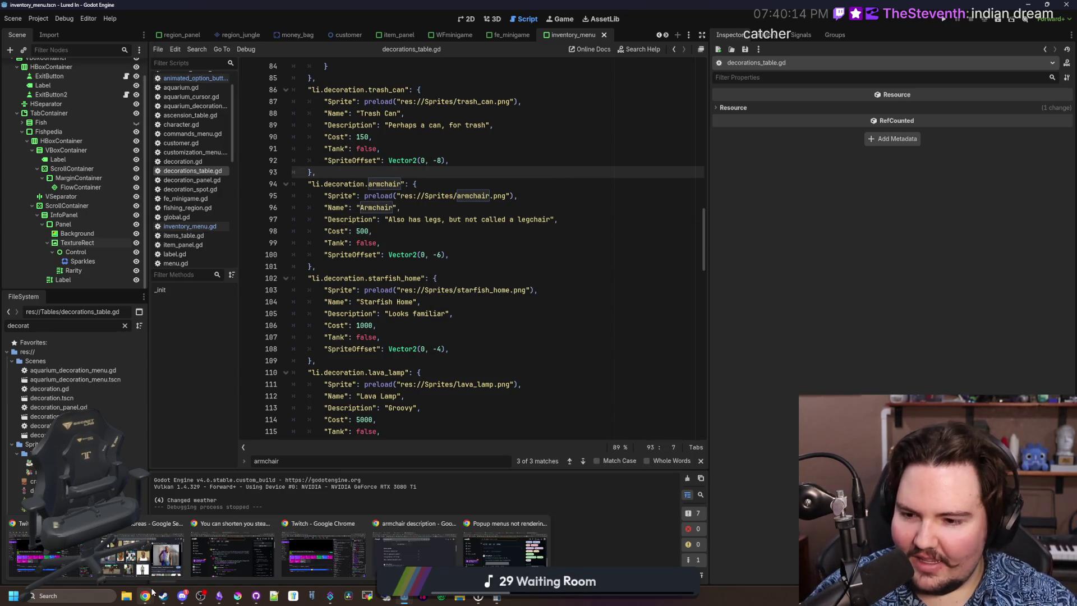
{"action": "left_click", "coordinate": [503, 553]}
Search Google Images for 'dreamcatcher' and preview the turquoise feathered dreamcatcher.
{"action": "left_click", "coordinate": [858, 101]}
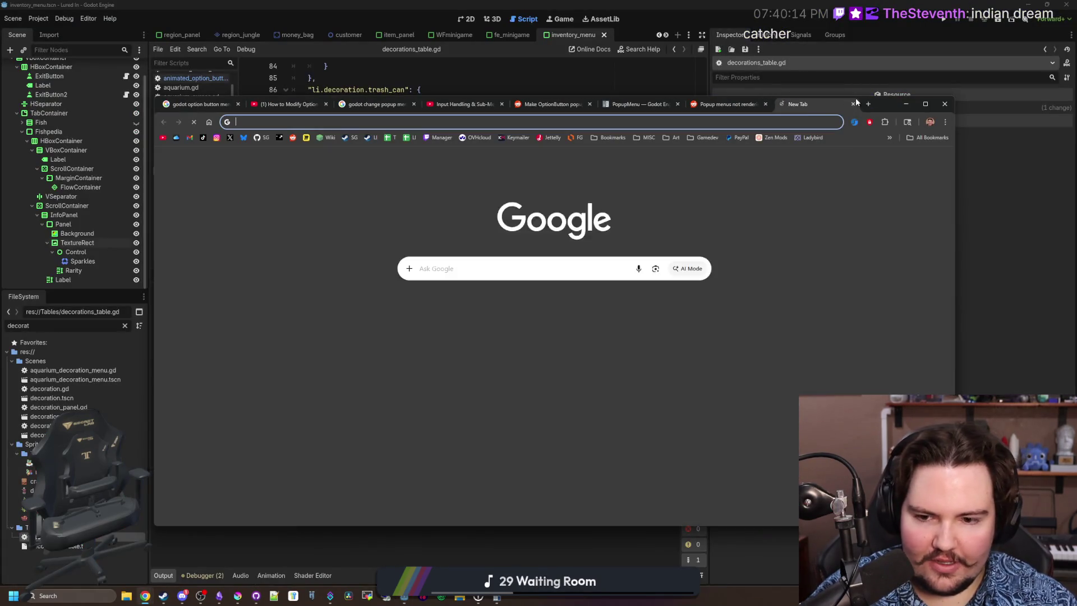
{"action": "type", "text": "dreamcatcher"}
{"action": "key", "text": "Return"}
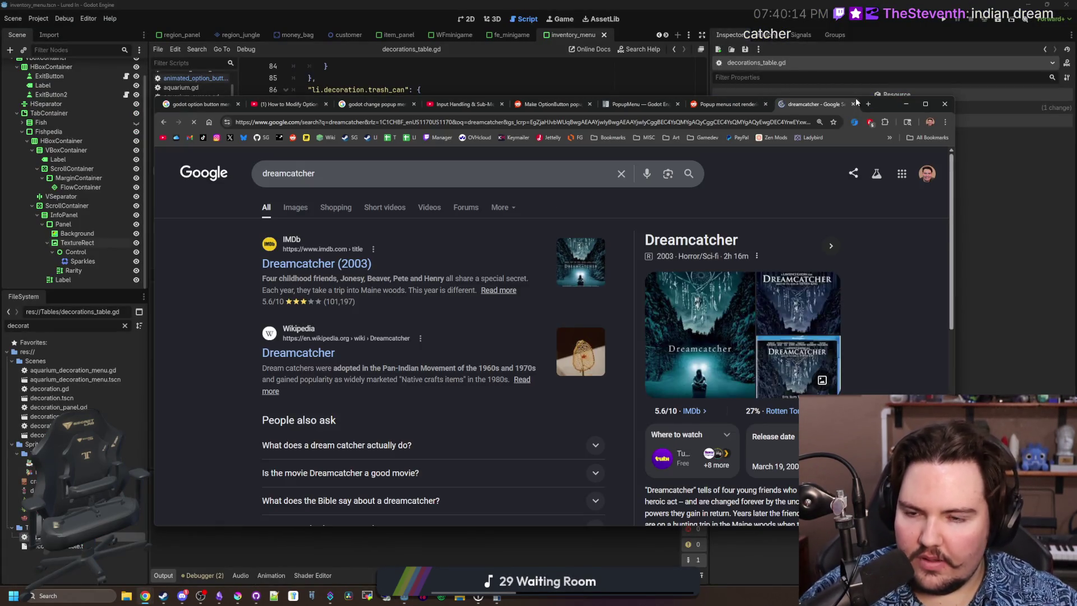
{"action": "left_click", "coordinate": [296, 207]}
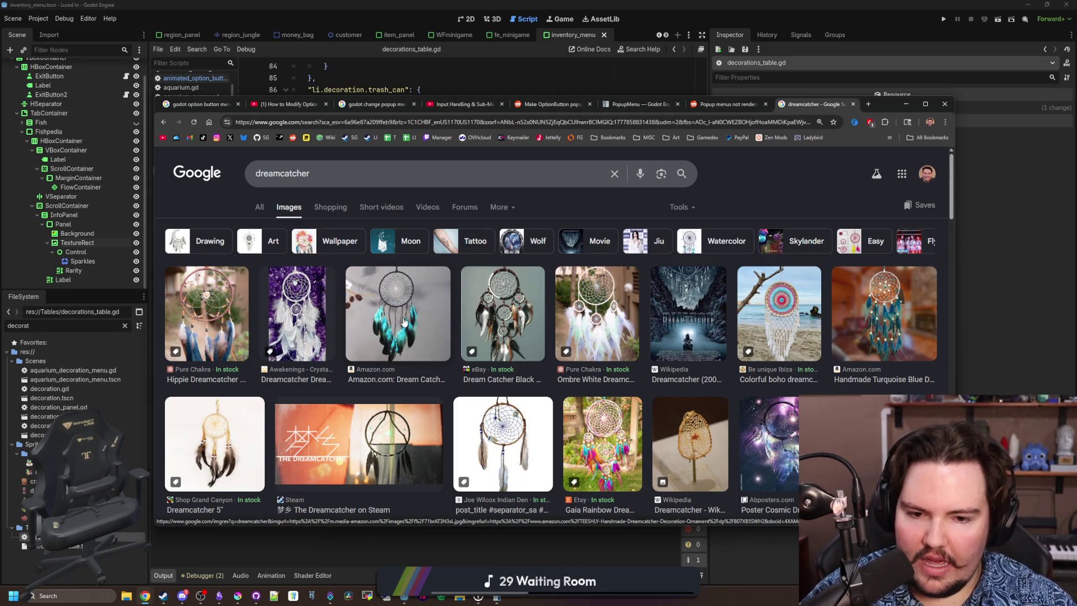
{"action": "left_click", "coordinate": [404, 321]}
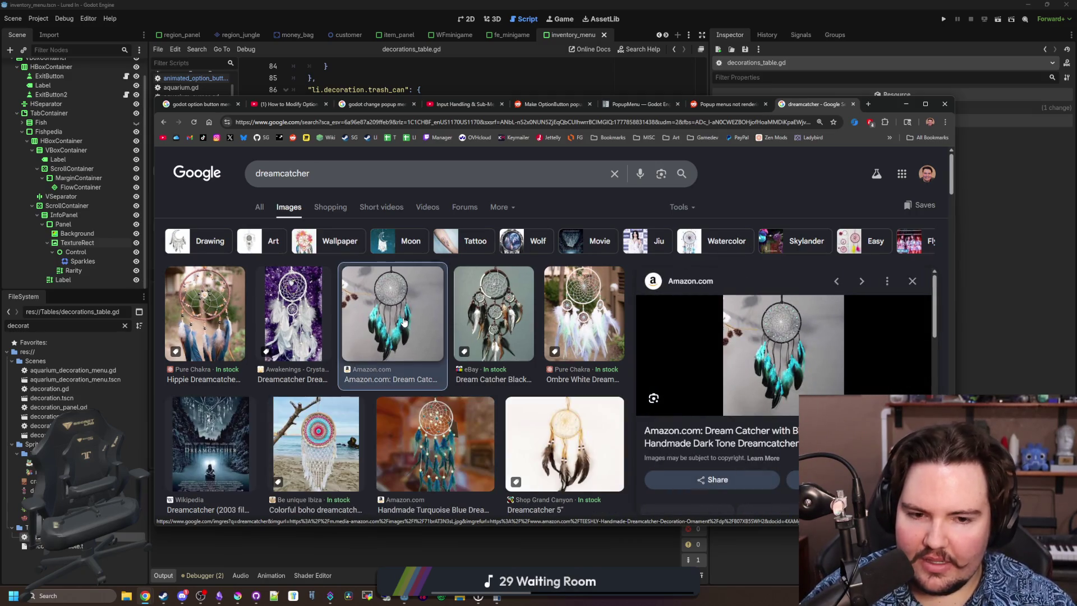
{"action": "scroll", "coordinate": [428, 386], "scroll_direction": "down", "scroll_amount": 3}
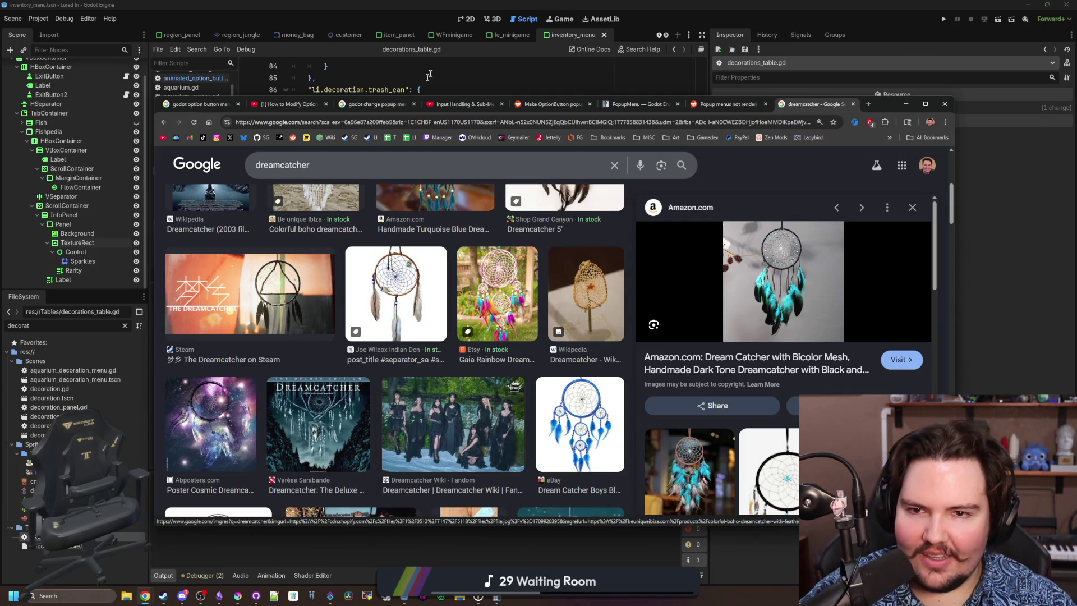
Back in Godot, save the project and launch the game to test the changes.
{"action": "key", "text": "alt+Tab"}
{"action": "left_click", "coordinate": [488, 242]}
{"action": "key", "text": "ctrl+s"}
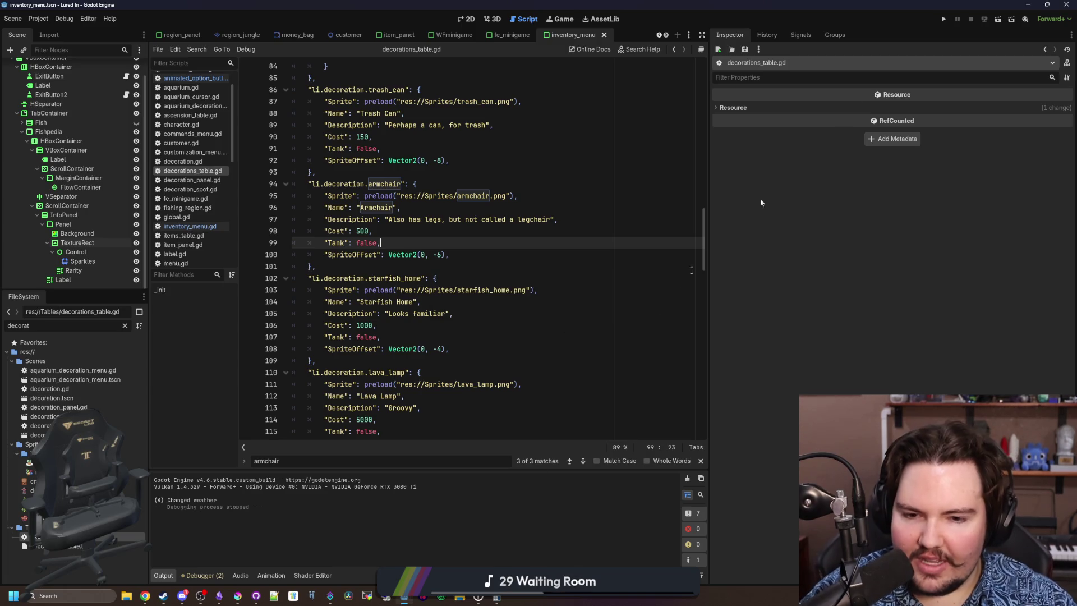
{"action": "left_click", "coordinate": [942, 18]}
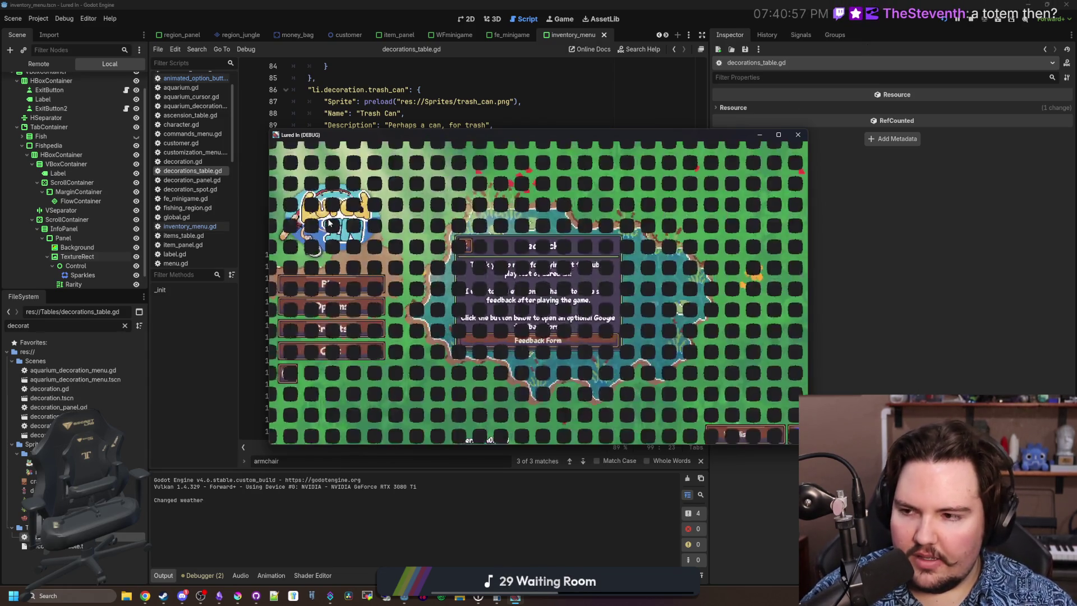
Dismiss the Feedback popup, start playing from the main menu, then bring back the dreamcatcher results.
{"action": "left_click", "coordinate": [348, 295]}
{"action": "left_click", "coordinate": [348, 289]}
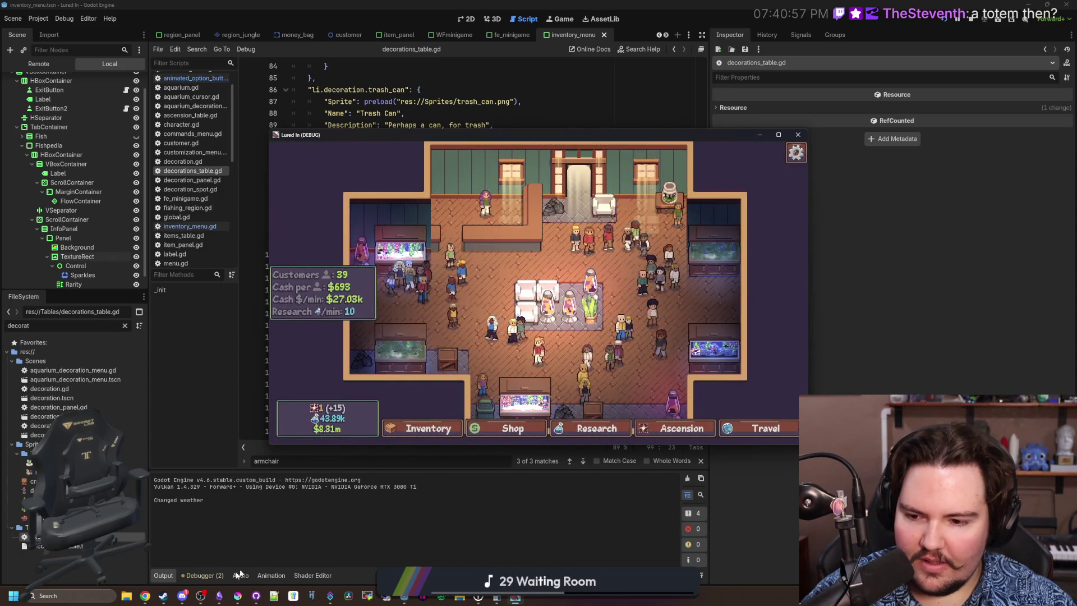
{"action": "mouse_move", "coordinate": [146, 596]}
{"action": "left_click", "coordinate": [529, 557]}
Replace the Google query with 'native american totems' and run the search.
{"action": "scroll", "coordinate": [470, 302], "scroll_direction": "down", "scroll_amount": 5}
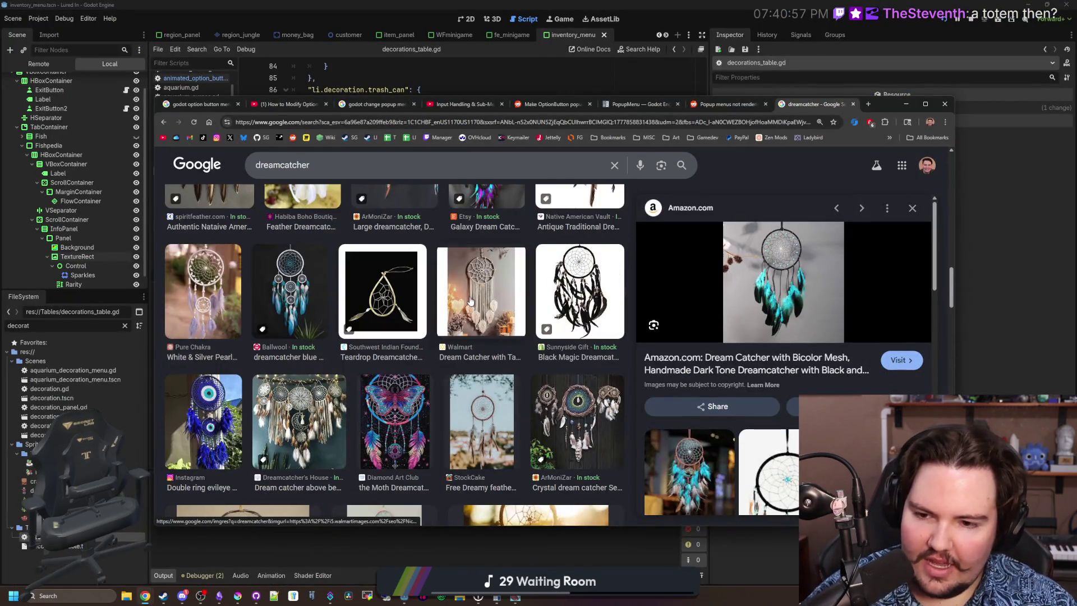
{"action": "scroll", "coordinate": [336, 224], "scroll_direction": "up", "scroll_amount": 5}
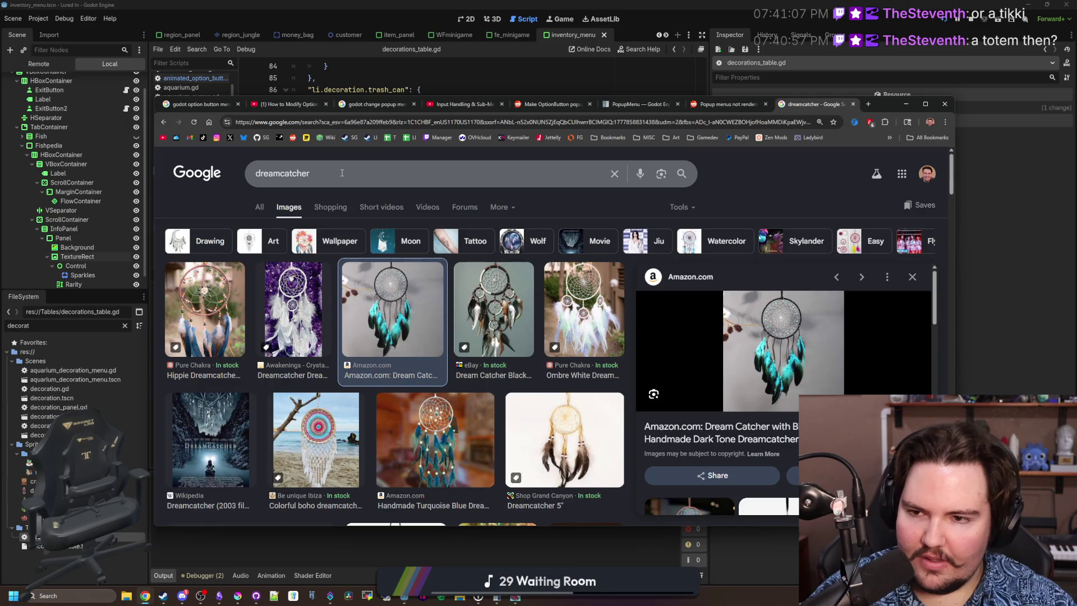
{"action": "left_click_drag", "start_coordinate": [342, 173], "coordinate": [273, 162]}
{"action": "type", "text": "native "}
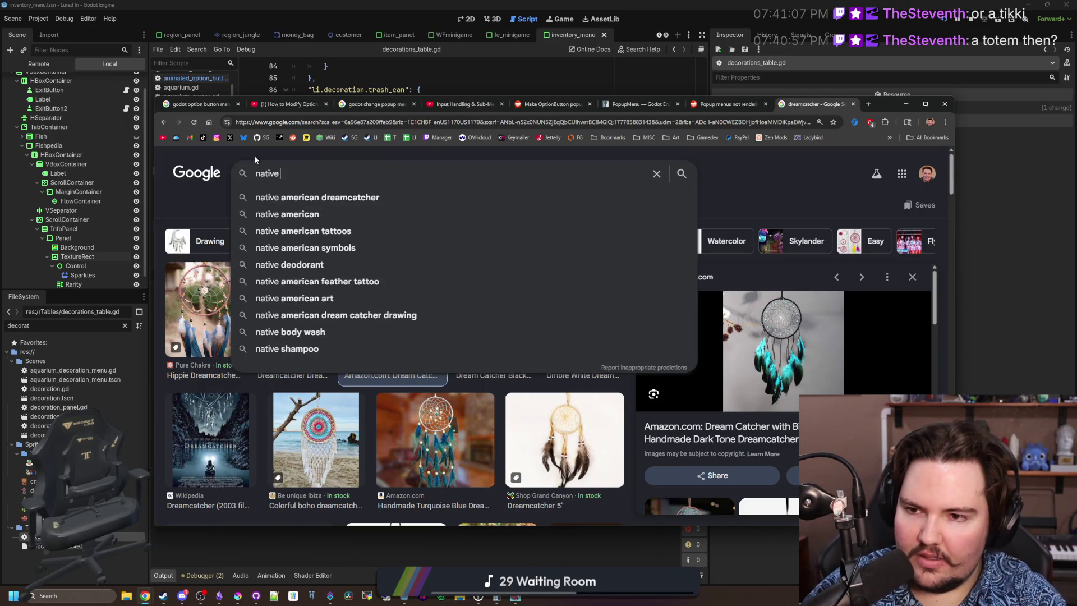
{"action": "type", "text": "american totems"}
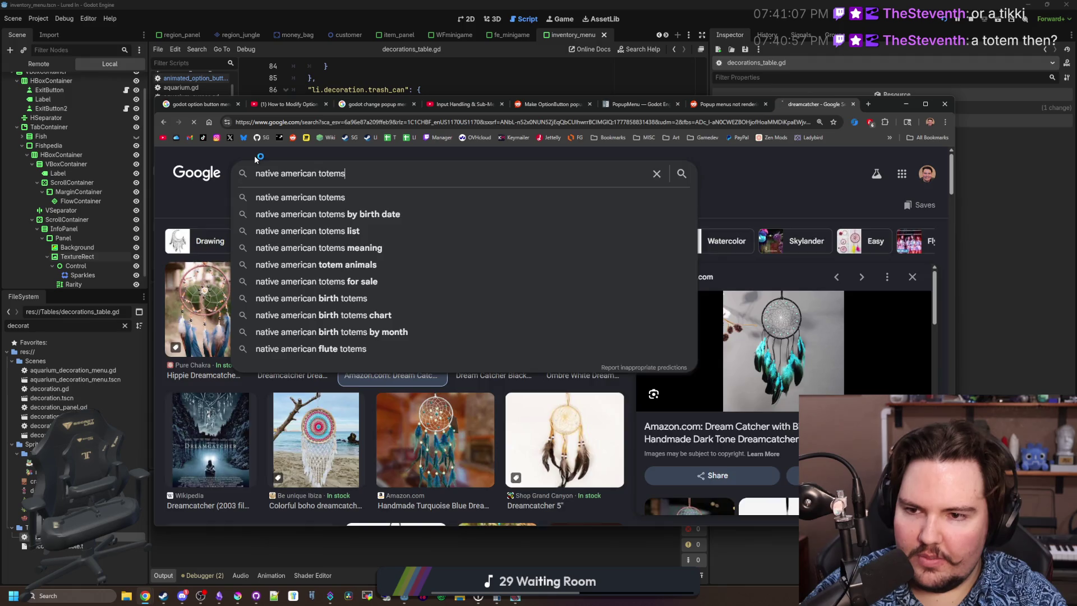
{"action": "key", "text": "Return"}
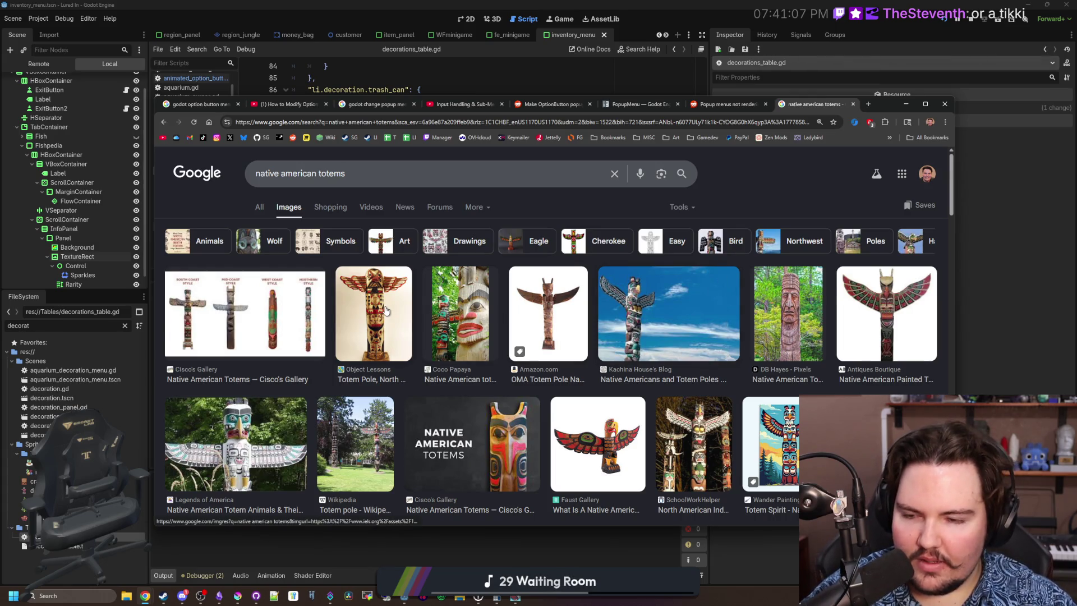
Preview the four-style comparison, Object Lessons totem pole and winged painted totem images.
{"action": "left_click", "coordinate": [313, 308]}
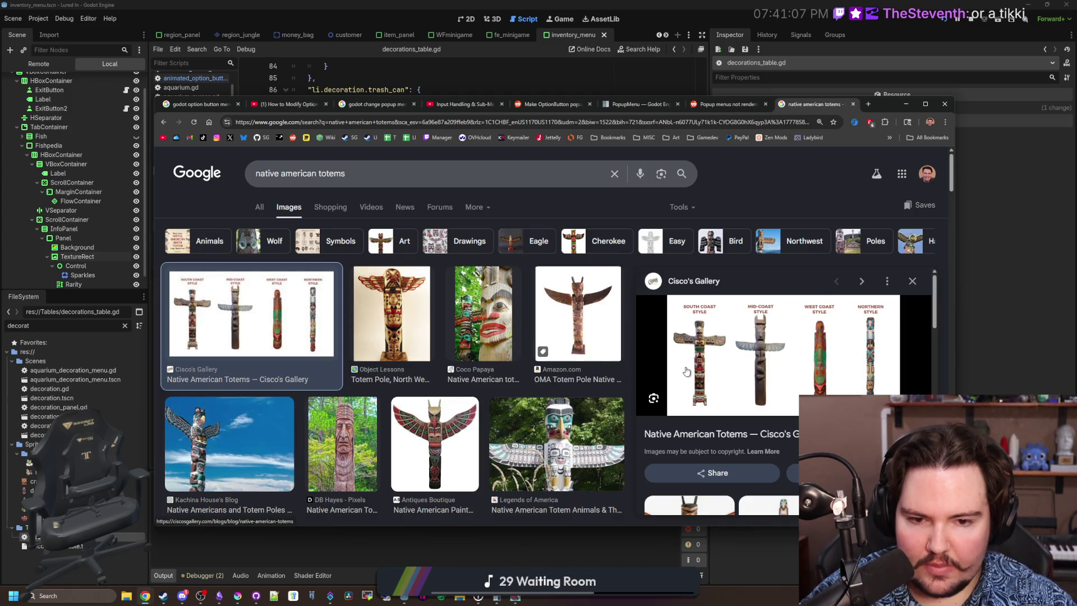
{"action": "left_click", "coordinate": [398, 306]}
{"action": "scroll", "coordinate": [440, 386], "scroll_direction": "down", "scroll_amount": 1}
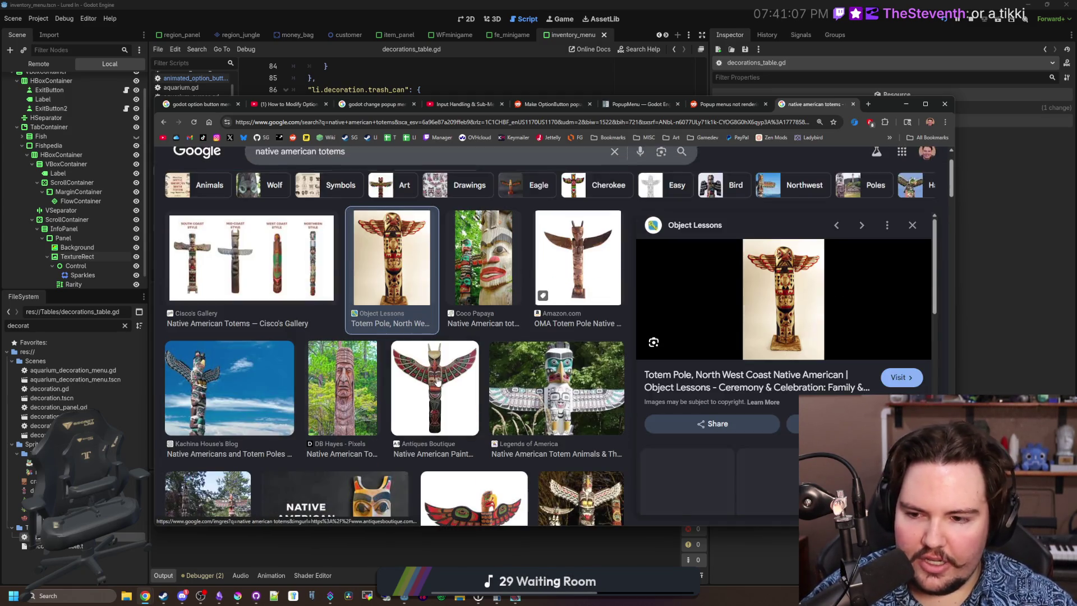
{"action": "left_click", "coordinate": [440, 385]}
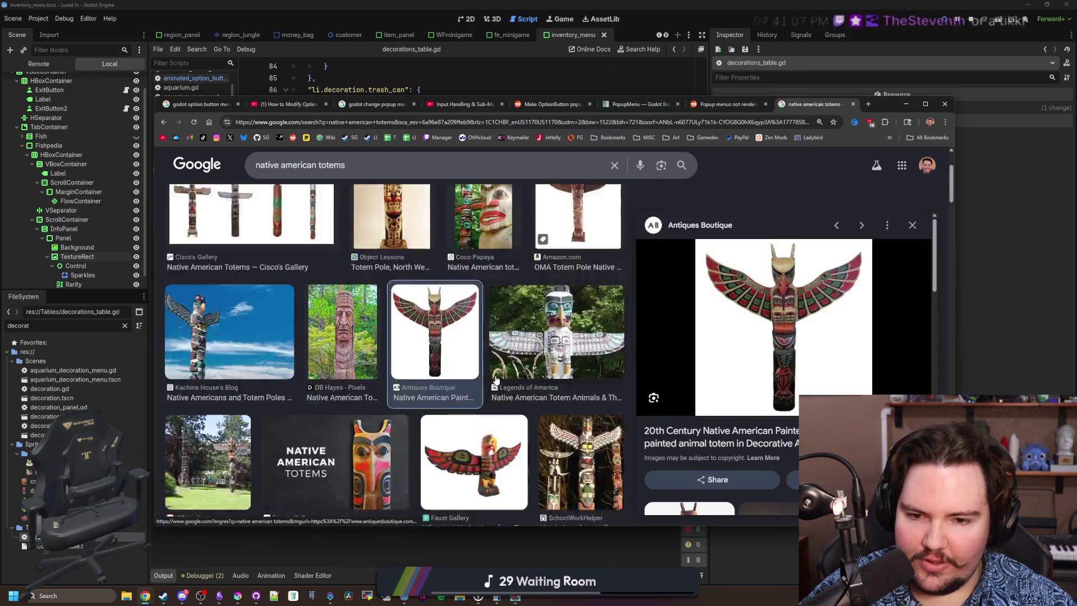
{"action": "scroll", "coordinate": [520, 318], "scroll_direction": "down", "scroll_amount": 2}
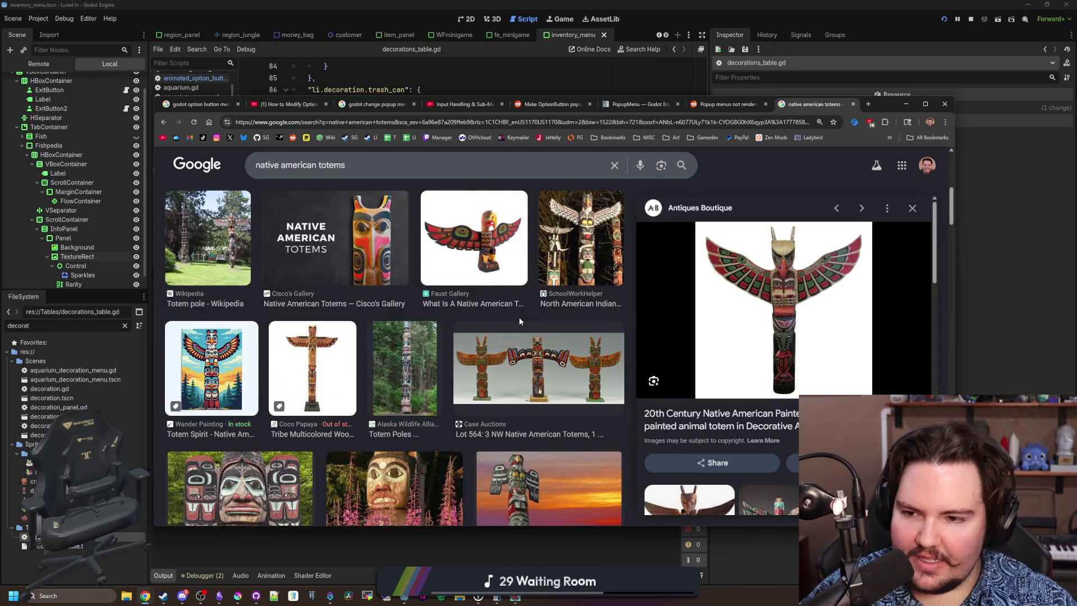
{"action": "scroll", "coordinate": [519, 318], "scroll_direction": "down", "scroll_amount": 1}
{"action": "scroll", "coordinate": [520, 322], "scroll_direction": "down", "scroll_amount": 2}
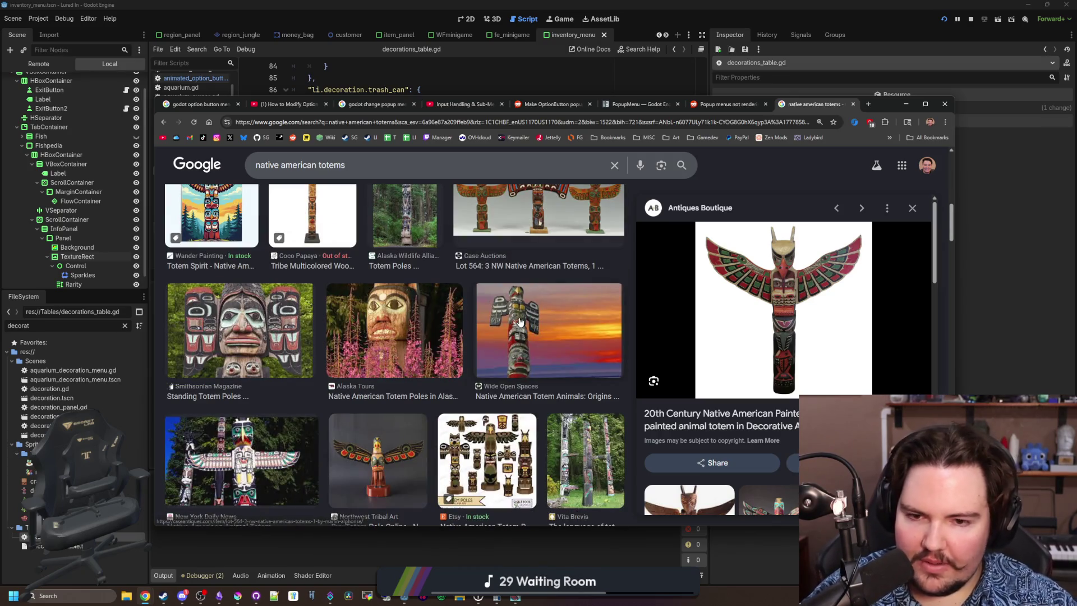
{"action": "scroll", "coordinate": [527, 322], "scroll_direction": "up", "scroll_amount": 2}
Preview the three-totems auction lot, then enter 'moai head' as a new search.
{"action": "left_click", "coordinate": [558, 319]}
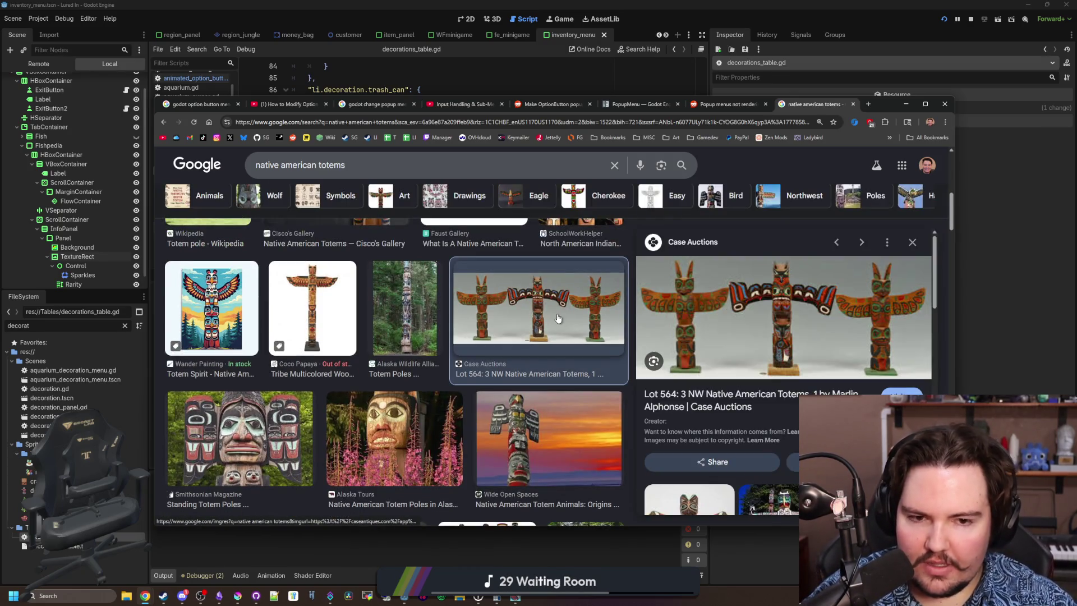
{"action": "scroll", "coordinate": [521, 351], "scroll_direction": "down", "scroll_amount": 5}
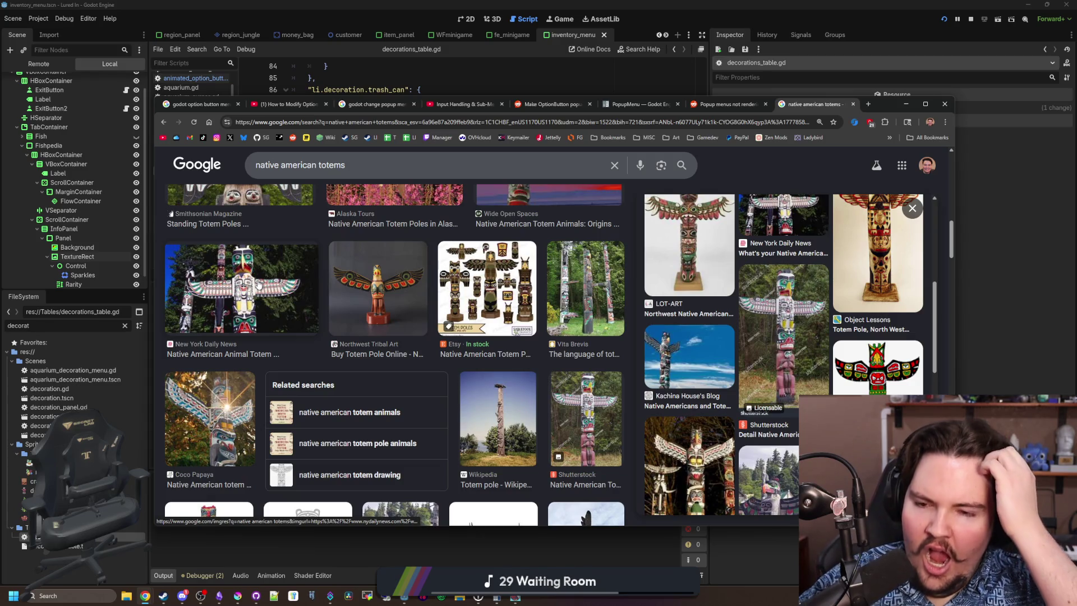
{"action": "scroll", "coordinate": [258, 284], "scroll_direction": "up", "scroll_amount": 5}
{"action": "left_click", "coordinate": [376, 121]}
{"action": "type", "text": "moai head"}
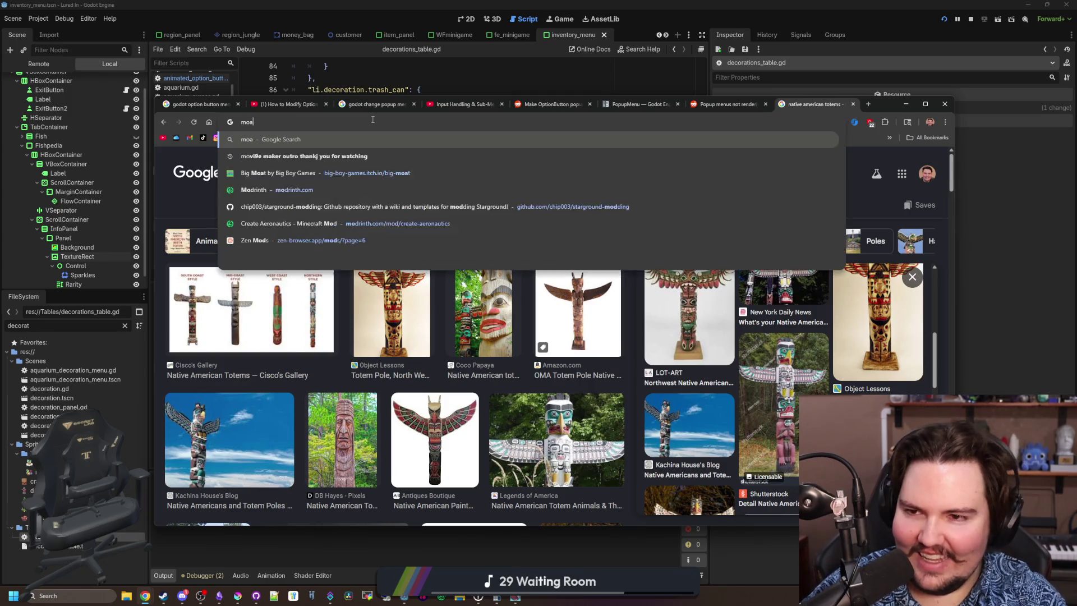
{"action": "key", "text": "Return"}
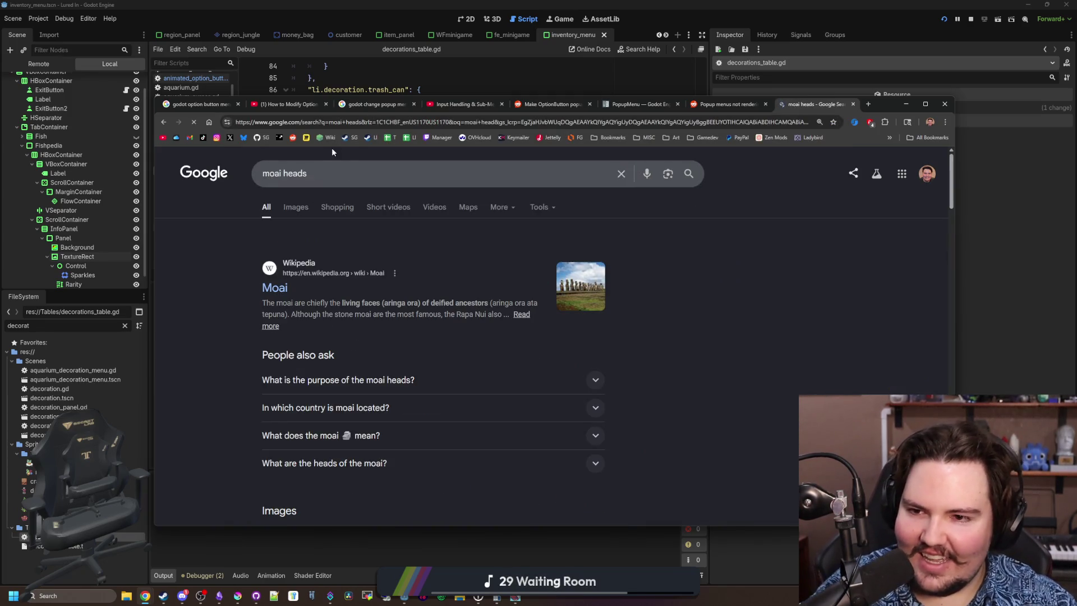
{"action": "left_click", "coordinate": [295, 204]}
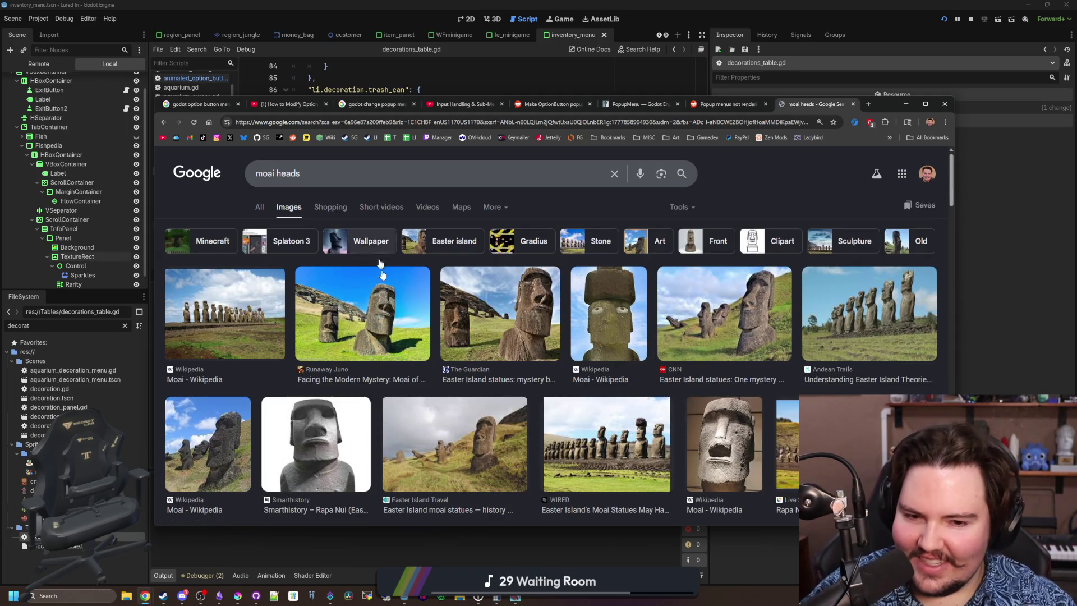
{"action": "left_click", "coordinate": [733, 458]}
{"action": "scroll", "coordinate": [573, 373], "scroll_direction": "down", "scroll_amount": 4}
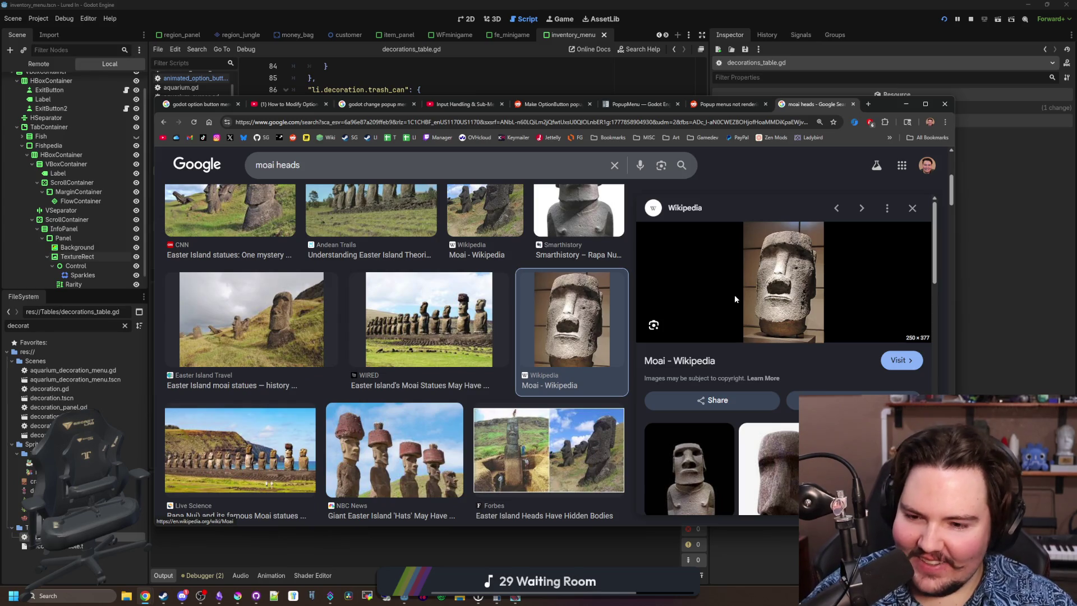
{"action": "scroll", "coordinate": [358, 386], "scroll_direction": "down", "scroll_amount": 3}
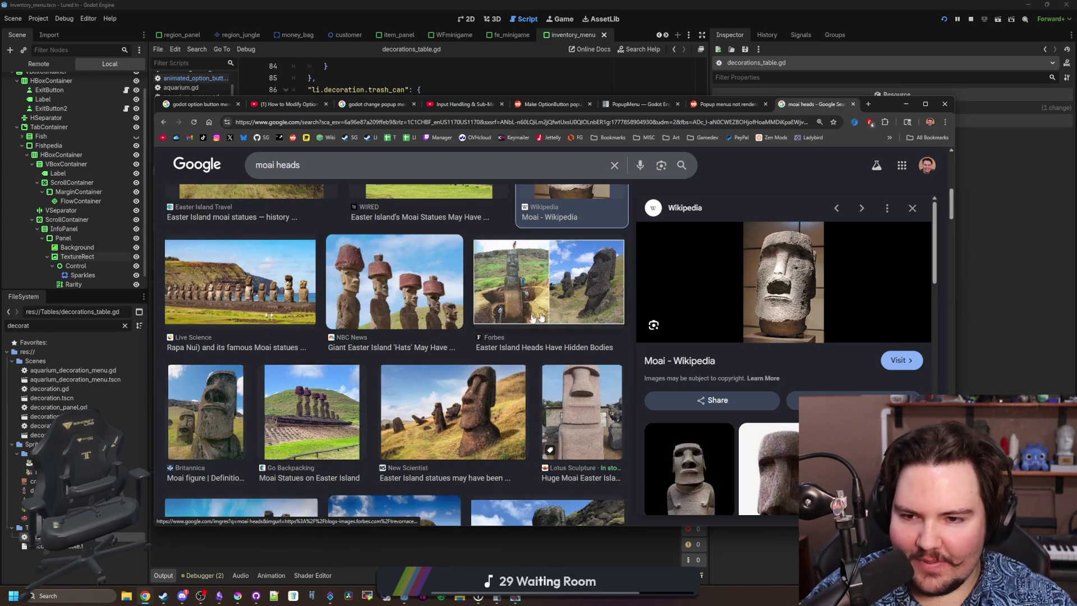
{"action": "scroll", "coordinate": [409, 317], "scroll_direction": "down", "scroll_amount": 2}
{"action": "scroll", "coordinate": [409, 317], "scroll_direction": "down", "scroll_amount": 6}
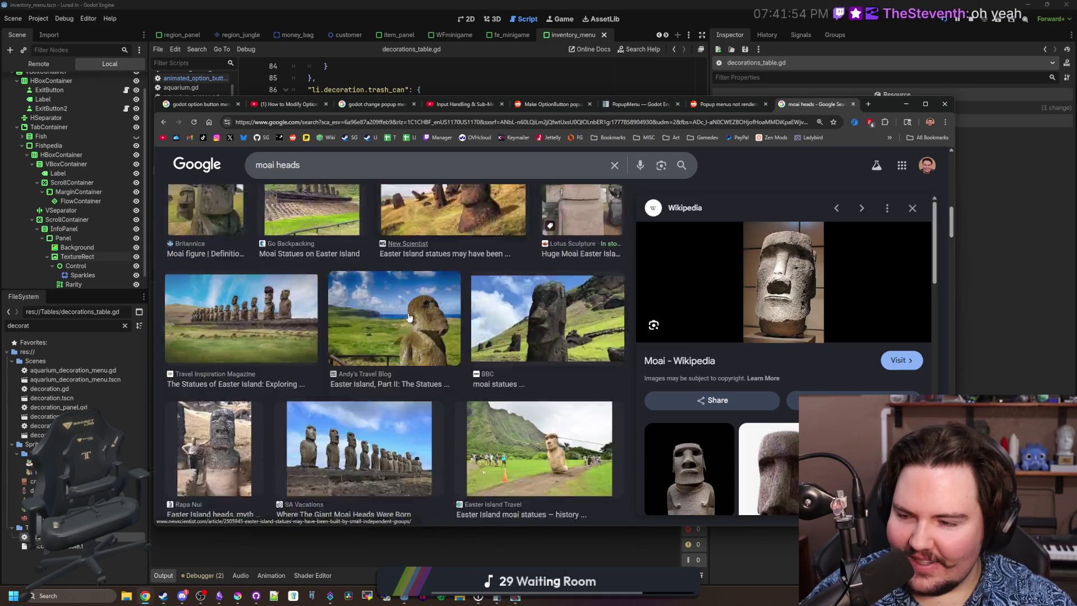
{"action": "scroll", "coordinate": [368, 318], "scroll_direction": "down", "scroll_amount": 7}
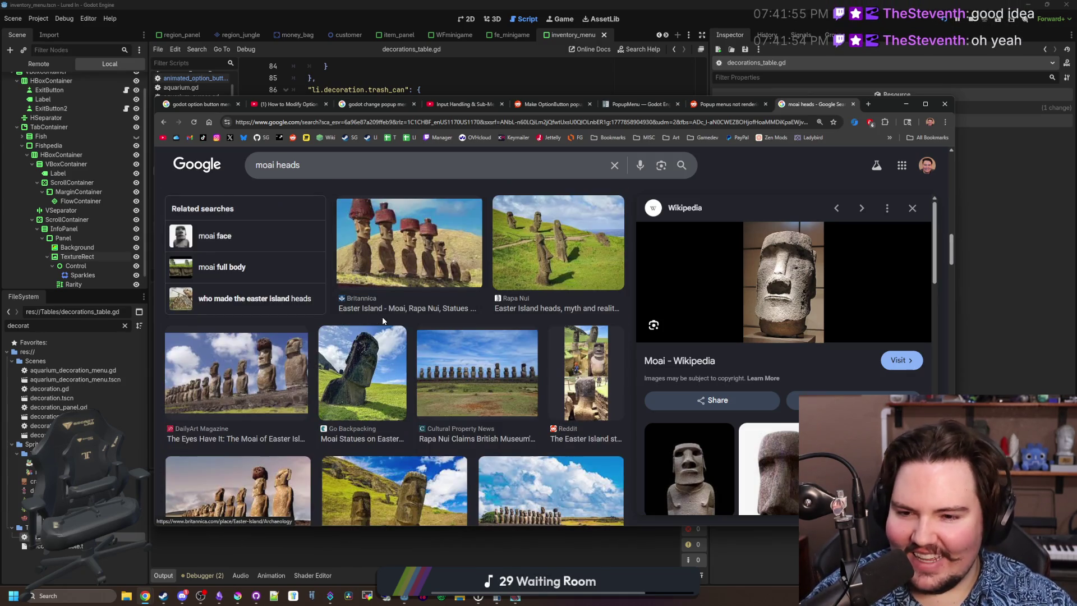
{"action": "scroll", "coordinate": [385, 335], "scroll_direction": "down", "scroll_amount": 4}
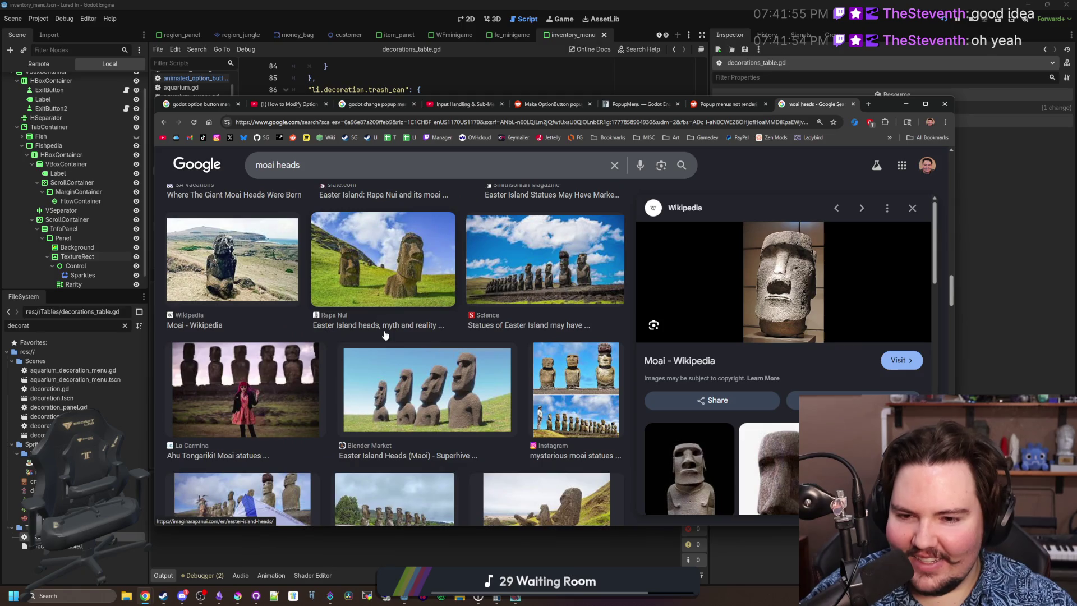
{"action": "scroll", "coordinate": [448, 353], "scroll_direction": "down", "scroll_amount": 2}
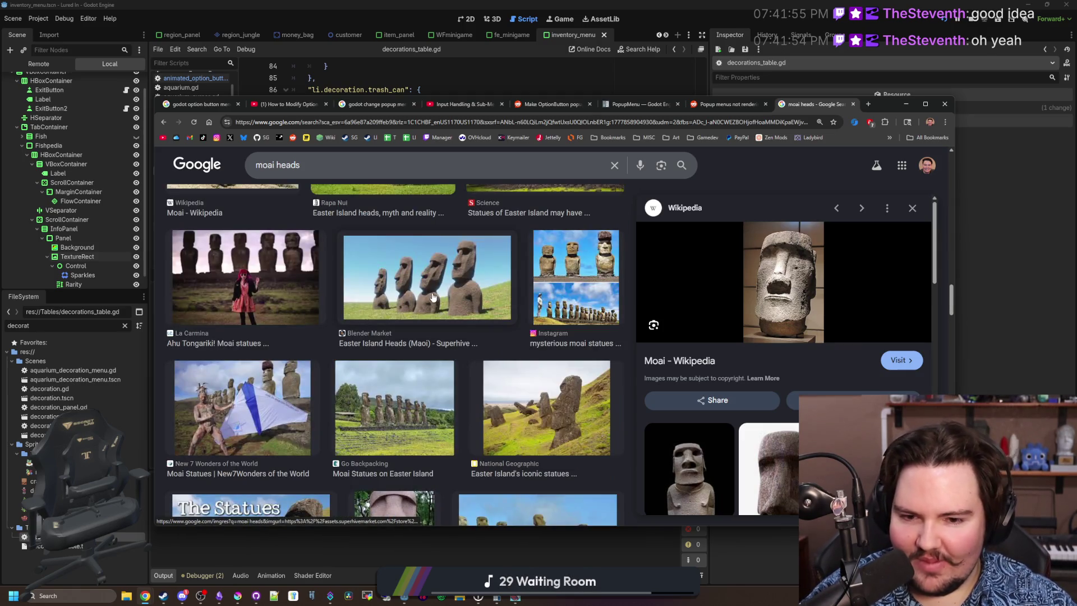
{"action": "scroll", "coordinate": [433, 297], "scroll_direction": "down", "scroll_amount": 3}
{"action": "scroll", "coordinate": [434, 297], "scroll_direction": "down", "scroll_amount": 5}
{"action": "scroll", "coordinate": [433, 298], "scroll_direction": "down", "scroll_amount": 3}
{"action": "scroll", "coordinate": [467, 266], "scroll_direction": "down", "scroll_amount": 3}
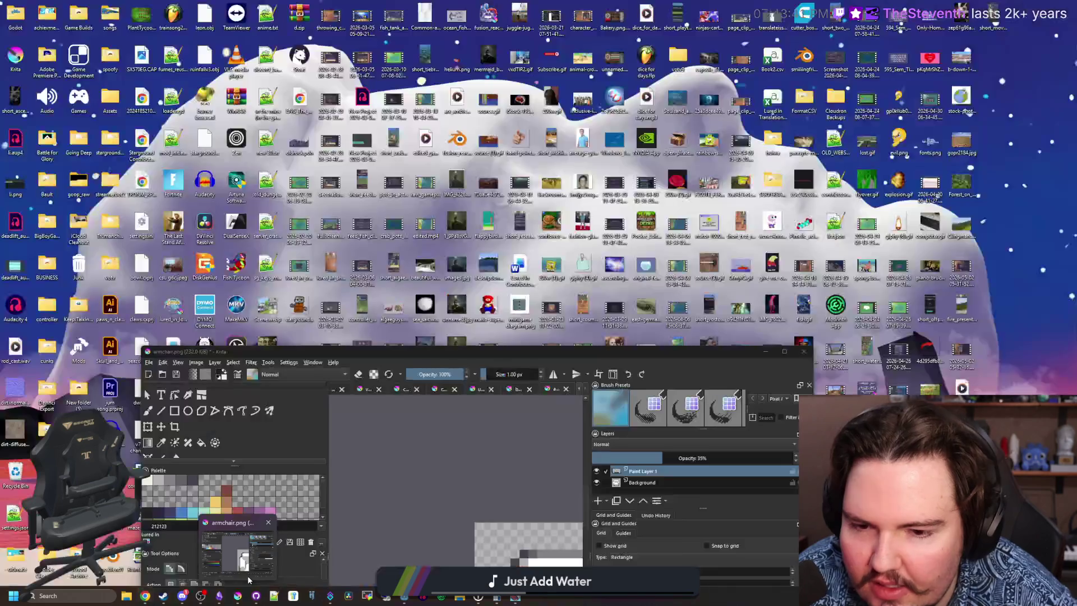
Bring the Krita window with armchair.png in front of Chrome.
{"action": "left_click", "coordinate": [247, 575]}
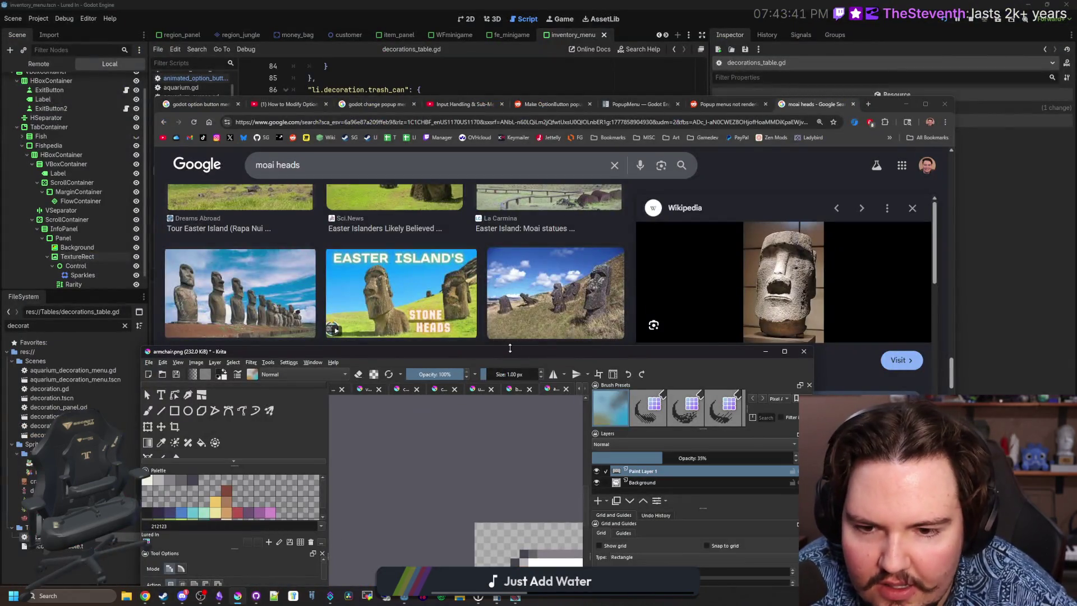
Maximize the Krita window and clear the rectangular selection on the armchair sprite.
{"action": "left_click_drag", "start_coordinate": [503, 354], "coordinate": [546, 278]}
{"action": "double_click", "coordinate": [545, 277]}
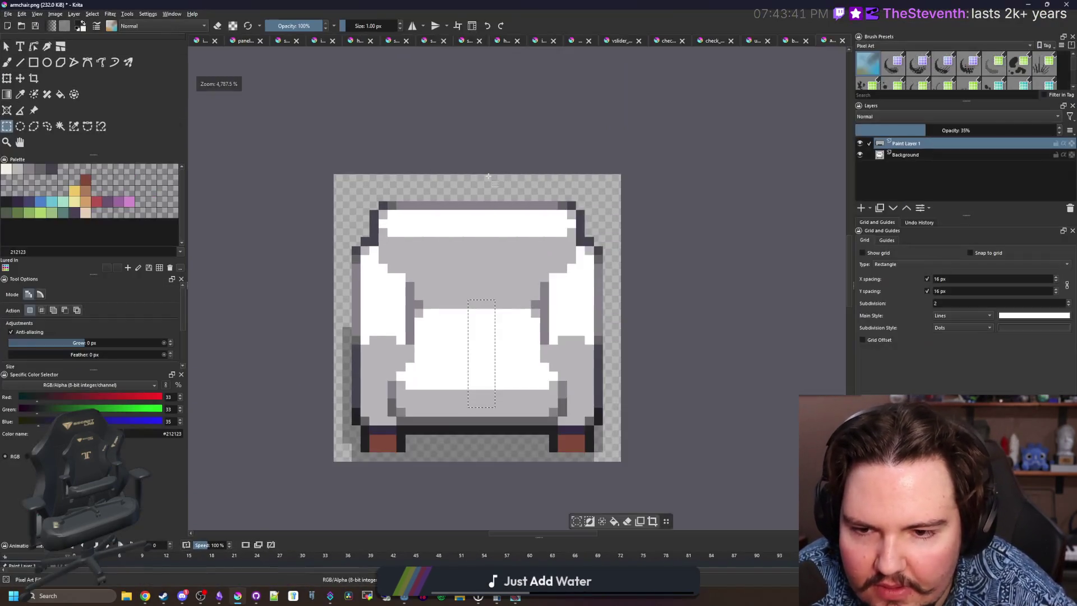
{"action": "scroll", "coordinate": [505, 325], "scroll_direction": "down", "scroll_amount": 3}
{"action": "scroll", "coordinate": [497, 365], "scroll_direction": "up", "scroll_amount": 3}
{"action": "left_click", "coordinate": [497, 365]}
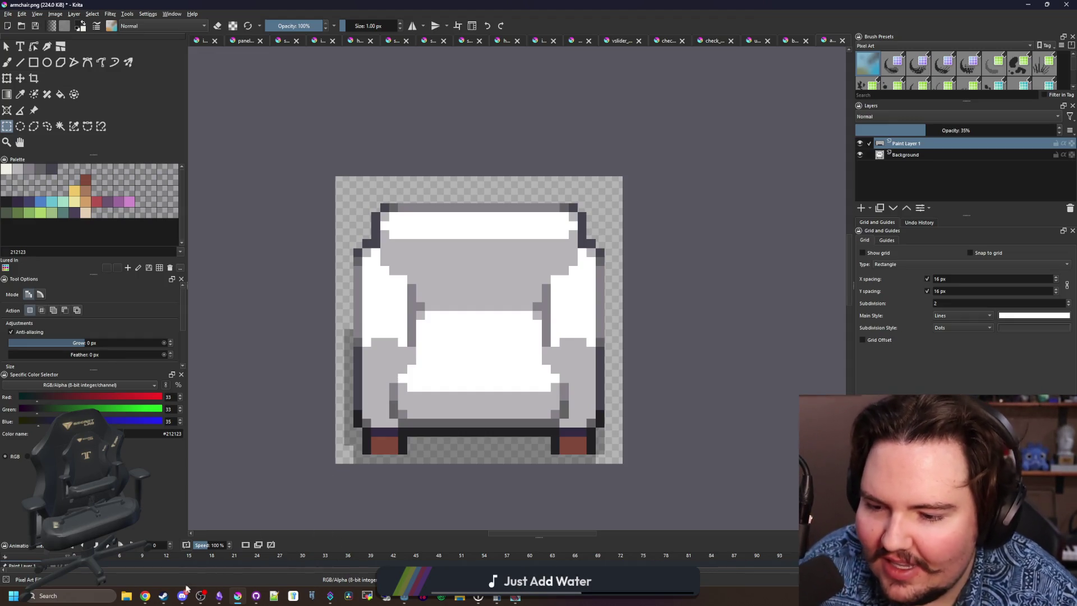
{"action": "mouse_move", "coordinate": [182, 596]}
{"action": "mouse_move", "coordinate": [189, 551]}
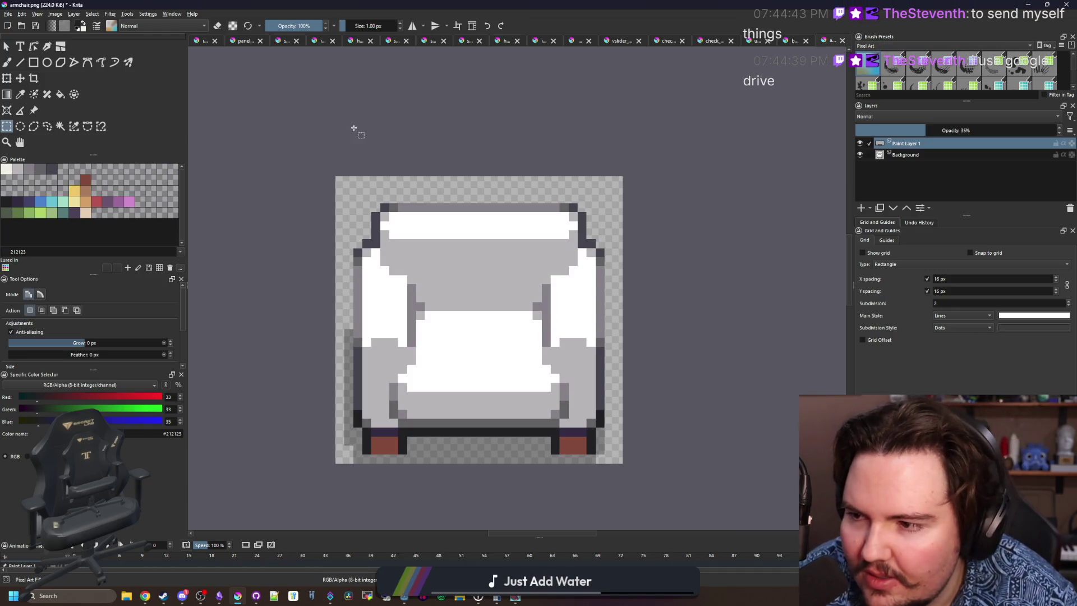
Create a new Krita document 24 pixels wide by 32 pixels high.
{"action": "left_click", "coordinate": [8, 14]}
{"action": "left_click", "coordinate": [26, 23]}
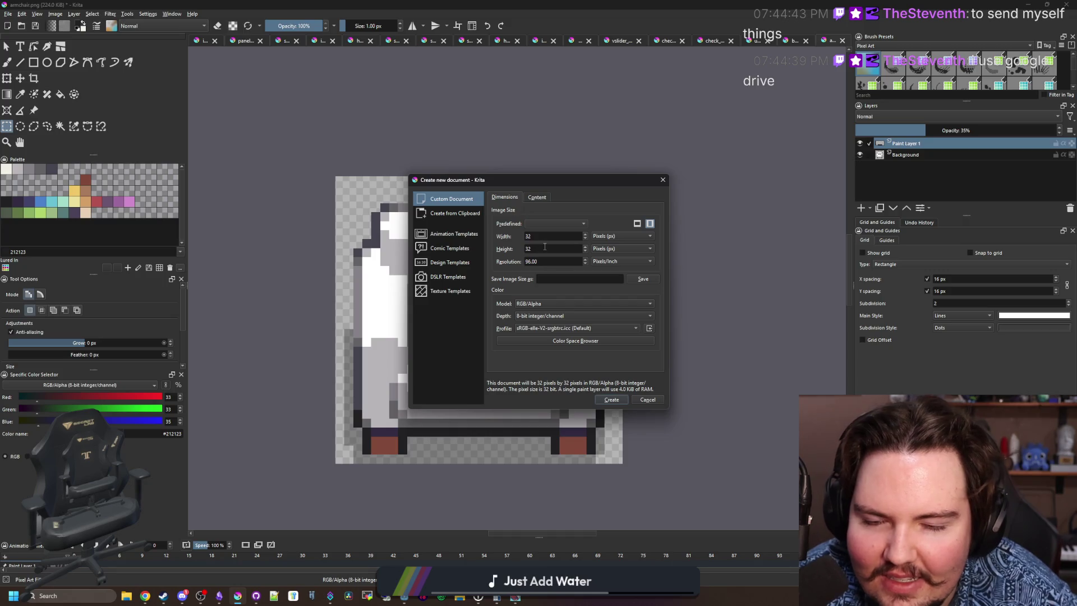
{"action": "double_click", "coordinate": [544, 237]}
{"action": "type", "text": "24"}
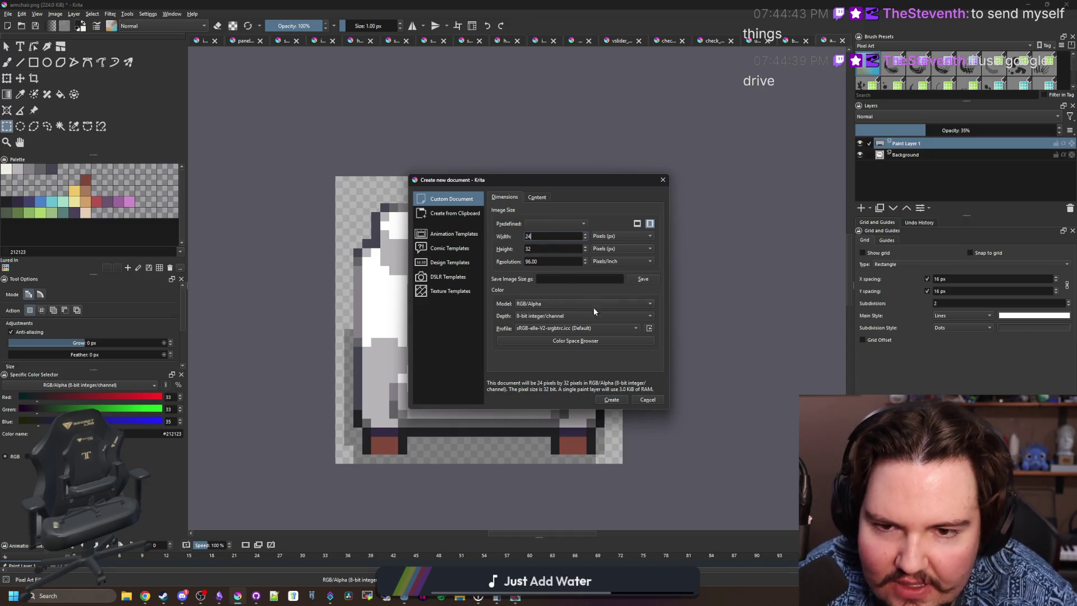
{"action": "left_click", "coordinate": [612, 399]}
Paste the moai photo, then scale and position it to frame the statue on the canvas.
{"action": "scroll", "coordinate": [408, 307], "scroll_direction": "down", "scroll_amount": 3}
{"action": "left_click", "coordinate": [452, 275]}
{"action": "key", "text": "ctrl+t"}
{"action": "scroll", "coordinate": [474, 321], "scroll_direction": "down", "scroll_amount": 3}
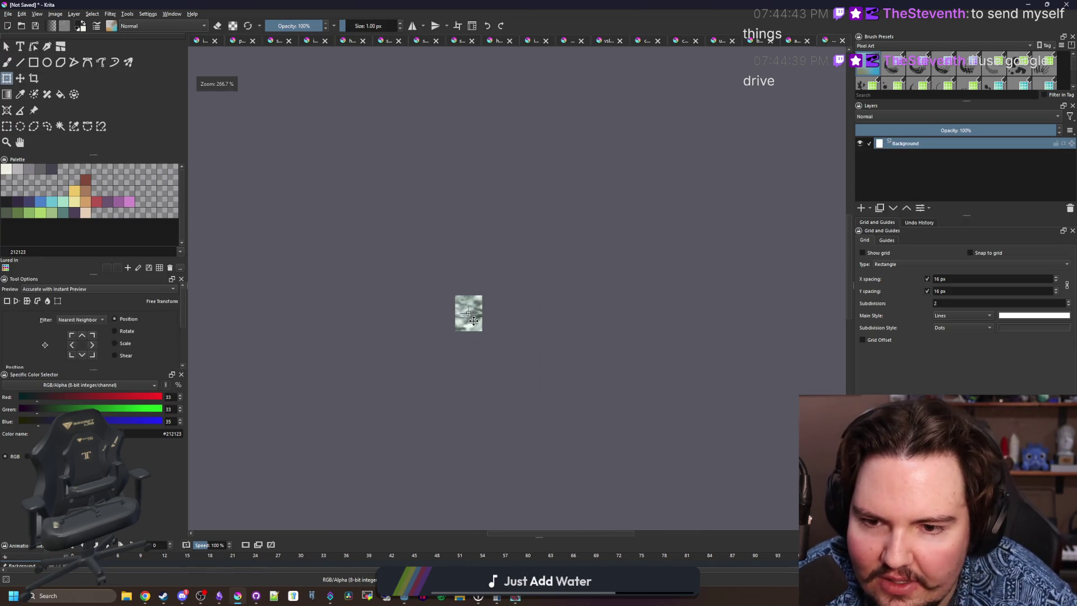
{"action": "scroll", "coordinate": [473, 321], "scroll_direction": "down", "scroll_amount": 5}
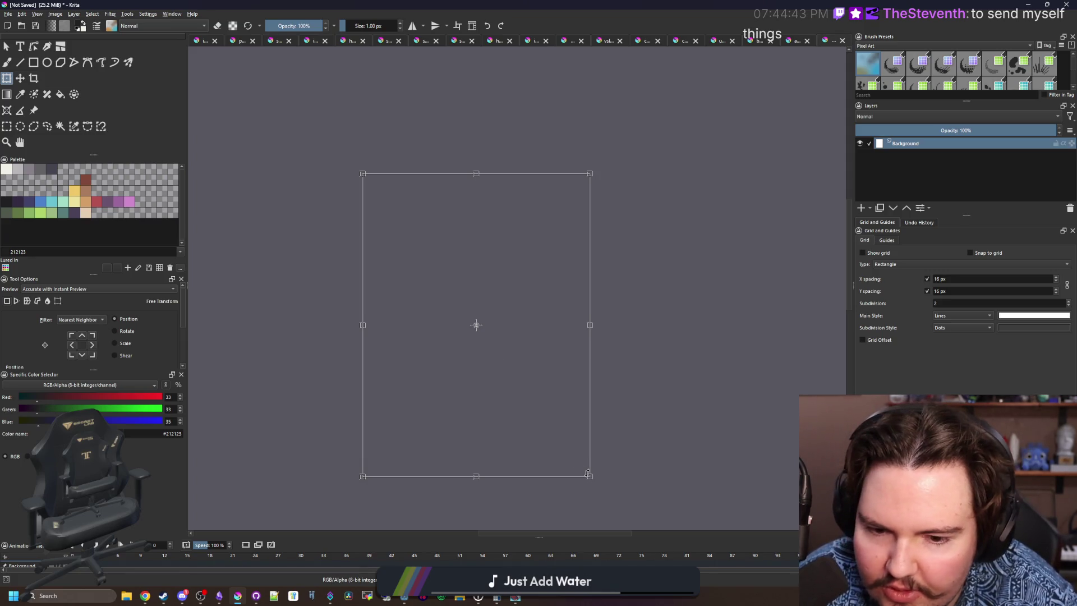
{"action": "mouse_move", "coordinate": [590, 476]}
{"action": "left_mouse_down"}
{"action": "mouse_move", "coordinate": [409, 246]}
{"action": "mouse_move", "coordinate": [483, 337]}
{"action": "mouse_move", "coordinate": [582, 397]}
{"action": "mouse_move", "coordinate": [409, 230]}
{"action": "mouse_move", "coordinate": [372, 103]}
{"action": "mouse_move", "coordinate": [469, 250]}
{"action": "left_mouse_up"}
{"action": "scroll", "coordinate": [440, 209], "scroll_direction": "up", "scroll_amount": 4}
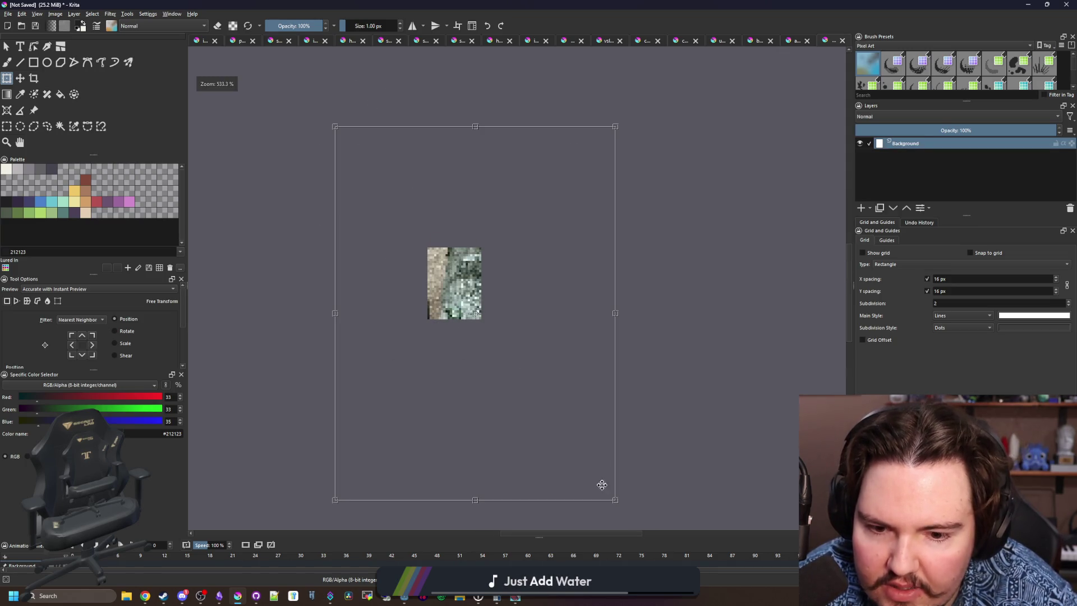
{"action": "mouse_move", "coordinate": [614, 499]}
{"action": "left_mouse_down"}
{"action": "mouse_move", "coordinate": [404, 271]}
{"action": "mouse_move", "coordinate": [391, 200]}
{"action": "left_mouse_up"}
{"action": "left_click_drag", "start_coordinate": [365, 163], "coordinate": [460, 300]}
{"action": "scroll", "coordinate": [460, 289], "scroll_direction": "up", "scroll_amount": 3}
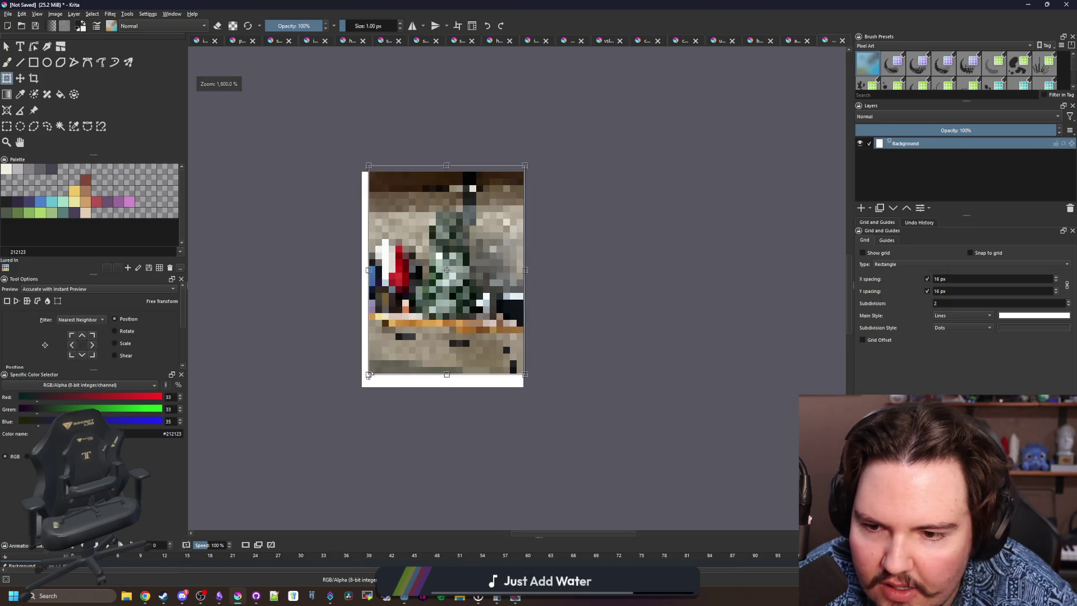
{"action": "left_click_drag", "start_coordinate": [359, 392], "coordinate": [220, 487]}
{"action": "left_click_drag", "start_coordinate": [413, 365], "coordinate": [471, 319]}
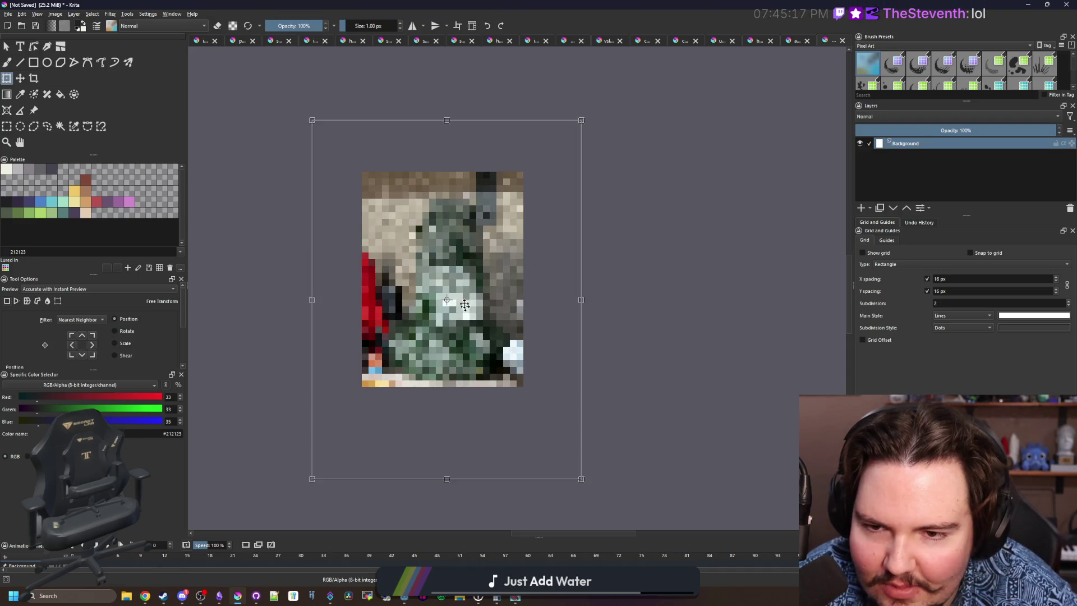
{"action": "scroll", "coordinate": [459, 265], "scroll_direction": "up", "scroll_amount": 1}
{"action": "key", "text": "Return"}
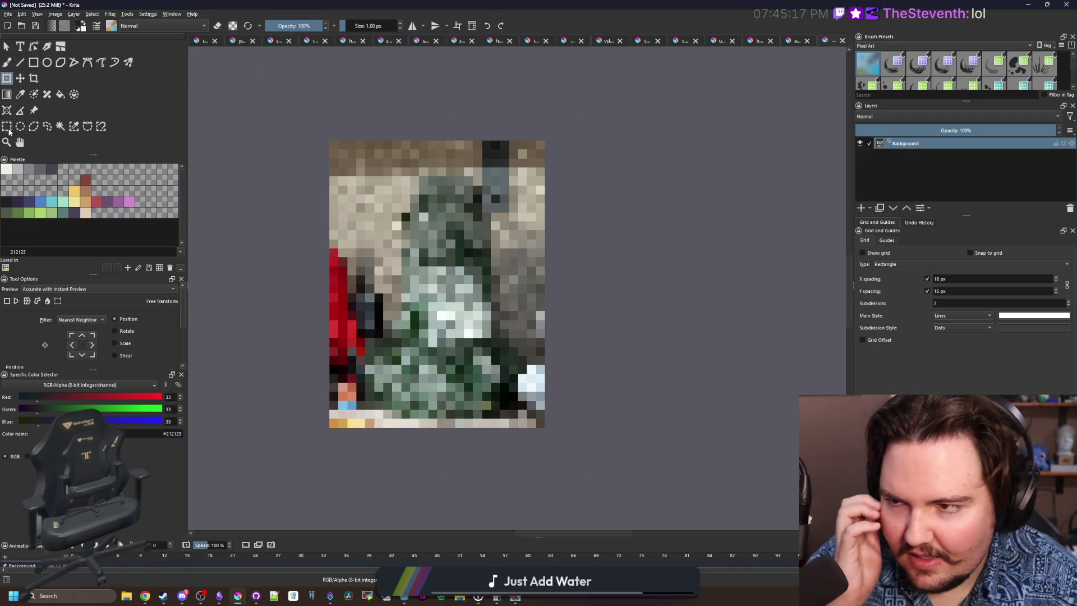
Delete the photo's left, right and upper-right areas with rectangular selections.
{"action": "left_click", "coordinate": [7, 126]}
{"action": "mouse_move", "coordinate": [293, 459]}
{"action": "left_mouse_down"}
{"action": "mouse_move", "coordinate": [361, 106]}
{"action": "mouse_move", "coordinate": [305, 101]}
{"action": "mouse_move", "coordinate": [568, 170]}
{"action": "left_mouse_up"}
{"action": "key", "text": "Delete"}
{"action": "key", "text": "Delete"}
{"action": "mouse_move", "coordinate": [618, 499]}
{"action": "left_mouse_down"}
{"action": "mouse_move", "coordinate": [611, 421]}
{"action": "mouse_move", "coordinate": [530, 98]}
{"action": "left_mouse_up"}
{"action": "key", "text": "Delete"}
{"action": "left_click", "coordinate": [530, 99]}
{"action": "left_click_drag", "start_coordinate": [500, 312], "coordinate": [581, 114]}
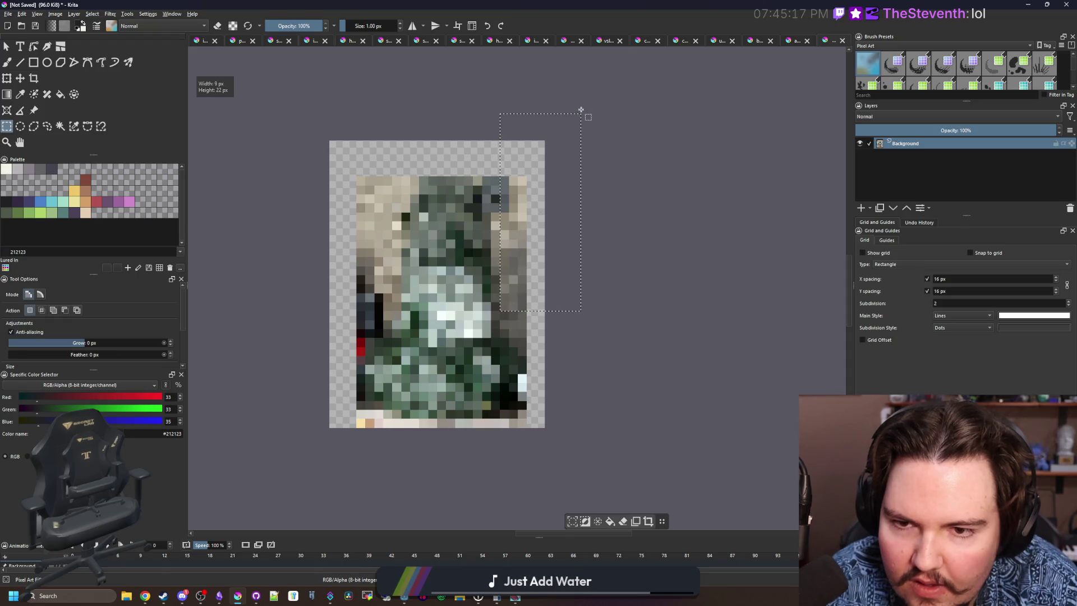
{"action": "key", "text": "Delete"}
Delete the remaining photo pixels to leave an empty transparent canvas.
{"action": "mouse_move", "coordinate": [392, 309]}
{"action": "left_mouse_down"}
{"action": "mouse_move", "coordinate": [357, 175]}
{"action": "mouse_move", "coordinate": [741, 473]}
{"action": "left_mouse_up"}
{"action": "key", "text": "Delete"}
{"action": "left_click", "coordinate": [466, 276]}
{"action": "scroll", "coordinate": [466, 276], "scroll_direction": "down", "scroll_amount": 3}
{"action": "scroll", "coordinate": [471, 283], "scroll_direction": "up", "scroll_amount": 3}
{"action": "key", "text": "Delete"}
{"action": "left_click", "coordinate": [562, 361]}
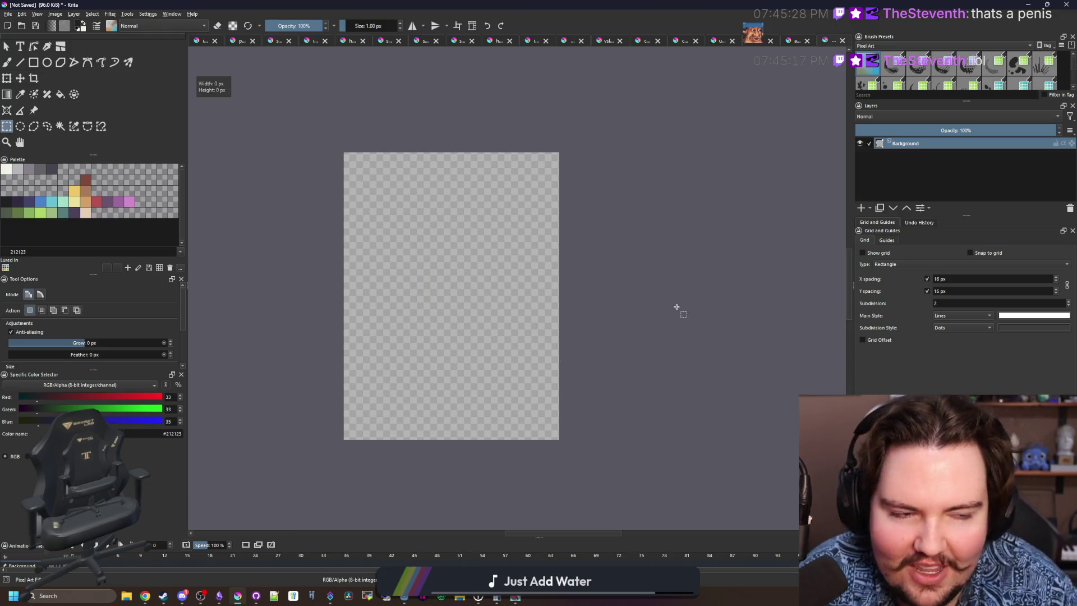
{"action": "key", "text": "alt+Tab"}
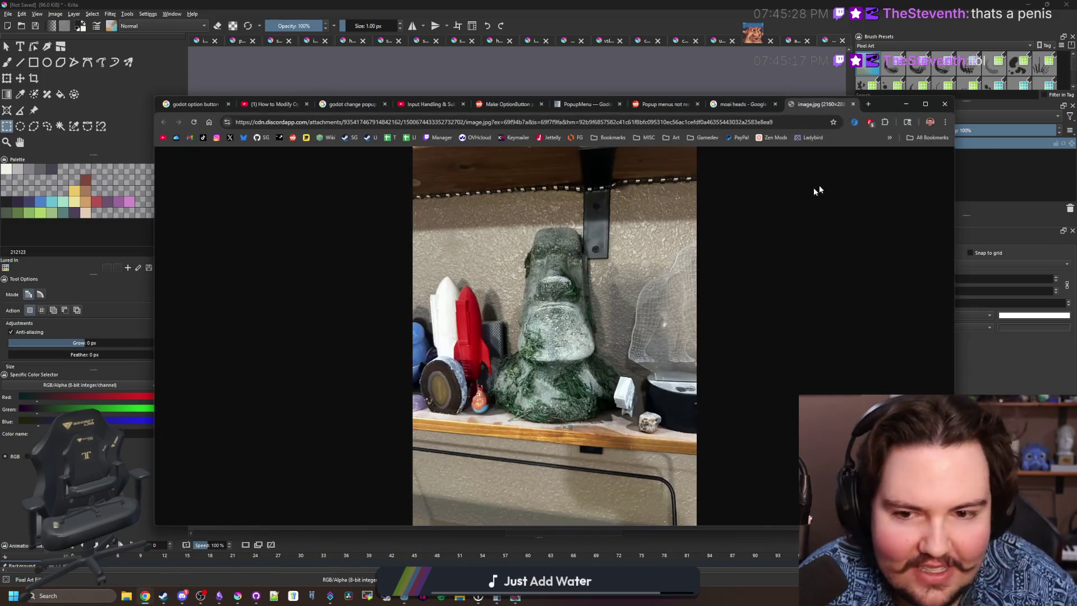
{"action": "left_click", "coordinate": [581, 287]}
{"action": "key", "text": "super+Up"}
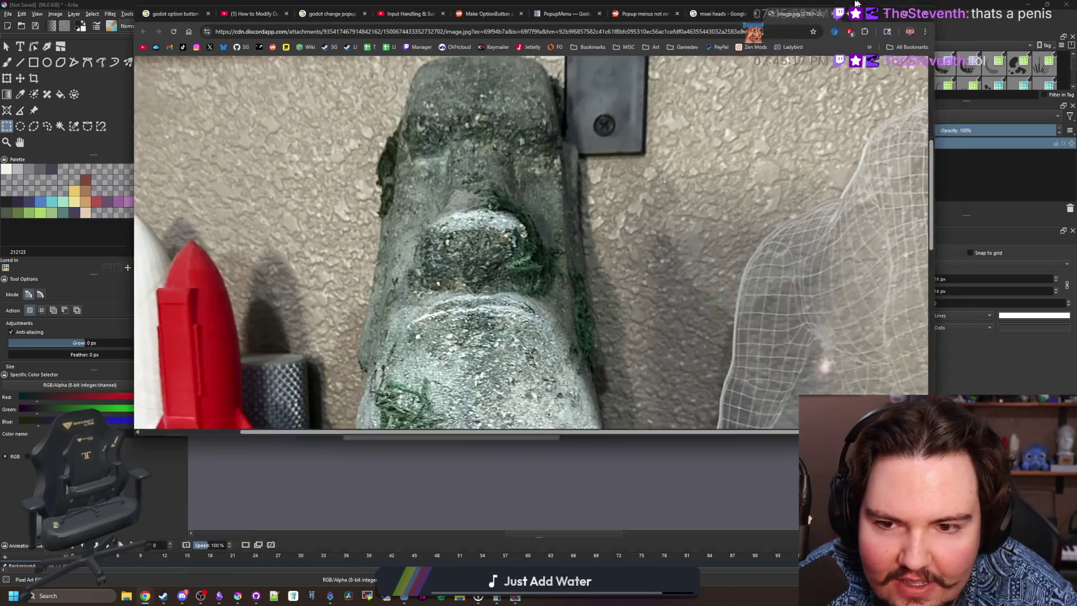
{"action": "left_click", "coordinate": [555, 346]}
{"action": "left_click", "coordinate": [555, 346]}
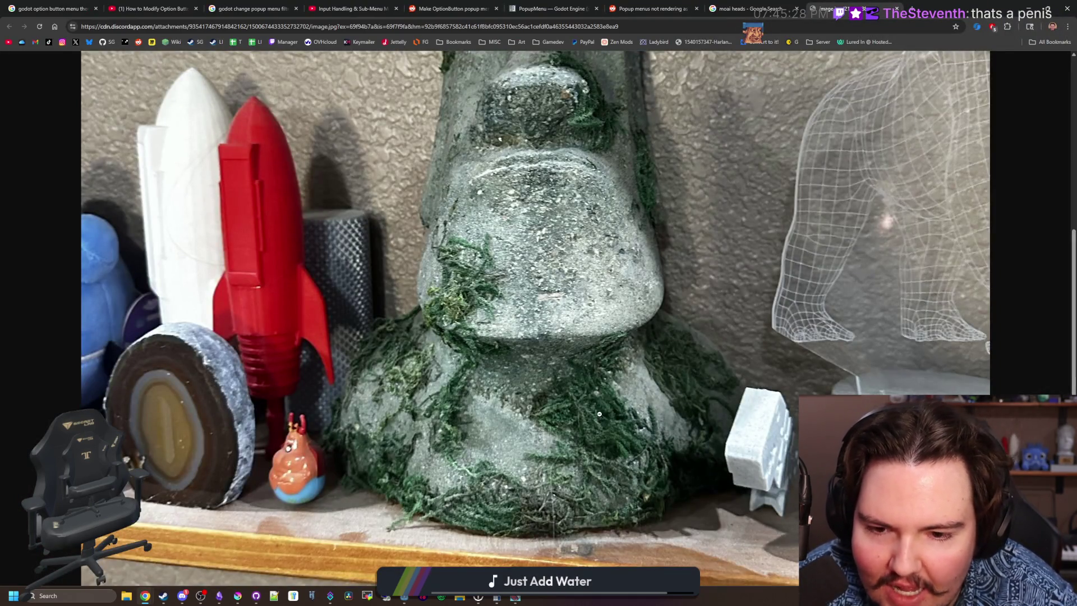
{"action": "left_click", "coordinate": [503, 507]}
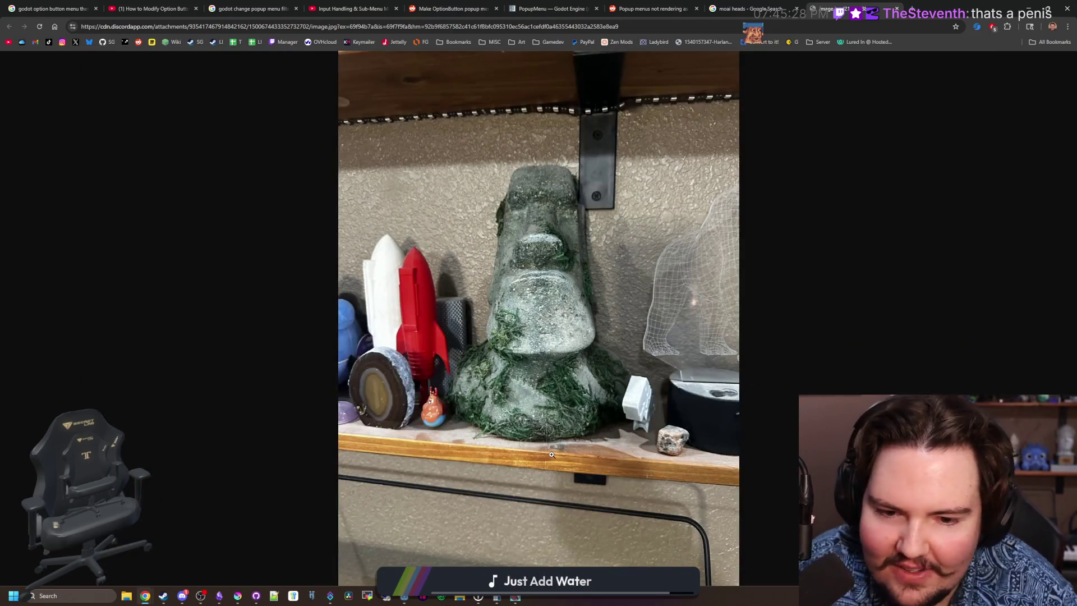
{"action": "left_click", "coordinate": [547, 436]}
{"action": "left_click", "coordinate": [579, 156]}
{"action": "left_click", "coordinate": [565, 95]}
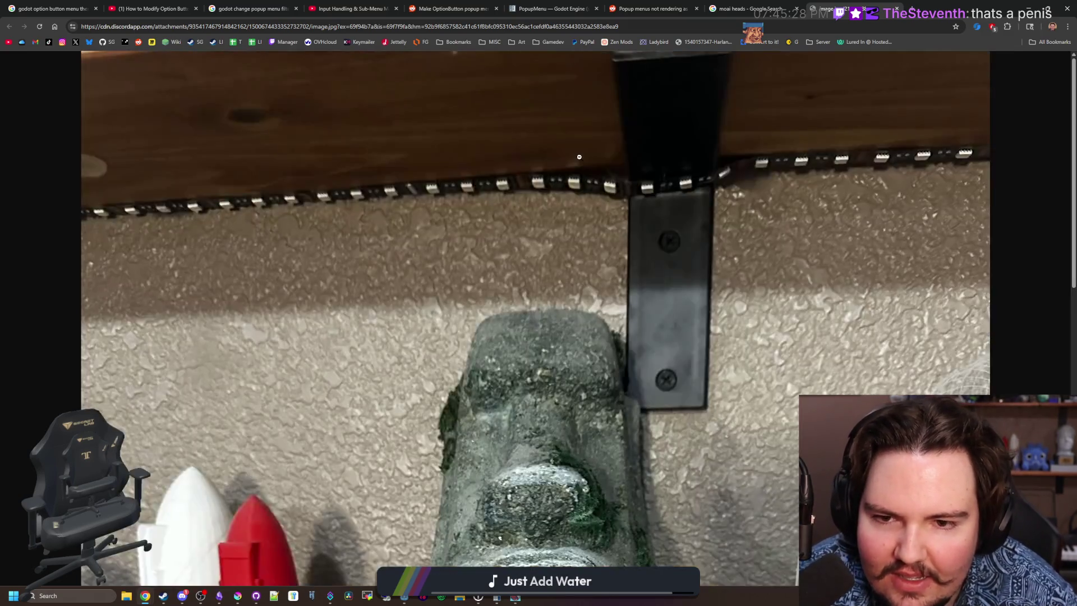
{"action": "left_click", "coordinate": [552, 421]}
{"action": "left_click", "coordinate": [538, 417]}
{"action": "left_click", "coordinate": [516, 387]}
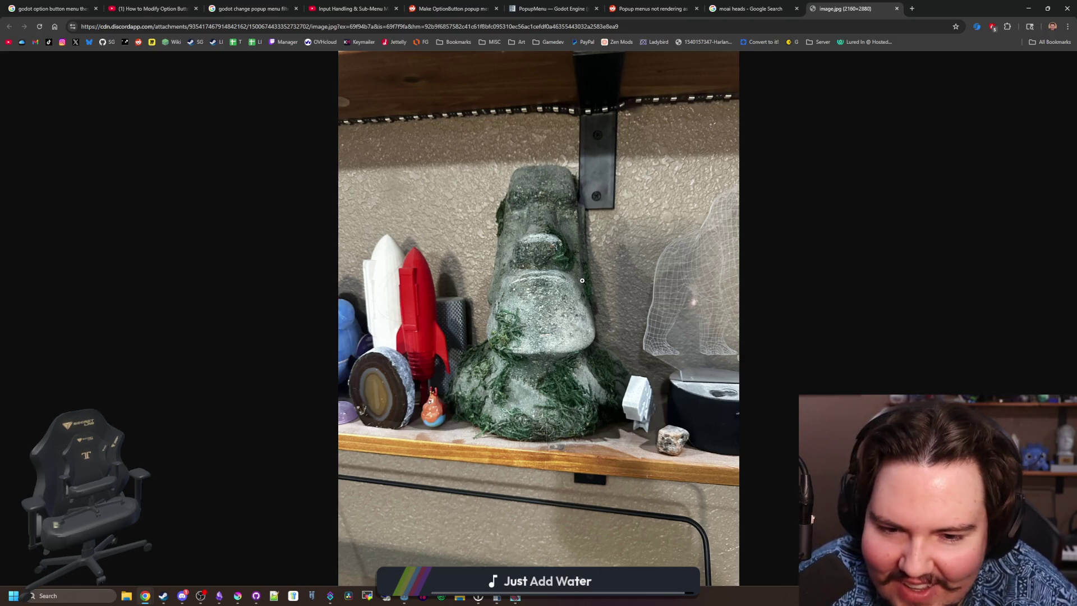
{"action": "left_click", "coordinate": [543, 168]}
{"action": "left_click", "coordinate": [578, 343]}
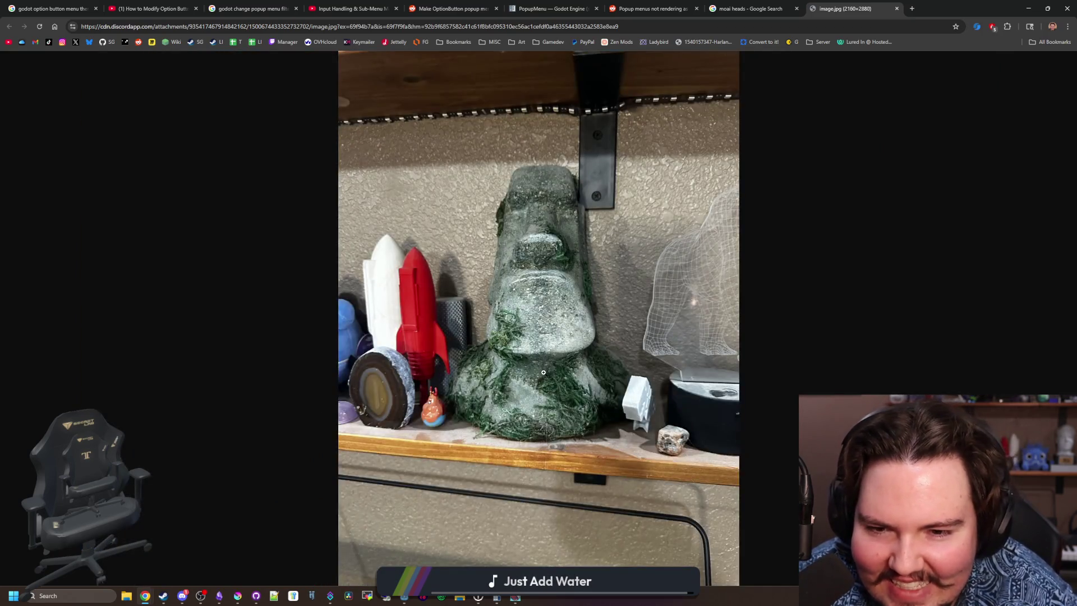
{"action": "left_click", "coordinate": [551, 335]}
{"action": "left_click", "coordinate": [553, 314]}
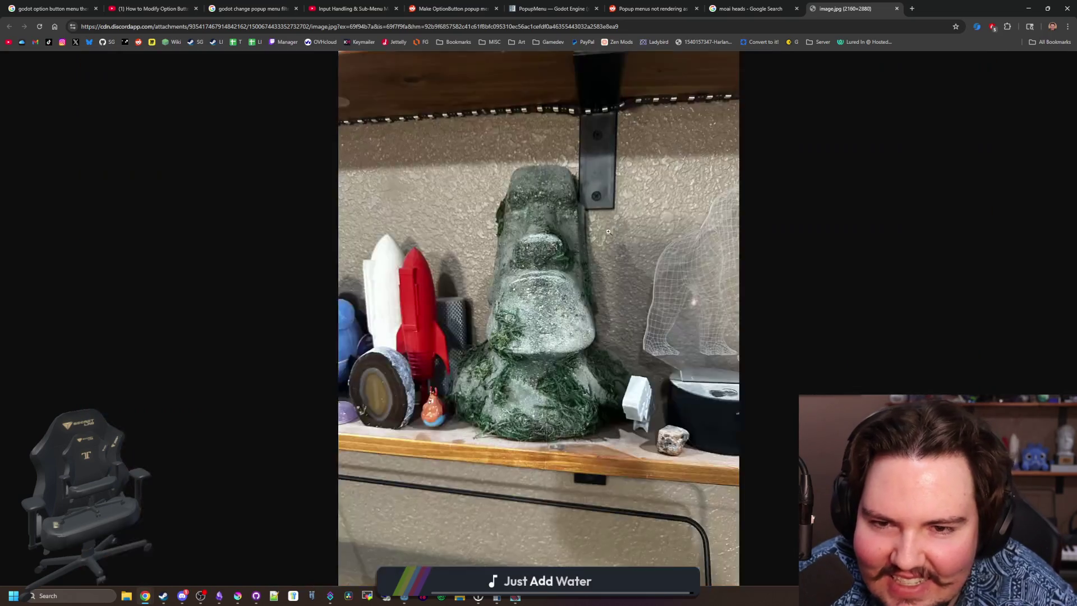
{"action": "left_click", "coordinate": [555, 230]}
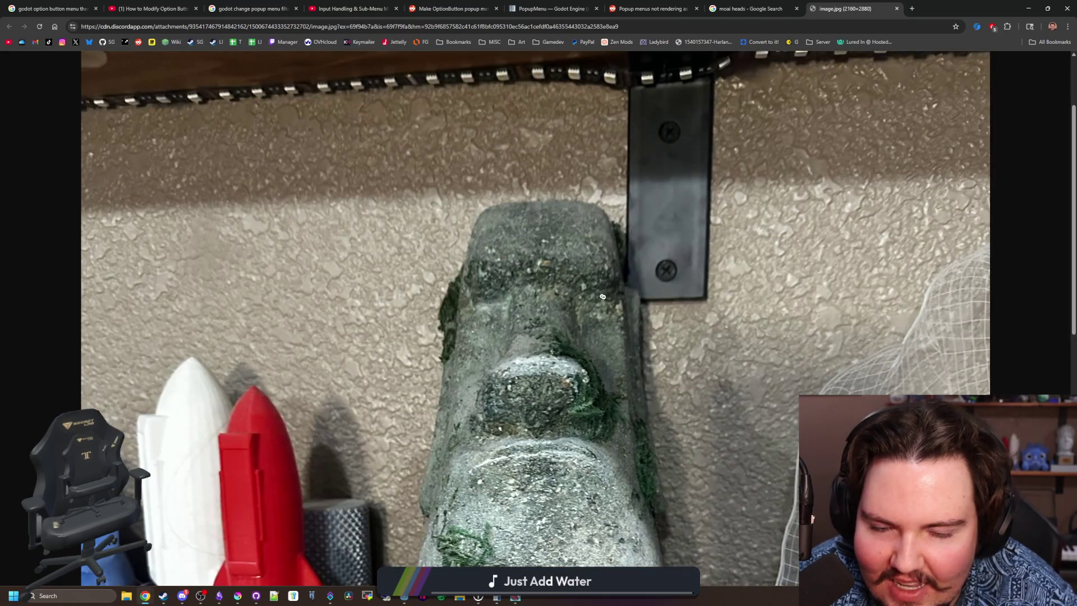
{"action": "left_click", "coordinate": [602, 297]}
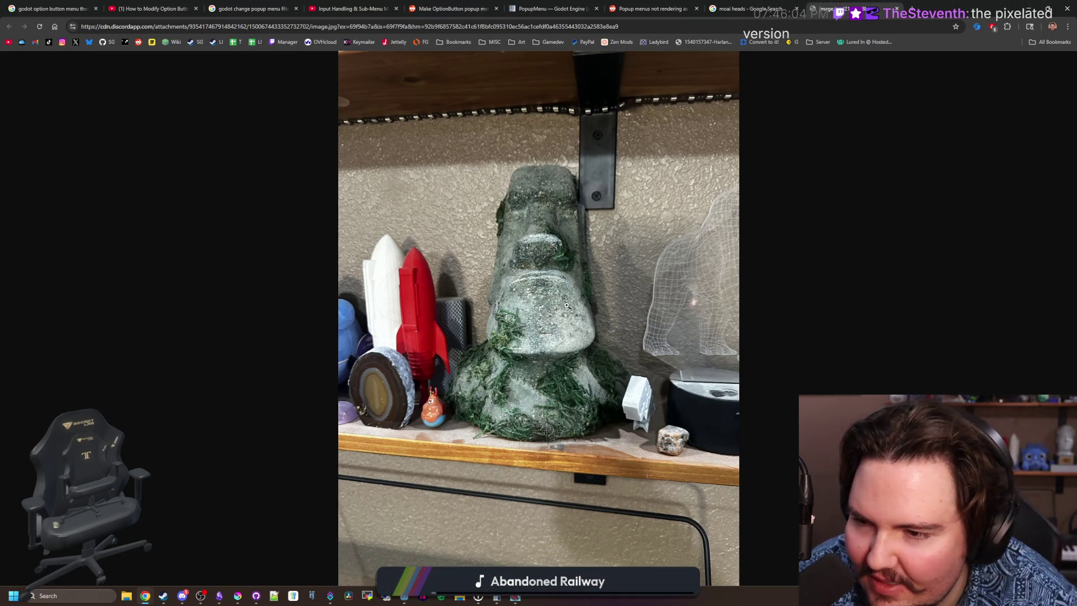
{"action": "key", "text": "alt+Tab"}
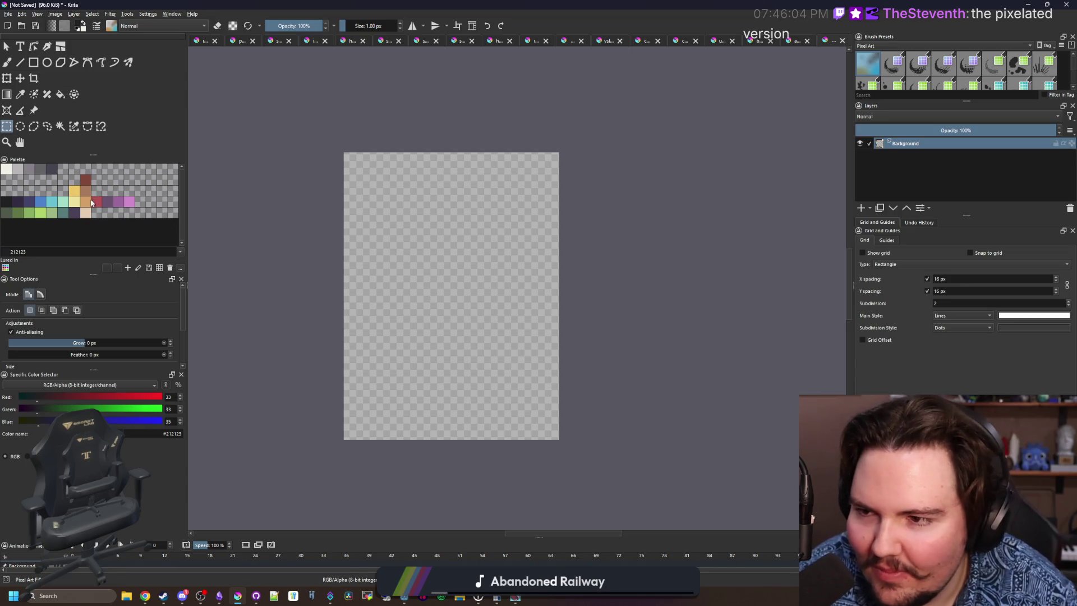
Paint a yellow stepped outline for the base along the bottom of the canvas.
{"action": "left_click", "coordinate": [75, 190]}
{"action": "key", "text": "b"}
{"action": "scroll", "coordinate": [413, 426], "scroll_direction": "up", "scroll_amount": 2}
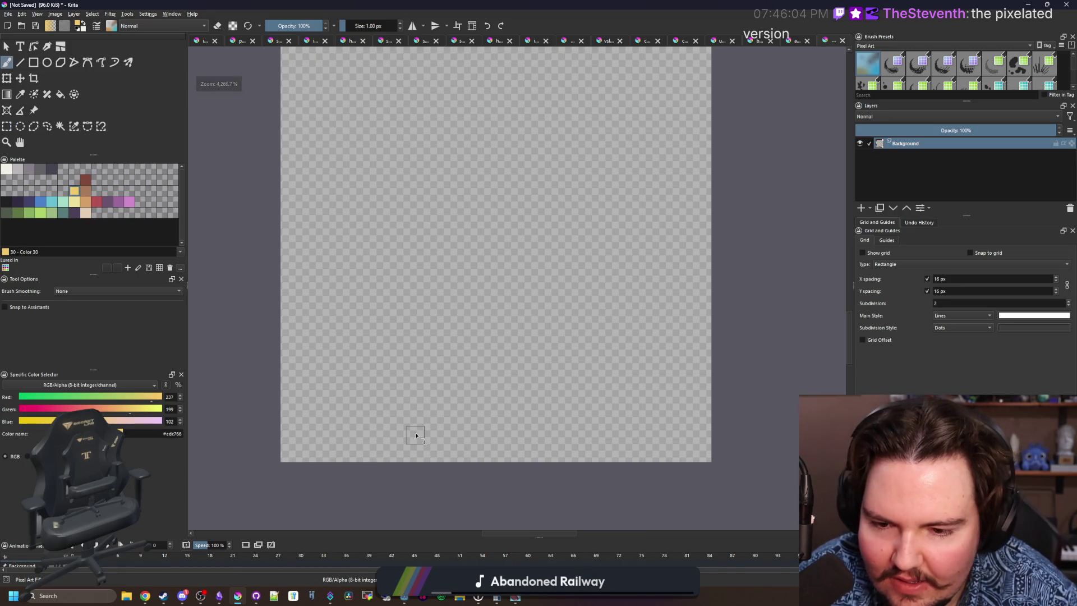
{"action": "left_click_drag", "start_coordinate": [417, 435], "coordinate": [514, 432]}
{"action": "key", "text": "ctrl+z"}
{"action": "left_click_drag", "start_coordinate": [414, 435], "coordinate": [553, 437]}
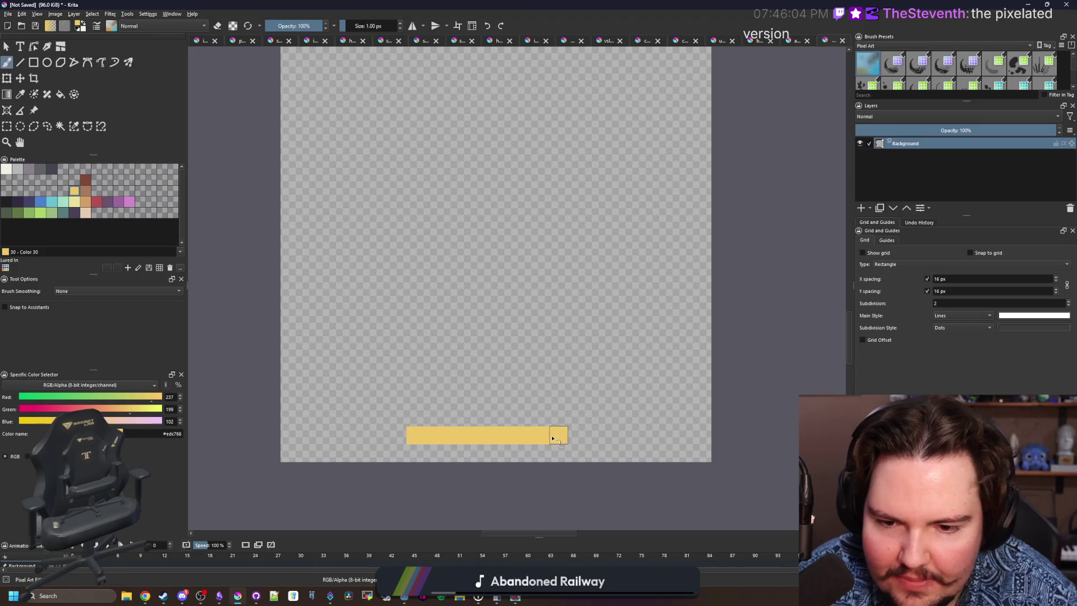
{"action": "mouse_move", "coordinate": [395, 420]}
{"action": "left_mouse_down"}
{"action": "mouse_move", "coordinate": [332, 394]}
{"action": "mouse_move", "coordinate": [326, 344]}
{"action": "left_mouse_up"}
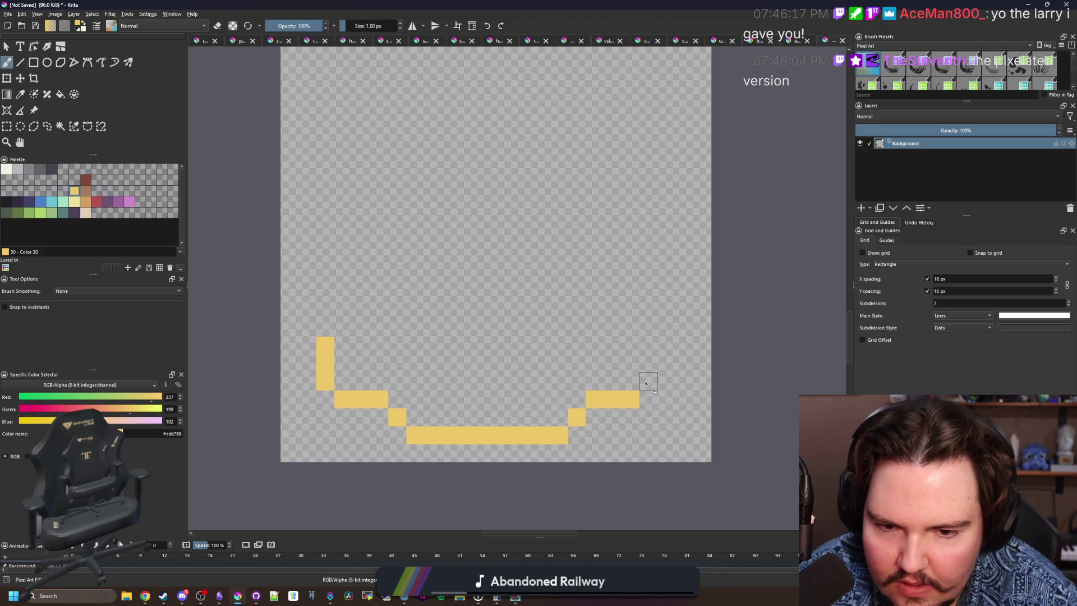
{"action": "left_click_drag", "start_coordinate": [646, 384], "coordinate": [648, 347]}
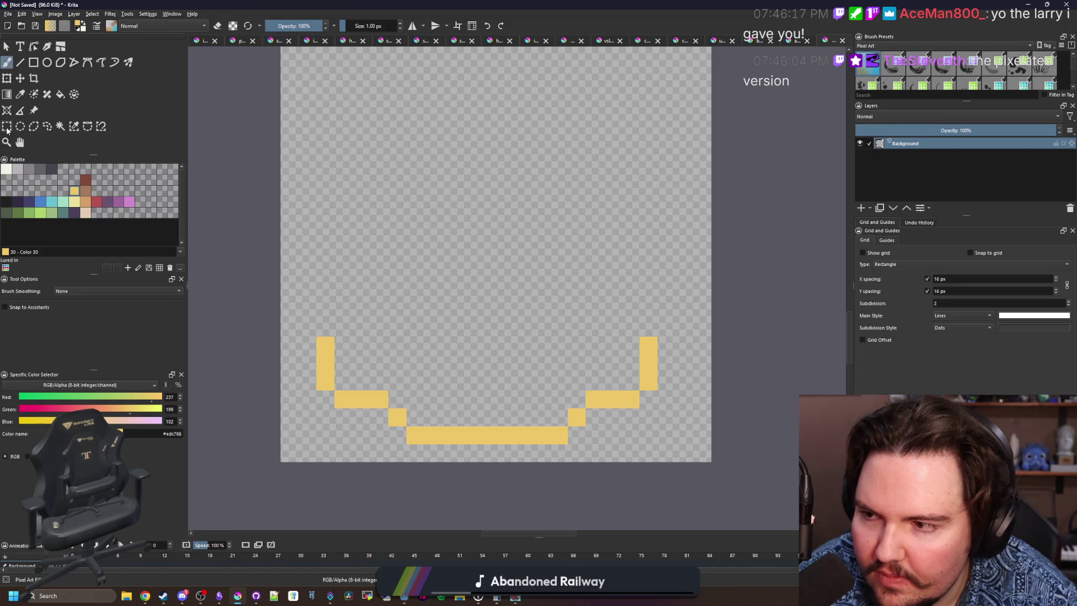
Shift the left part of the yellow outline one pixel to the right.
{"action": "left_click", "coordinate": [7, 126]}
{"action": "mouse_move", "coordinate": [281, 318]}
{"action": "left_mouse_down"}
{"action": "mouse_move", "coordinate": [462, 446]}
{"action": "mouse_move", "coordinate": [466, 479]}
{"action": "left_mouse_up"}
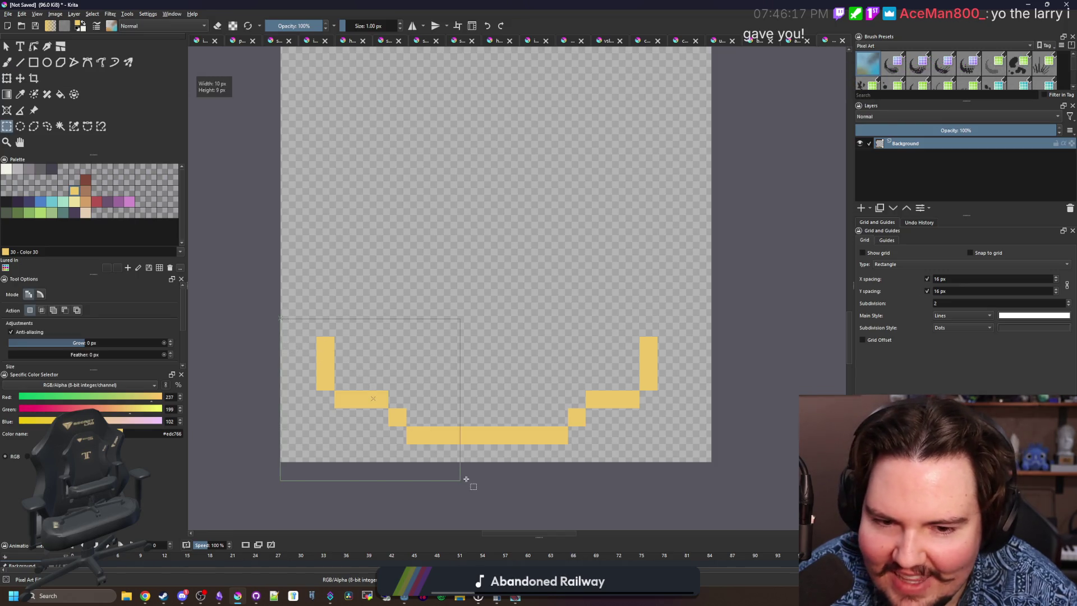
{"action": "key", "text": "t"}
{"action": "left_click_drag", "start_coordinate": [397, 390], "coordinate": [416, 390]}
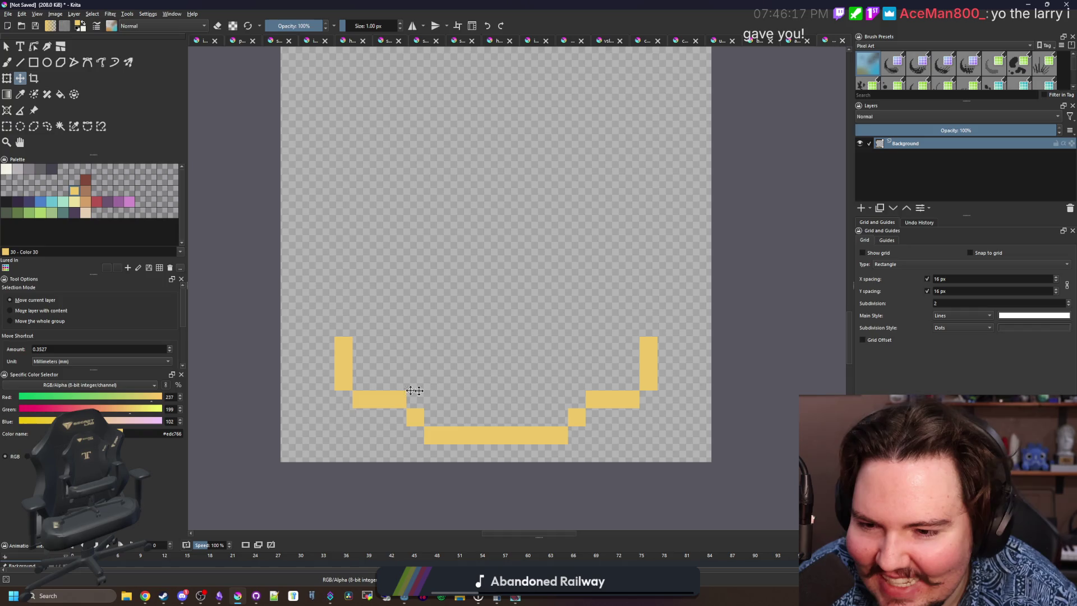
{"action": "key", "text": "b"}
{"action": "left_click_drag", "start_coordinate": [435, 318], "coordinate": [418, 332]}
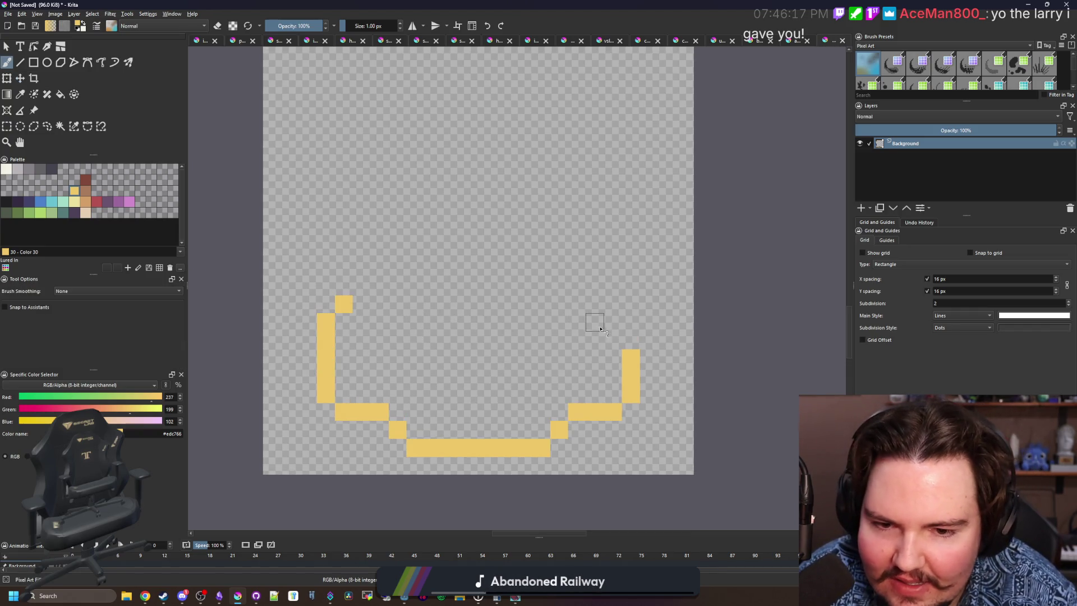
Join the top of the outline and flood-fill its interior solid yellow.
{"action": "mouse_move", "coordinate": [378, 305]}
{"action": "left_mouse_down"}
{"action": "mouse_move", "coordinate": [517, 286]}
{"action": "mouse_move", "coordinate": [594, 301]}
{"action": "mouse_move", "coordinate": [534, 285]}
{"action": "mouse_move", "coordinate": [502, 295]}
{"action": "left_mouse_up"}
{"action": "key", "text": "f"}
{"action": "left_click", "coordinate": [486, 361]}
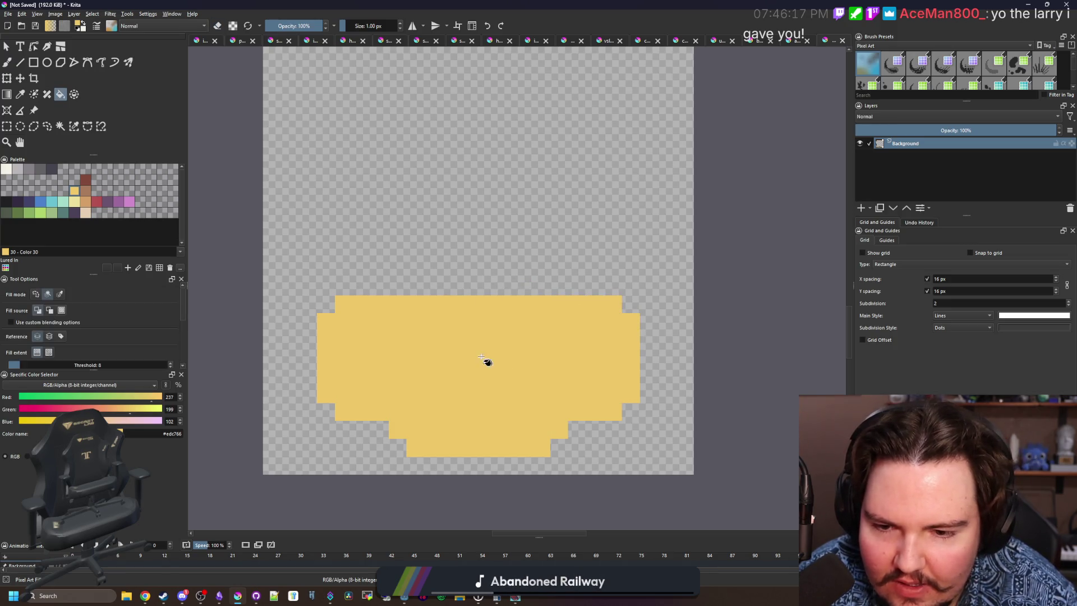
{"action": "key", "text": "b"}
{"action": "scroll", "coordinate": [474, 351], "scroll_direction": "down", "scroll_amount": 3}
{"action": "scroll", "coordinate": [436, 317], "scroll_direction": "up", "scroll_amount": 3}
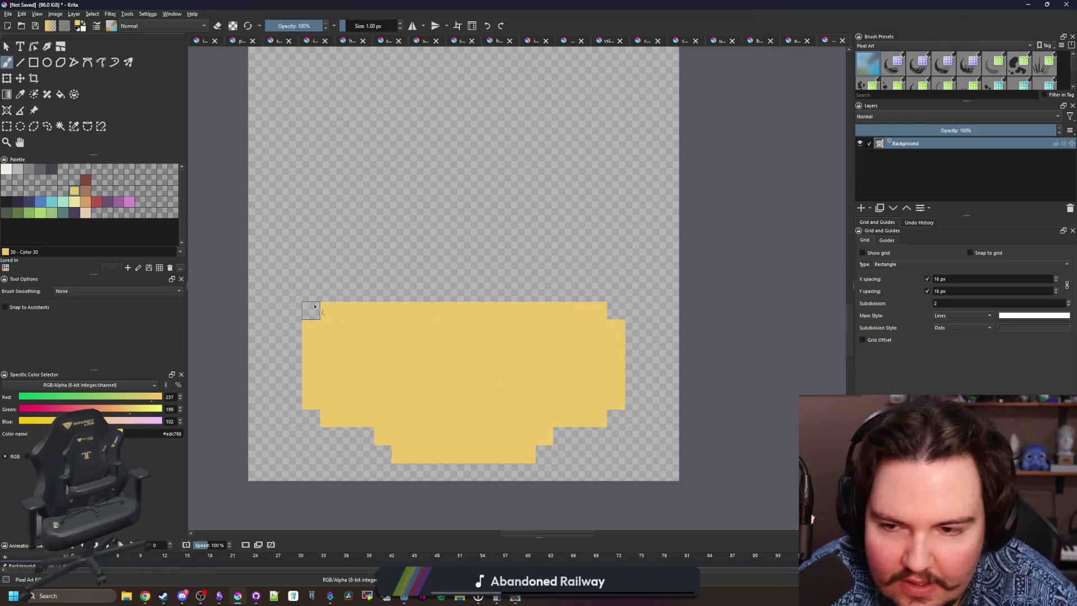
Extend the base's sides upward, close its top edge and refill it solid yellow.
{"action": "left_click_drag", "start_coordinate": [315, 307], "coordinate": [317, 278]}
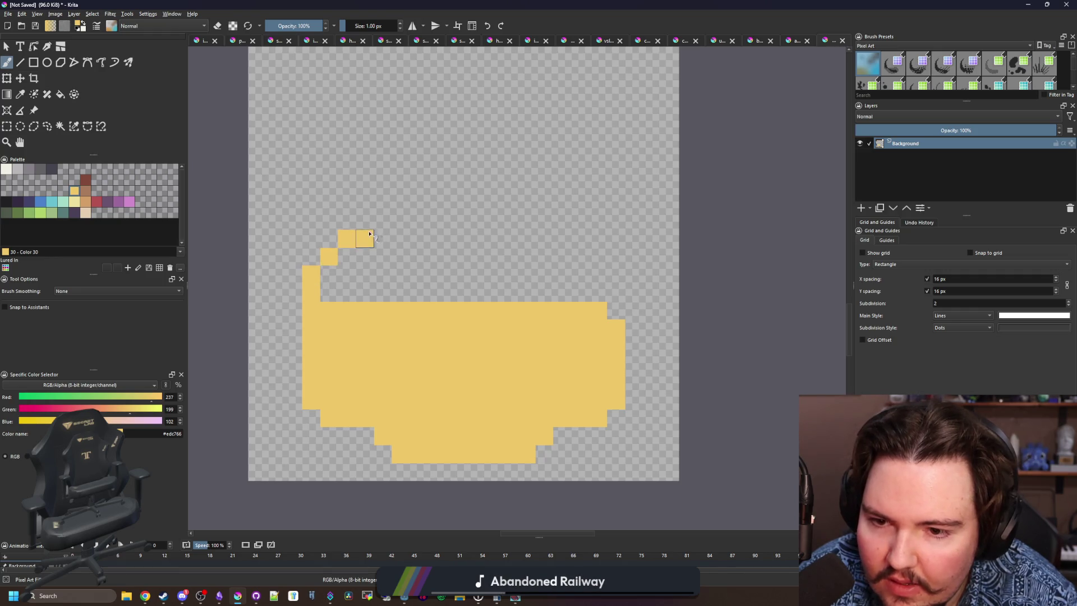
{"action": "left_click_drag", "start_coordinate": [615, 319], "coordinate": [624, 284]}
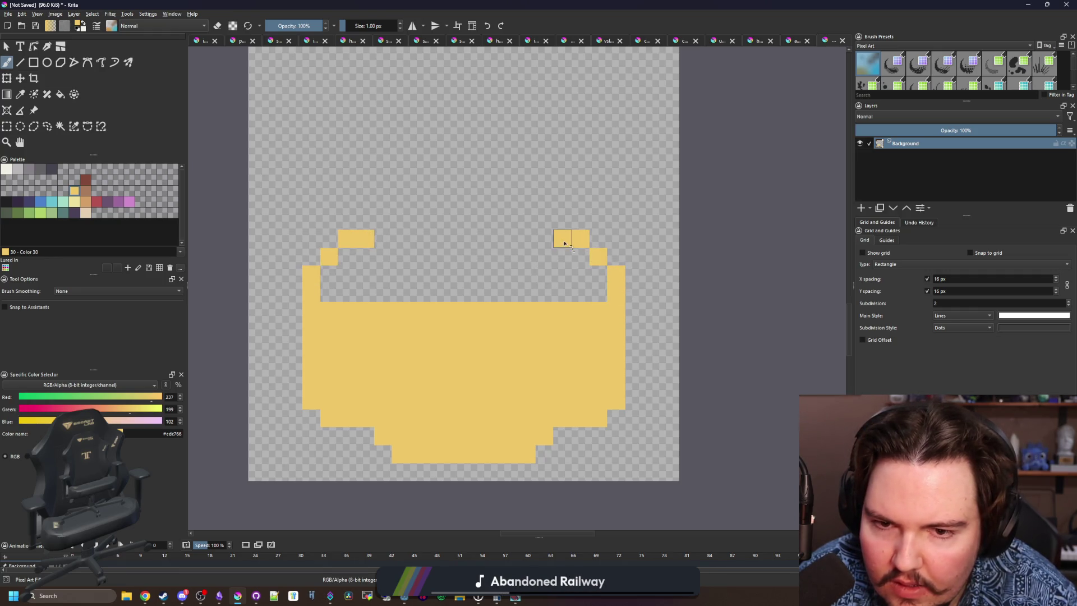
{"action": "key", "text": "f"}
{"action": "key", "text": "b"}
{"action": "left_click_drag", "start_coordinate": [376, 238], "coordinate": [553, 238]}
{"action": "key", "text": "f"}
{"action": "left_click", "coordinate": [507, 286]}
{"action": "scroll", "coordinate": [449, 351], "scroll_direction": "down", "scroll_amount": 2}
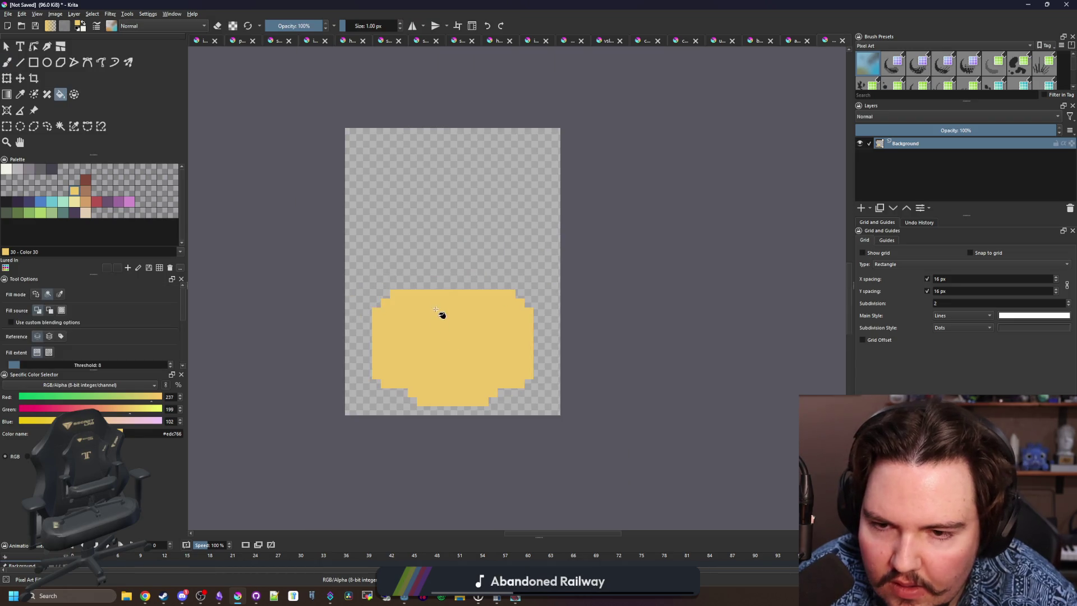
{"action": "scroll", "coordinate": [437, 292], "scroll_direction": "up", "scroll_amount": 2}
{"action": "key", "text": "b"}
{"action": "left_click", "coordinate": [111, 192]}
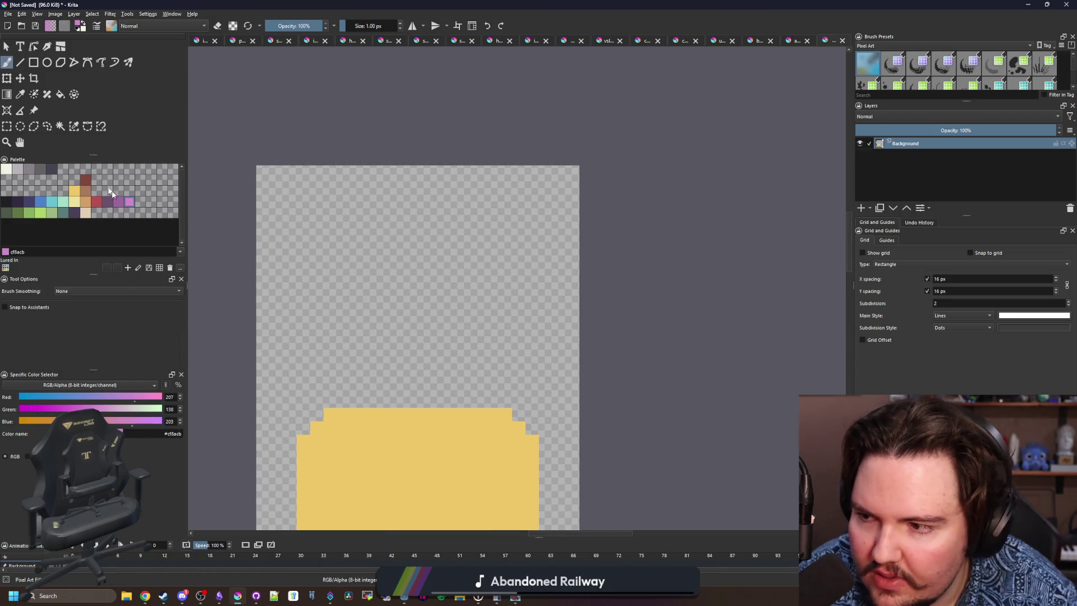
Draw a tall pink filled rectangle above the yellow base for the moai body.
{"action": "left_click", "coordinate": [33, 62]}
{"action": "left_click_drag", "start_coordinate": [442, 280], "coordinate": [494, 197]}
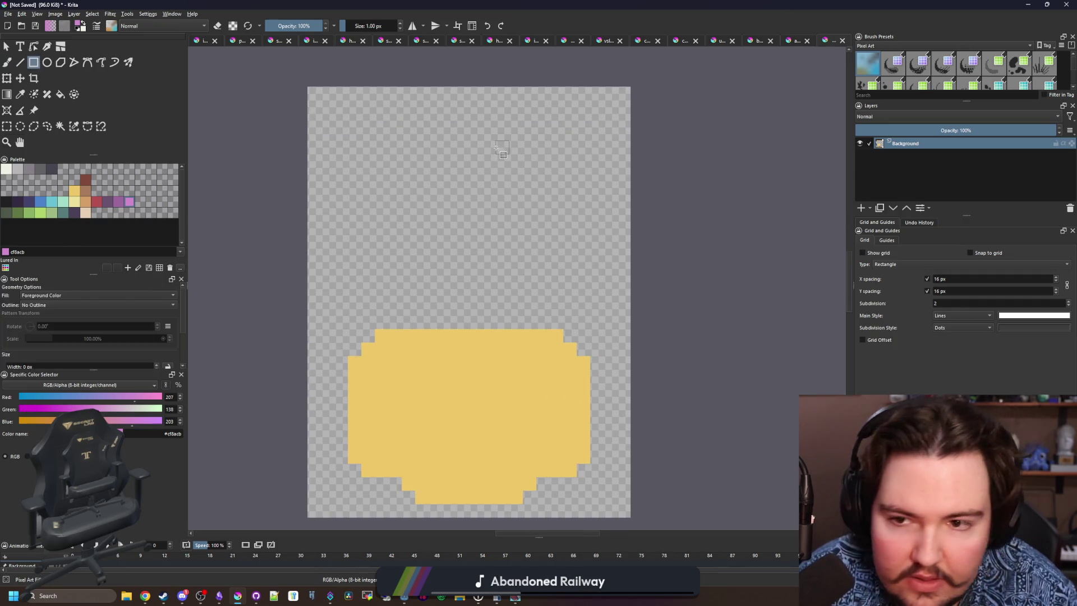
{"action": "mouse_move", "coordinate": [397, 103]}
{"action": "left_mouse_down"}
{"action": "mouse_move", "coordinate": [541, 235]}
{"action": "mouse_move", "coordinate": [537, 366]}
{"action": "left_mouse_up"}
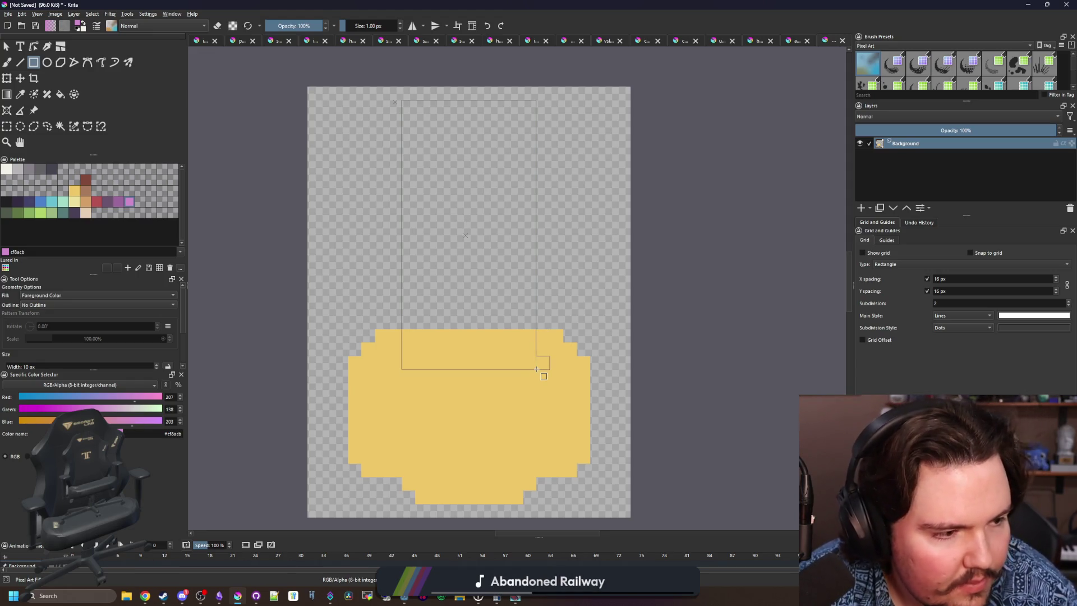
{"action": "left_click_drag", "start_coordinate": [537, 370], "coordinate": [537, 369]}
Widen and shape the pink body with brush strokes, erasing its top two rows.
{"action": "key", "text": "b"}
{"action": "key", "text": "plus"}
{"action": "mouse_move", "coordinate": [354, 359]}
{"action": "left_mouse_down"}
{"action": "mouse_move", "coordinate": [552, 359]}
{"action": "mouse_move", "coordinate": [548, 243]}
{"action": "left_mouse_up"}
{"action": "mouse_move", "coordinate": [349, 343]}
{"action": "left_mouse_down"}
{"action": "mouse_move", "coordinate": [387, 372]}
{"action": "mouse_move", "coordinate": [525, 377]}
{"action": "left_mouse_up"}
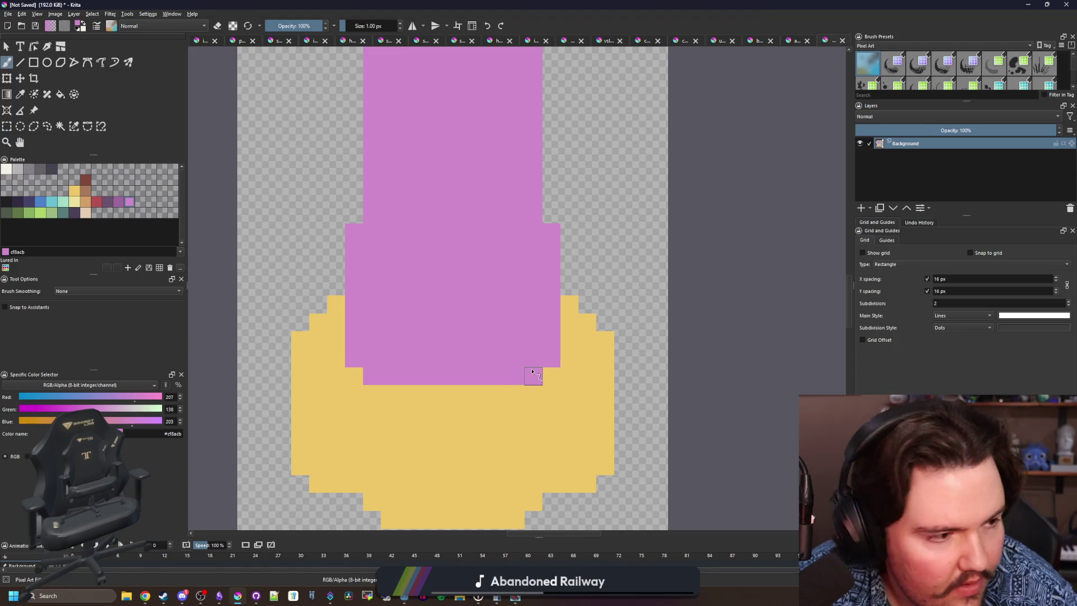
{"action": "scroll", "coordinate": [407, 289], "scroll_direction": "up", "scroll_amount": 3}
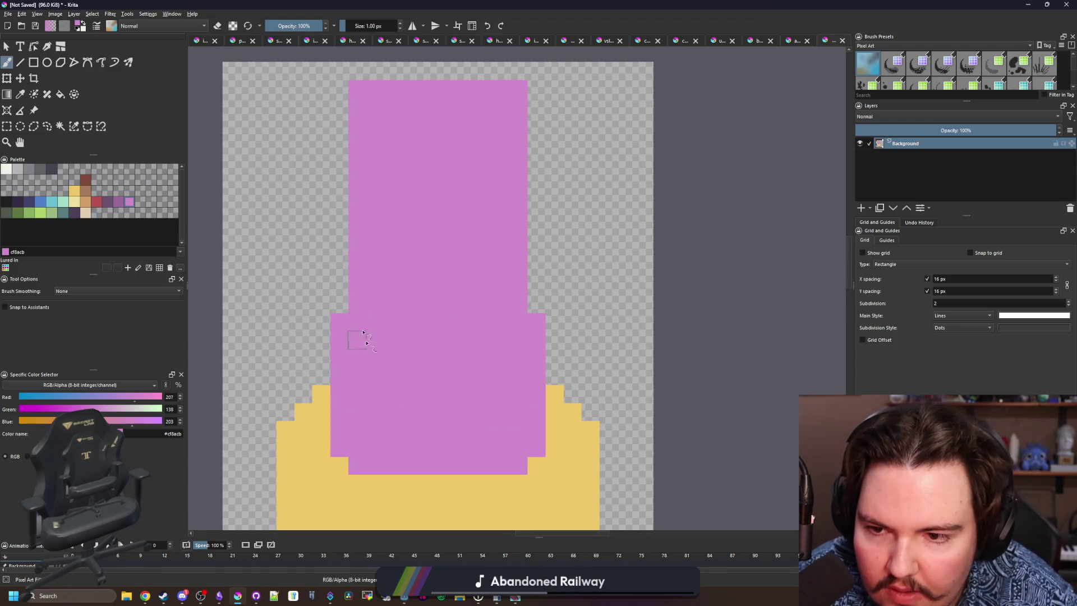
{"action": "left_click_drag", "start_coordinate": [346, 303], "coordinate": [343, 267]}
{"action": "left_click_drag", "start_coordinate": [537, 306], "coordinate": [537, 277]}
{"action": "mouse_move", "coordinate": [537, 87]}
{"action": "left_mouse_down"}
{"action": "mouse_move", "coordinate": [336, 101]}
{"action": "mouse_move", "coordinate": [553, 101]}
{"action": "mouse_move", "coordinate": [464, 107]}
{"action": "left_mouse_up"}
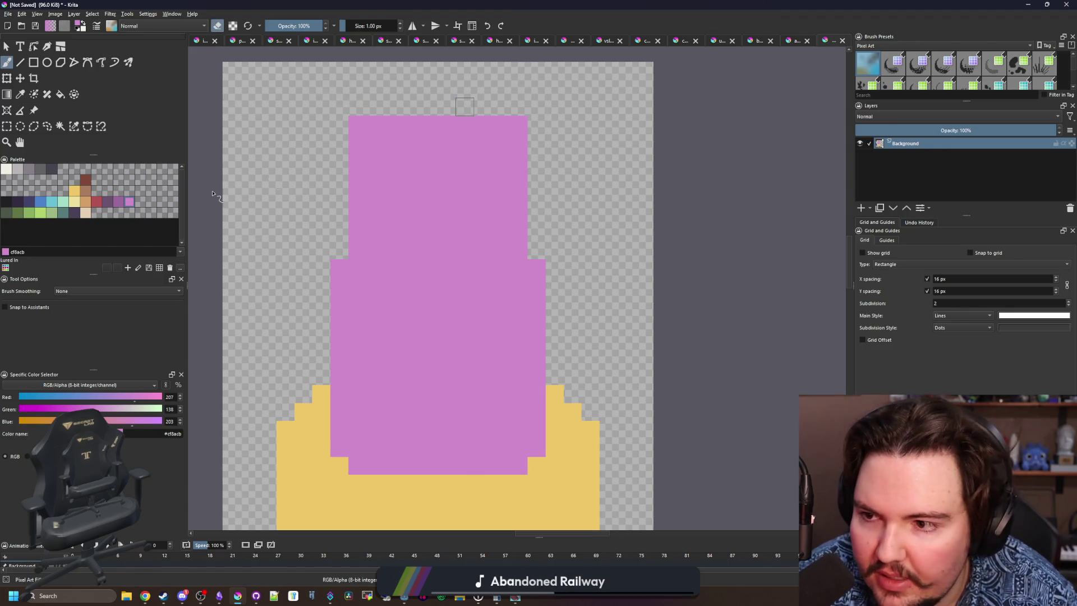
Paint the top rows of the pink body cream.
{"action": "left_click", "coordinate": [82, 216]}
{"action": "key", "text": "e"}
{"action": "mouse_move", "coordinate": [357, 124]}
{"action": "left_mouse_down"}
{"action": "mouse_move", "coordinate": [519, 126]}
{"action": "mouse_move", "coordinate": [373, 160]}
{"action": "mouse_move", "coordinate": [517, 163]}
{"action": "mouse_move", "coordinate": [377, 189]}
{"action": "mouse_move", "coordinate": [481, 195]}
{"action": "left_mouse_up"}
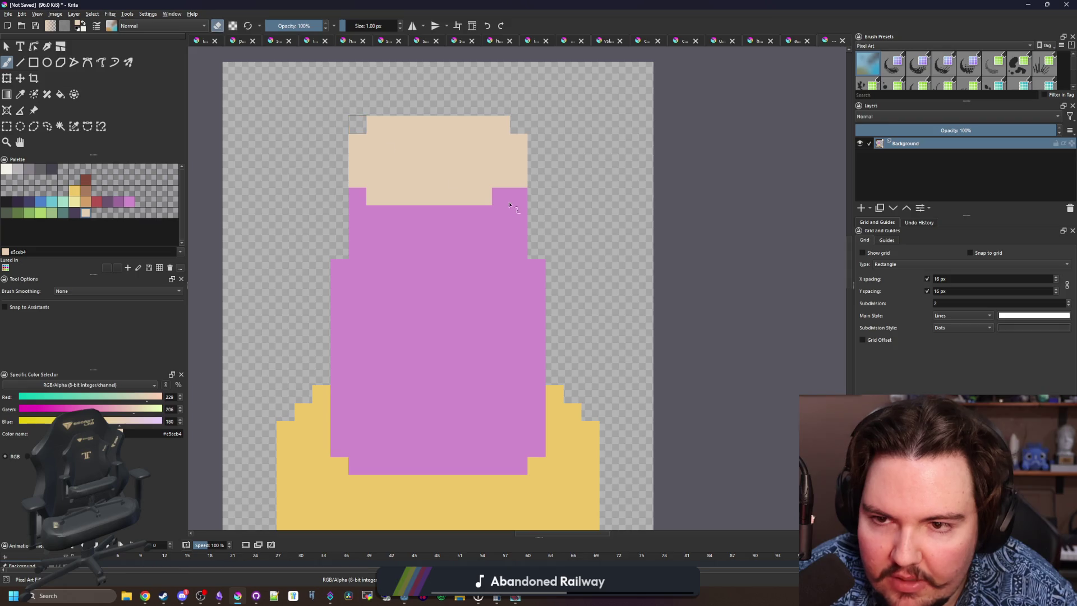
{"action": "scroll", "coordinate": [449, 249], "scroll_direction": "down", "scroll_amount": 3}
{"action": "key", "text": "e"}
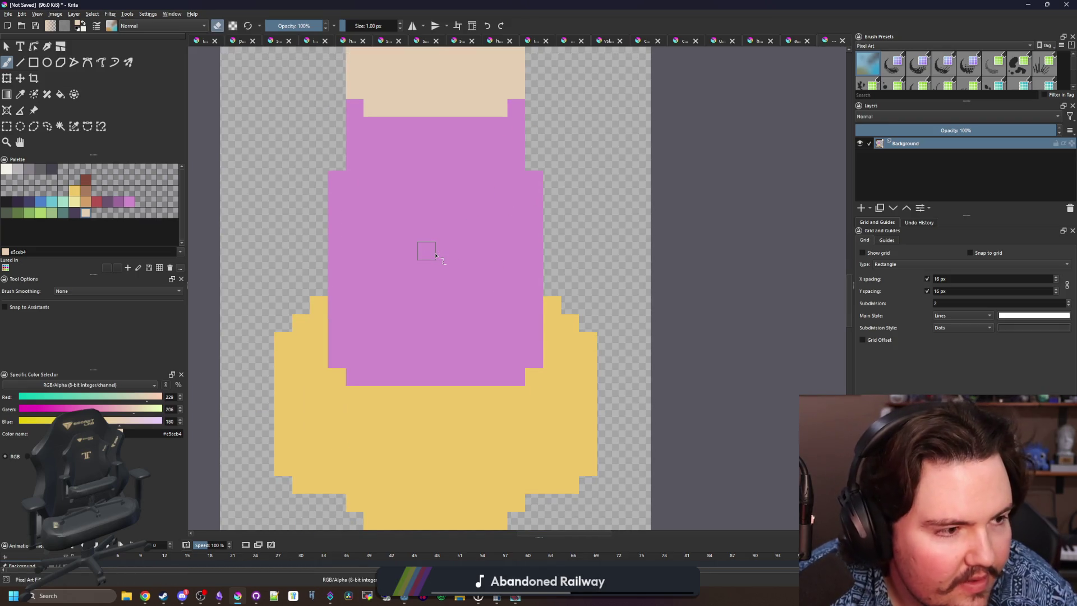
{"action": "scroll", "coordinate": [414, 290], "scroll_direction": "up", "scroll_amount": 1}
{"action": "left_click_drag", "start_coordinate": [404, 258], "coordinate": [432, 260]}
{"action": "key", "text": "ctrl+z"}
{"action": "scroll", "coordinate": [399, 283], "scroll_direction": "down", "scroll_amount": 1}
{"action": "key", "text": "e"}
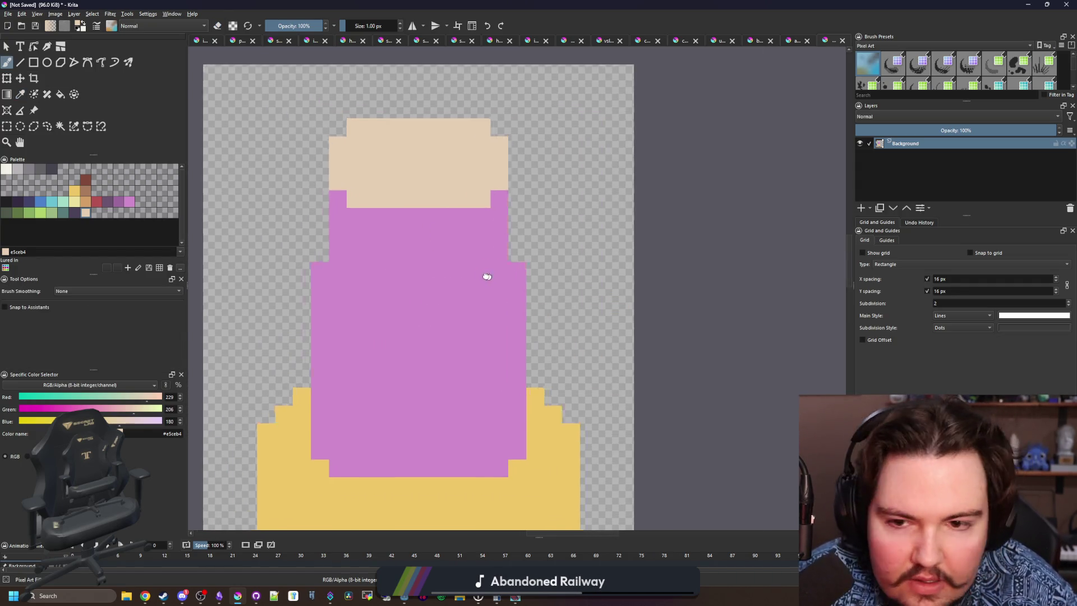
Paint dark purple columns along the left and right sides of the body.
{"action": "scroll", "coordinate": [488, 275], "scroll_direction": "right", "scroll_amount": 2}
{"action": "left_click", "coordinate": [116, 201]}
{"action": "mouse_move", "coordinate": [486, 230]}
{"action": "left_mouse_down"}
{"action": "mouse_move", "coordinate": [497, 238]}
{"action": "mouse_move", "coordinate": [510, 351]}
{"action": "left_mouse_up"}
{"action": "mouse_move", "coordinate": [288, 358]}
{"action": "left_mouse_down"}
{"action": "mouse_move", "coordinate": [274, 337]}
{"action": "mouse_move", "coordinate": [280, 238]}
{"action": "left_mouse_up"}
Paint a cream row across the body, then sample dark purple from its sides.
{"action": "left_click_drag", "start_coordinate": [325, 285], "coordinate": [418, 247]}
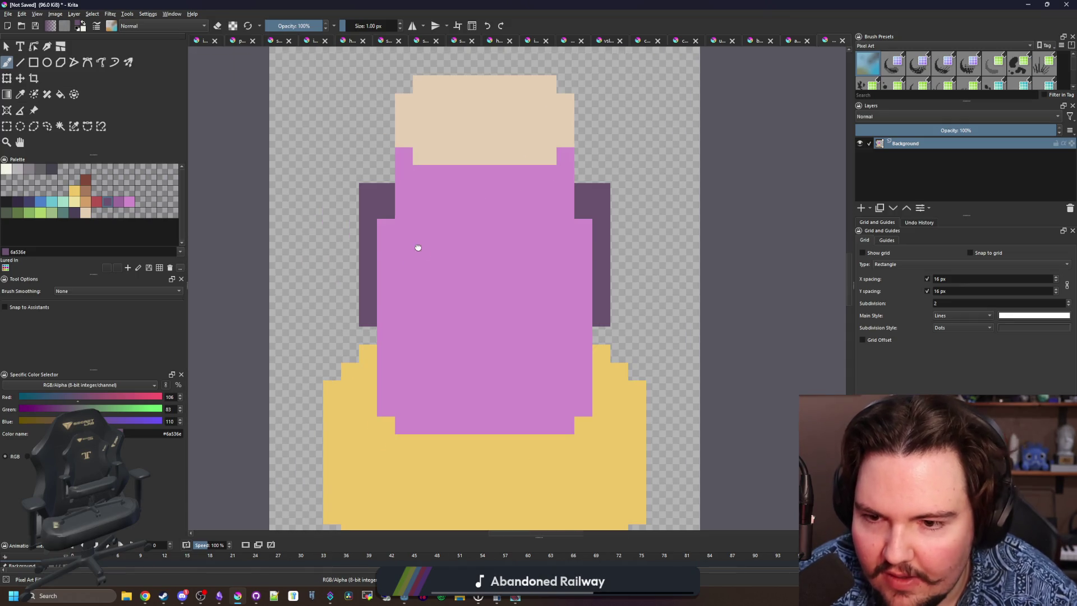
{"action": "left_click", "coordinate": [476, 139], "text": "ctrl"}
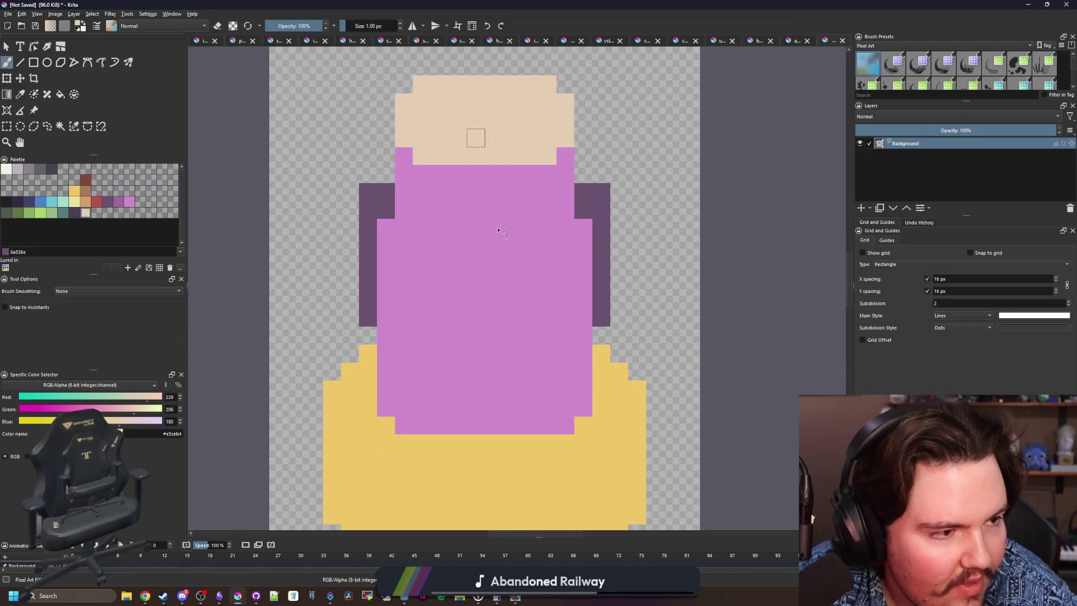
{"action": "scroll", "coordinate": [498, 230], "scroll_direction": "up", "scroll_amount": 2}
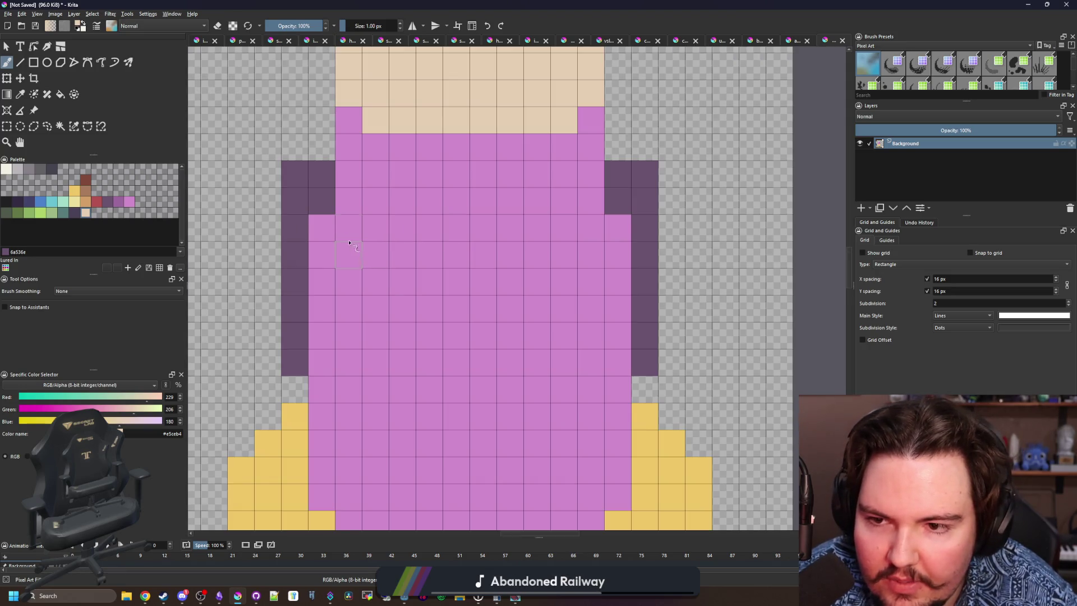
{"action": "mouse_move", "coordinate": [349, 232]}
{"action": "left_mouse_down"}
{"action": "mouse_move", "coordinate": [582, 227]}
{"action": "mouse_move", "coordinate": [384, 205]}
{"action": "mouse_move", "coordinate": [324, 230]}
{"action": "mouse_move", "coordinate": [323, 255]}
{"action": "left_mouse_up"}
{"action": "key", "text": "ctrl+z"}
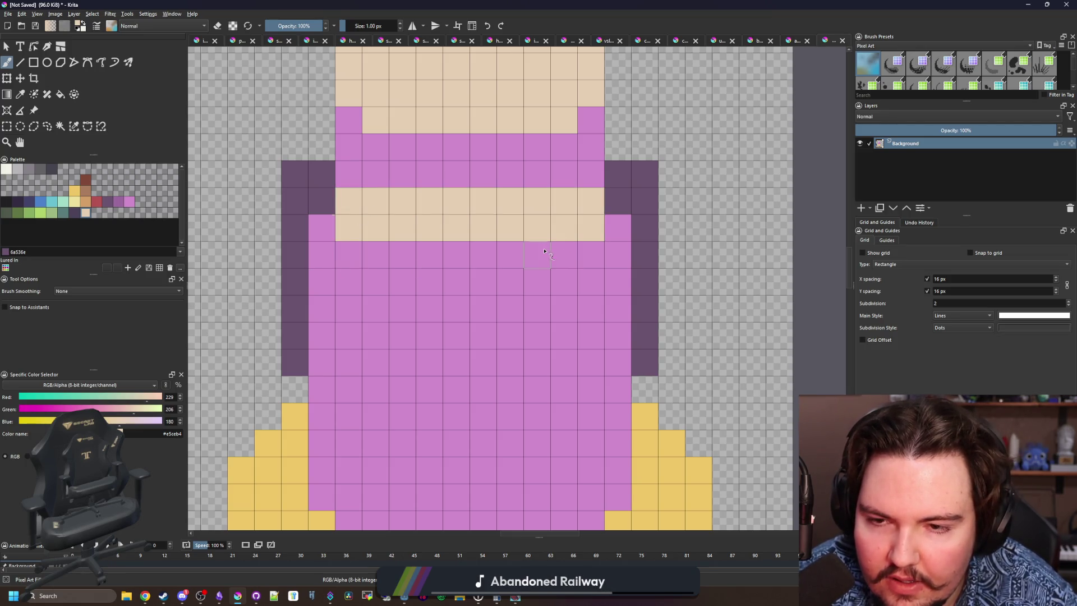
{"action": "scroll", "coordinate": [429, 258], "scroll_direction": "down", "scroll_amount": 2}
{"action": "scroll", "coordinate": [460, 226], "scroll_direction": "up", "scroll_amount": 2}
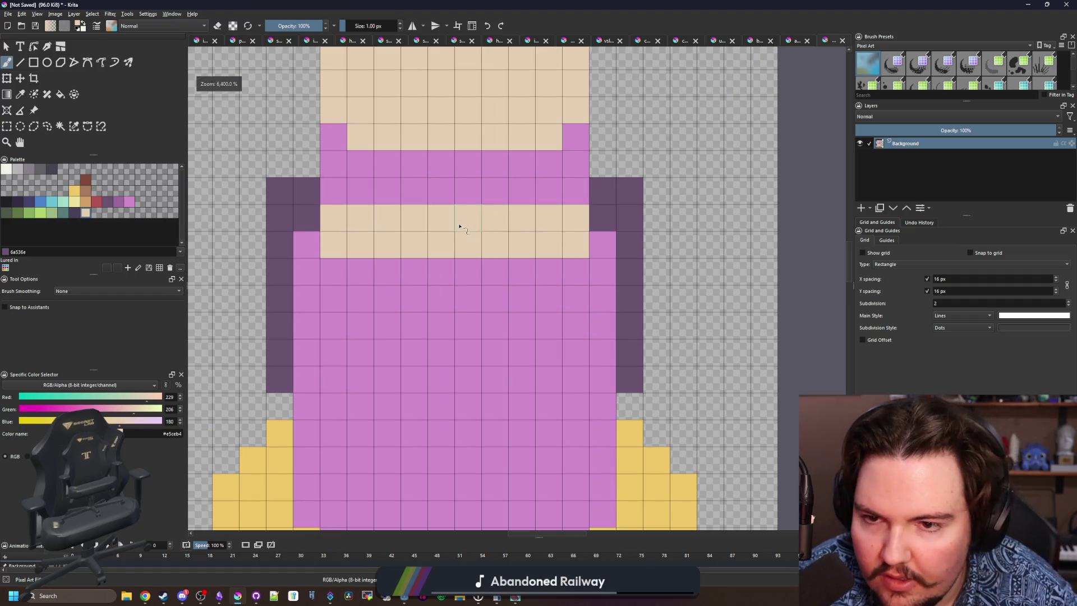
{"action": "key", "text": "p"}
{"action": "left_click", "coordinate": [603, 212]}
Paint a medium purple brow band across the face, with a light pink middle on its upper row.
{"action": "left_click", "coordinate": [124, 206]}
{"action": "key", "text": "b"}
{"action": "mouse_move", "coordinate": [334, 218]}
{"action": "left_mouse_down"}
{"action": "mouse_move", "coordinate": [561, 217]}
{"action": "mouse_move", "coordinate": [334, 245]}
{"action": "mouse_move", "coordinate": [573, 271]}
{"action": "left_mouse_up"}
{"action": "left_click", "coordinate": [556, 178], "text": "ctrl"}
{"action": "left_click_drag", "start_coordinate": [559, 217], "coordinate": [360, 217]}
{"action": "scroll", "coordinate": [360, 324], "scroll_direction": "down", "scroll_amount": 1}
{"action": "left_click", "coordinate": [384, 287], "text": "ctrl"}
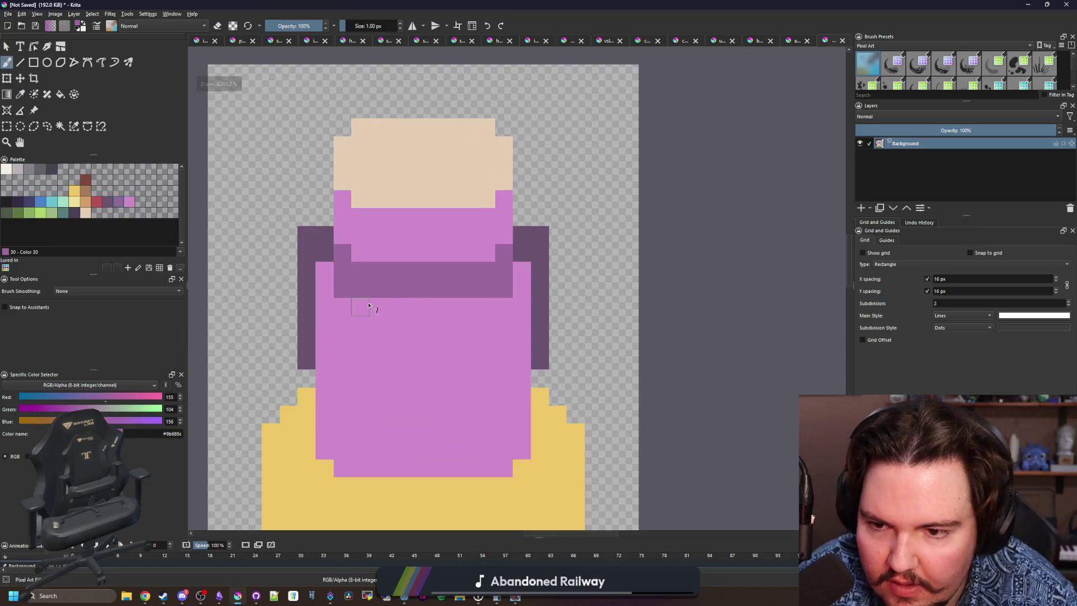
{"action": "left_click_drag", "start_coordinate": [361, 306], "coordinate": [473, 306]}
Repaint the lower brow cells pink so the nose cuts through the brow.
{"action": "left_click", "coordinate": [409, 149], "text": "ctrl"}
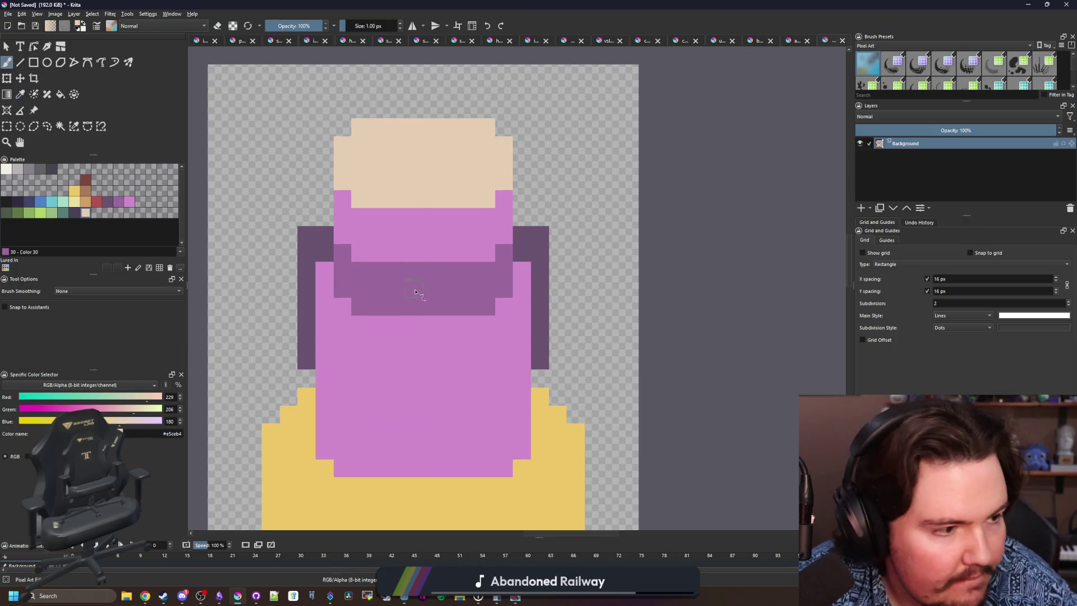
{"action": "scroll", "coordinate": [415, 269], "scroll_direction": "down", "scroll_amount": 2}
{"action": "scroll", "coordinate": [412, 294], "scroll_direction": "up", "scroll_amount": 1}
{"action": "left_click", "coordinate": [426, 267], "text": "ctrl"}
{"action": "mouse_move", "coordinate": [421, 250]}
{"action": "left_mouse_down"}
{"action": "mouse_move", "coordinate": [393, 247]}
{"action": "mouse_move", "coordinate": [464, 245]}
{"action": "mouse_move", "coordinate": [409, 240]}
{"action": "left_mouse_up"}
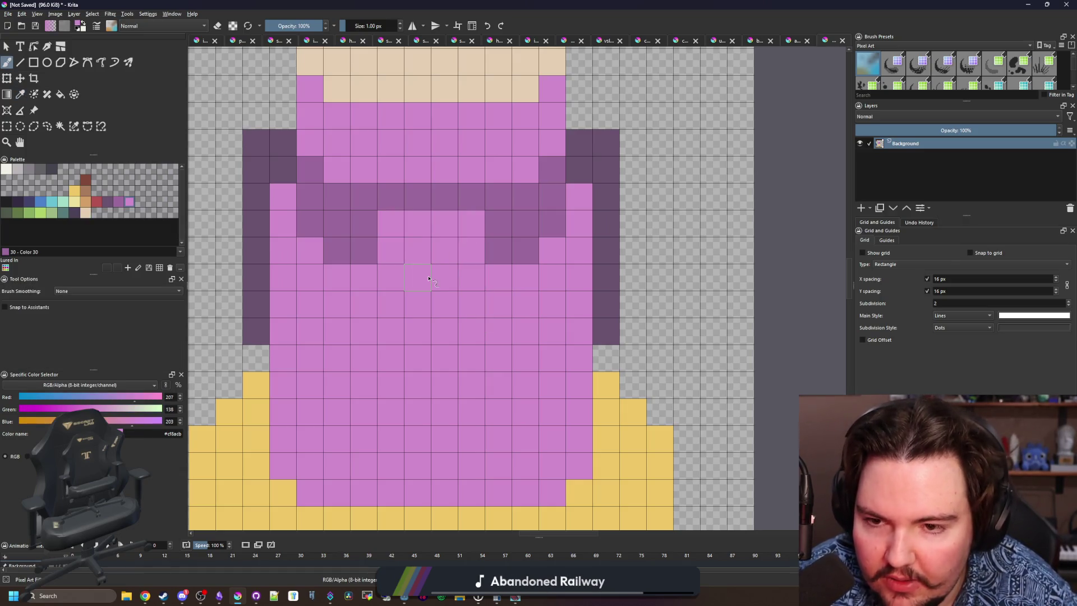
Paint two cream mouth lines below the nose, the lower one wider.
{"action": "left_click", "coordinate": [443, 73], "text": "ctrl"}
{"action": "mouse_move", "coordinate": [403, 359]}
{"action": "left_mouse_down"}
{"action": "mouse_move", "coordinate": [434, 384]}
{"action": "mouse_move", "coordinate": [387, 390]}
{"action": "left_mouse_up"}
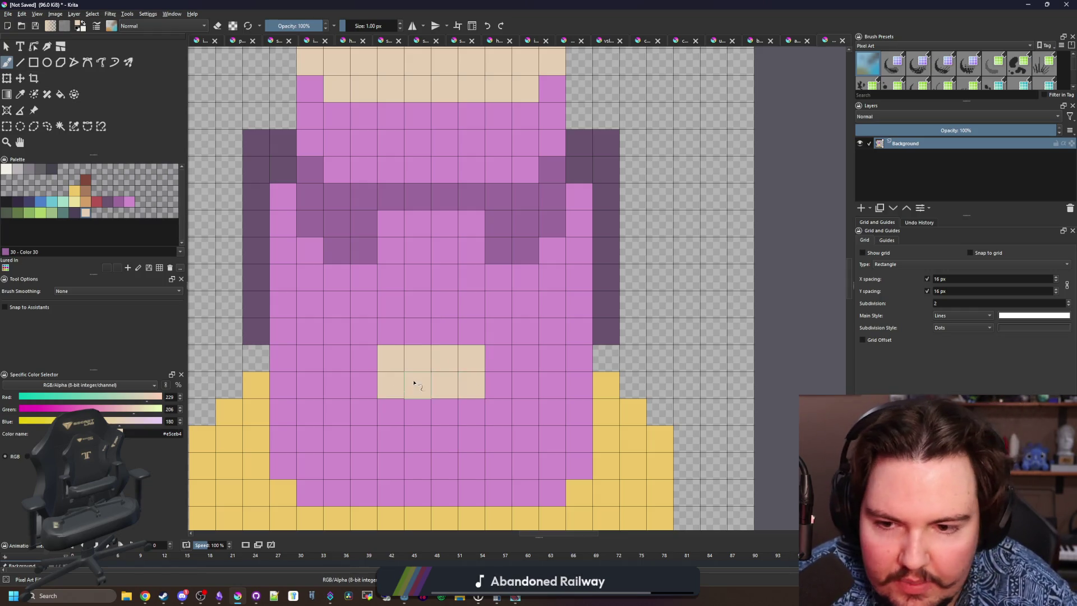
{"action": "scroll", "coordinate": [403, 415], "scroll_direction": "down", "scroll_amount": 2}
{"action": "key", "text": "ctrl+z"}
{"action": "left_click_drag", "start_coordinate": [390, 297], "coordinate": [393, 332]}
{"action": "mouse_move", "coordinate": [394, 382]}
{"action": "left_mouse_down"}
{"action": "mouse_move", "coordinate": [474, 378]}
{"action": "mouse_move", "coordinate": [361, 378]}
{"action": "mouse_move", "coordinate": [493, 378]}
{"action": "mouse_move", "coordinate": [393, 352]}
{"action": "mouse_move", "coordinate": [394, 343]}
{"action": "left_mouse_up"}
{"action": "scroll", "coordinate": [416, 372], "scroll_direction": "down", "scroll_amount": 4, "text": "ctrl"}
{"action": "scroll", "coordinate": [427, 357], "scroll_direction": "up", "scroll_amount": 4}
{"action": "left_click", "coordinate": [423, 314], "text": "ctrl"}
Shade both sides of the nose with medium purple pixels.
{"action": "key", "text": "p"}
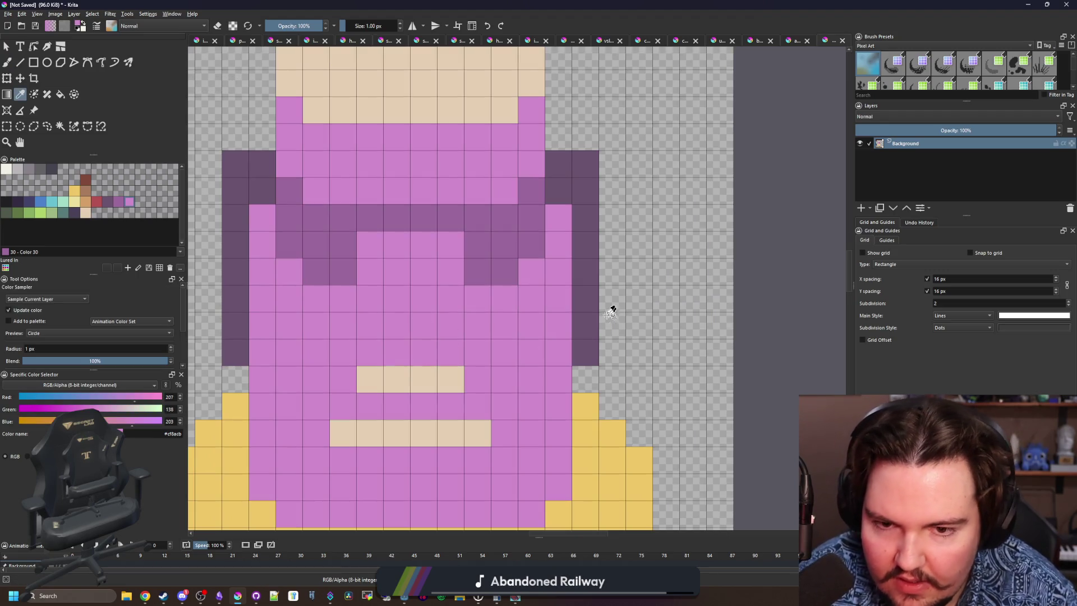
{"action": "left_click", "coordinate": [596, 310]}
{"action": "key", "text": "b"}
{"action": "mouse_move", "coordinate": [378, 293]}
{"action": "left_mouse_down"}
{"action": "mouse_move", "coordinate": [368, 254]}
{"action": "mouse_move", "coordinate": [371, 272]}
{"action": "left_mouse_up"}
{"action": "key", "text": "ctrl+z"}
{"action": "left_click", "coordinate": [348, 251], "text": "ctrl"}
{"action": "left_click_drag", "start_coordinate": [451, 244], "coordinate": [460, 359]}
{"action": "left_click_drag", "start_coordinate": [353, 301], "coordinate": [343, 353]}
Paint the left and right 2x2 eyes dark purple, undoing a stray stroke.
{"action": "scroll", "coordinate": [387, 299], "scroll_direction": "down", "scroll_amount": 5}
{"action": "scroll", "coordinate": [387, 299], "scroll_direction": "up", "scroll_amount": 2}
{"action": "scroll", "coordinate": [387, 299], "scroll_direction": "up", "scroll_amount": 1}
{"action": "left_click", "coordinate": [514, 282], "text": "ctrl"}
{"action": "scroll", "coordinate": [389, 285], "scroll_direction": "up", "scroll_amount": 1}
{"action": "scroll", "coordinate": [390, 285], "scroll_direction": "up", "scroll_amount": 1}
{"action": "mouse_move", "coordinate": [383, 279]}
{"action": "left_mouse_down"}
{"action": "mouse_move", "coordinate": [360, 260]}
{"action": "mouse_move", "coordinate": [383, 253]}
{"action": "left_mouse_up"}
{"action": "mouse_move", "coordinate": [488, 267]}
{"action": "left_mouse_down"}
{"action": "mouse_move", "coordinate": [512, 272]}
{"action": "mouse_move", "coordinate": [512, 258]}
{"action": "mouse_move", "coordinate": [537, 281]}
{"action": "left_mouse_up"}
{"action": "key", "text": "ctrl+z"}
{"action": "scroll", "coordinate": [396, 298], "scroll_direction": "down", "scroll_amount": 3}
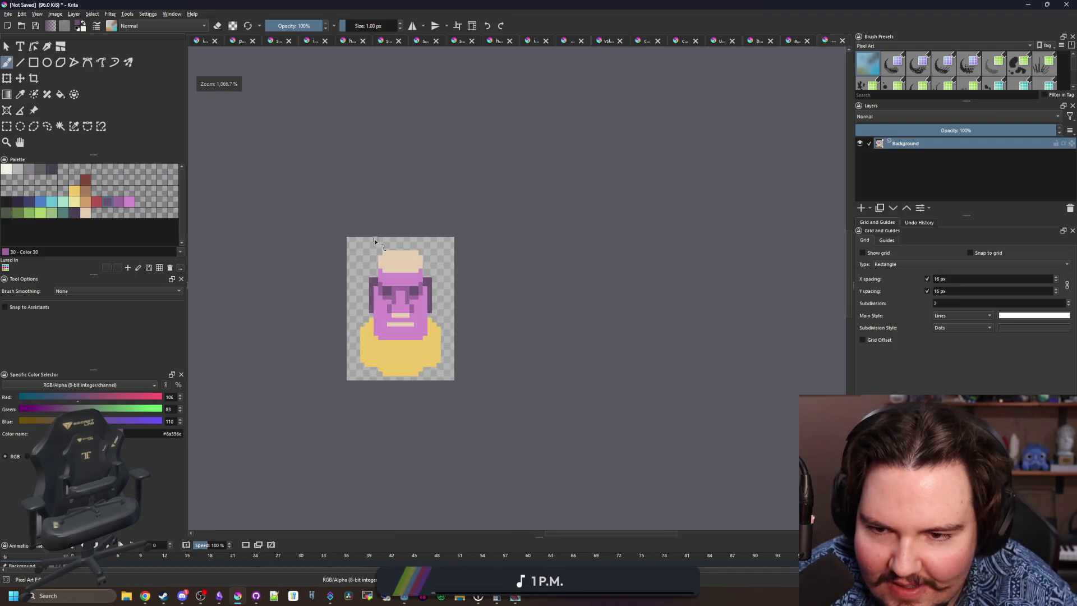
Add columns of shadow purple down the left and right sides of the face.
{"action": "scroll", "coordinate": [404, 288], "scroll_direction": "up", "scroll_amount": 1}
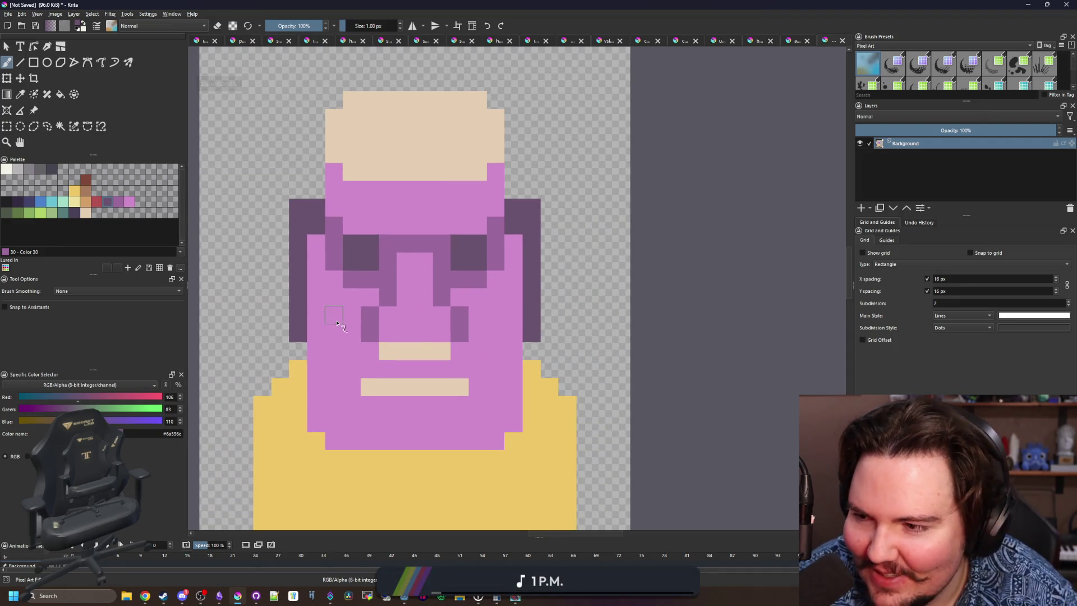
{"action": "scroll", "coordinate": [337, 315], "scroll_direction": "up", "scroll_amount": 1}
{"action": "left_click", "coordinate": [324, 221], "text": "ctrl"}
{"action": "left_click_drag", "start_coordinate": [323, 221], "coordinate": [308, 277]}
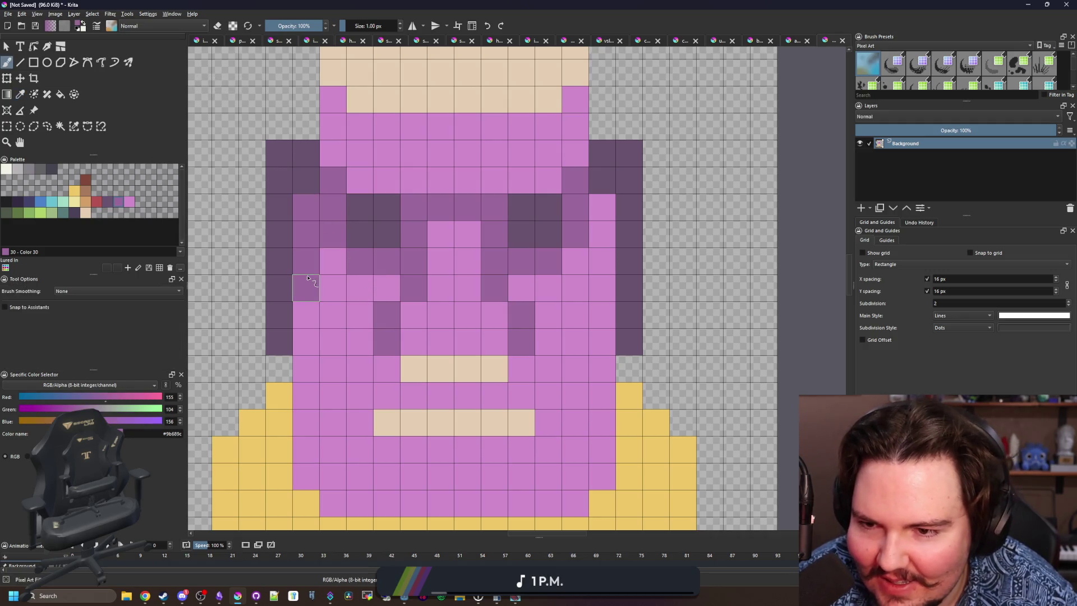
{"action": "left_click_drag", "start_coordinate": [608, 230], "coordinate": [602, 297]}
{"action": "scroll", "coordinate": [464, 313], "scroll_direction": "down", "scroll_amount": 1}
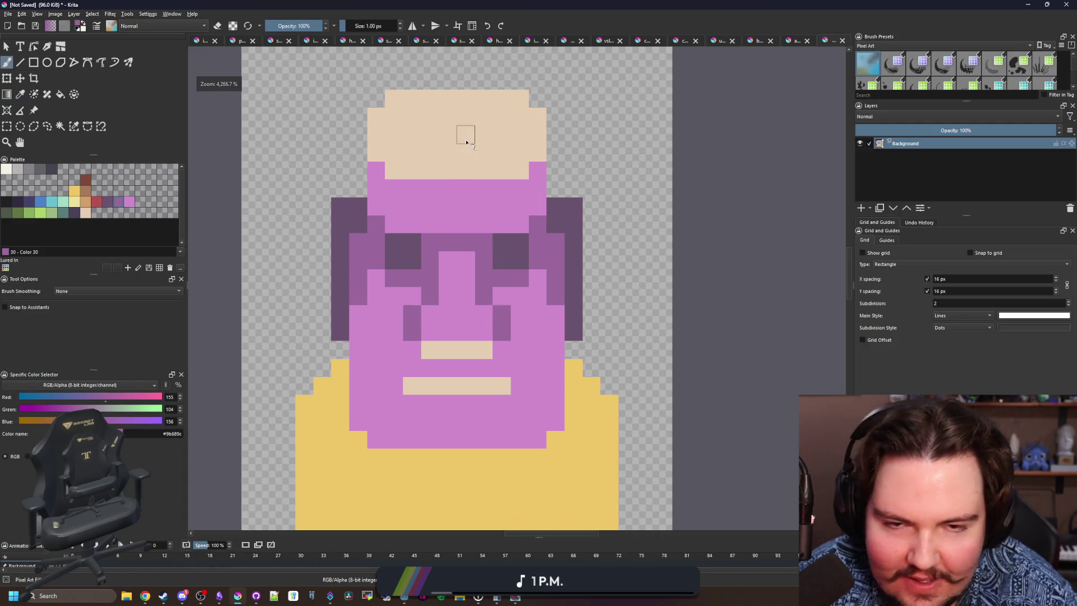
{"action": "left_click_drag", "start_coordinate": [464, 135], "coordinate": [445, 234]}
{"action": "scroll", "coordinate": [445, 234], "scroll_direction": "up", "scroll_amount": 1}
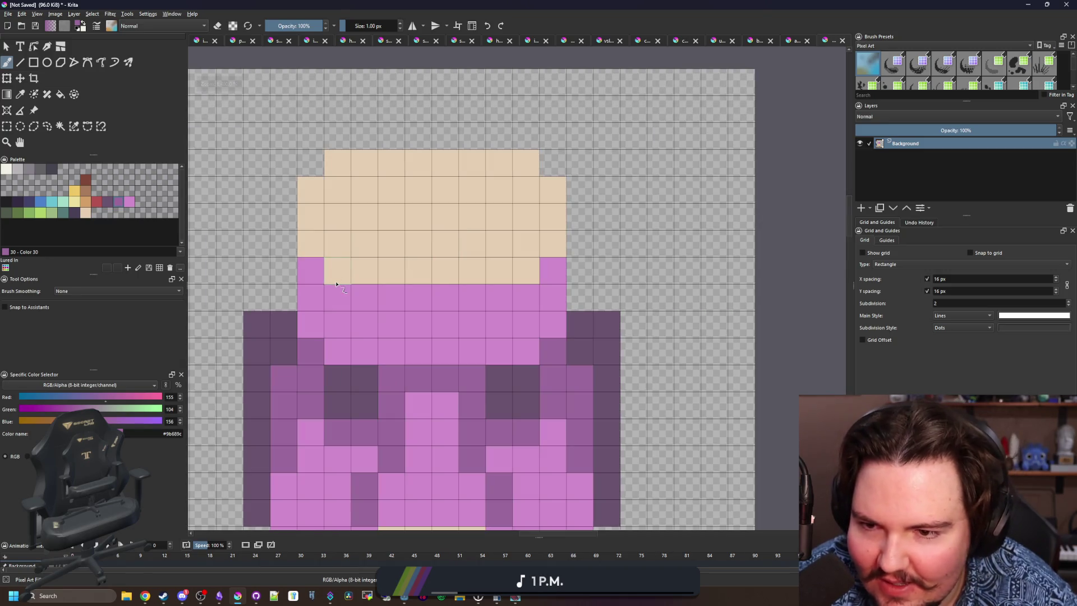
Try painting the forehead edge cells beige, then undo them.
{"action": "left_click", "coordinate": [361, 296], "text": "ctrl"}
{"action": "left_click", "coordinate": [365, 256], "text": "ctrl"}
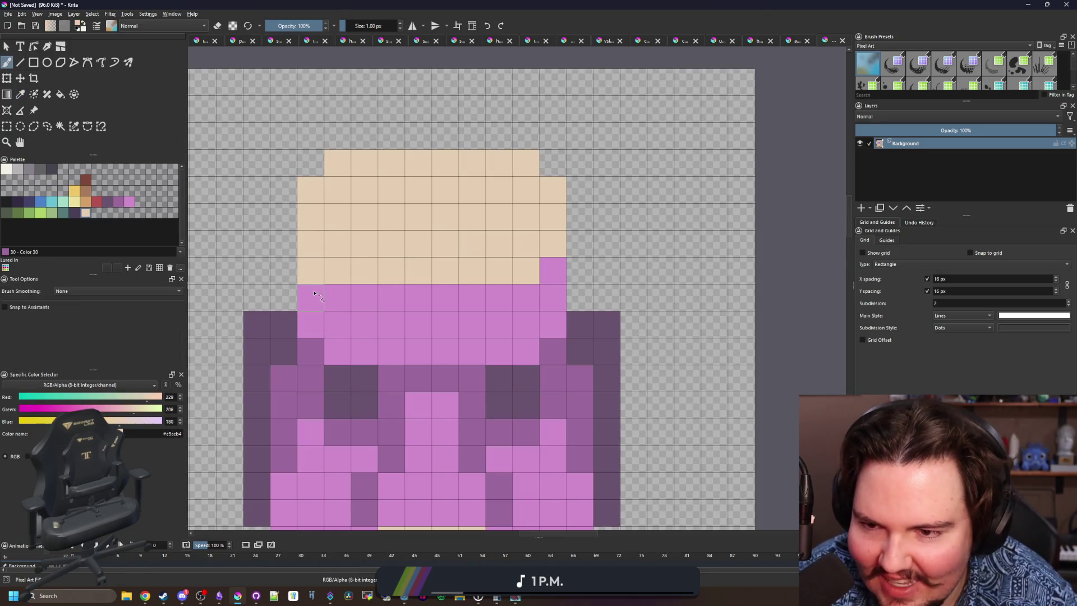
{"action": "left_click_drag", "start_coordinate": [553, 264], "coordinate": [554, 298]}
{"action": "scroll", "coordinate": [431, 243], "scroll_direction": "down", "scroll_amount": 5}
{"action": "scroll", "coordinate": [432, 247], "scroll_direction": "up", "scroll_amount": 4}
{"action": "scroll", "coordinate": [439, 257], "scroll_direction": "down", "scroll_amount": 2}
{"action": "scroll", "coordinate": [438, 269], "scroll_direction": "up", "scroll_amount": 2}
{"action": "key", "text": "ctrl+z"}
{"action": "key", "text": "ctrl+z"}
{"action": "key", "text": "ctrl+z"}
{"action": "key", "text": "ctrl+z"}
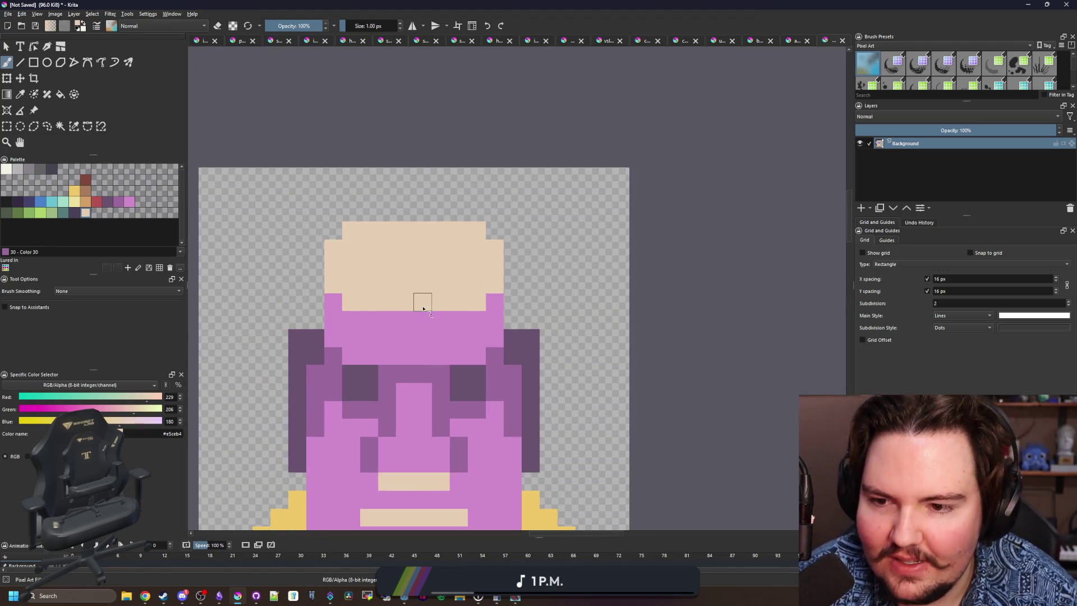
Round off the lower-left and lower-right corners of the yellow shoulders.
{"action": "scroll", "coordinate": [409, 253], "scroll_direction": "down", "scroll_amount": 5}
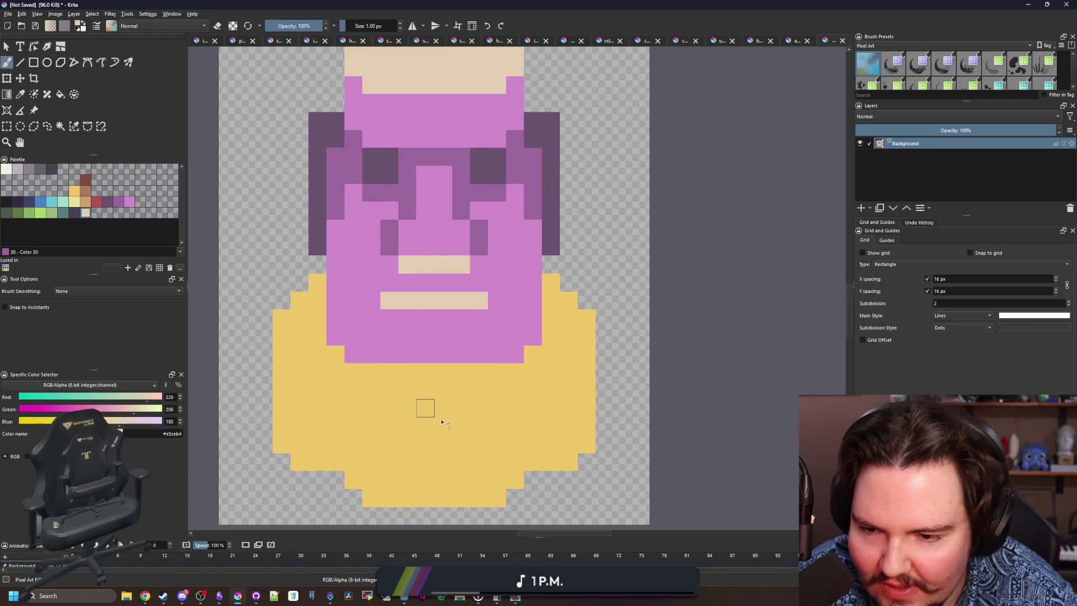
{"action": "scroll", "coordinate": [428, 402], "scroll_direction": "up", "scroll_amount": 1}
{"action": "left_click_drag", "start_coordinate": [326, 432], "coordinate": [354, 459]}
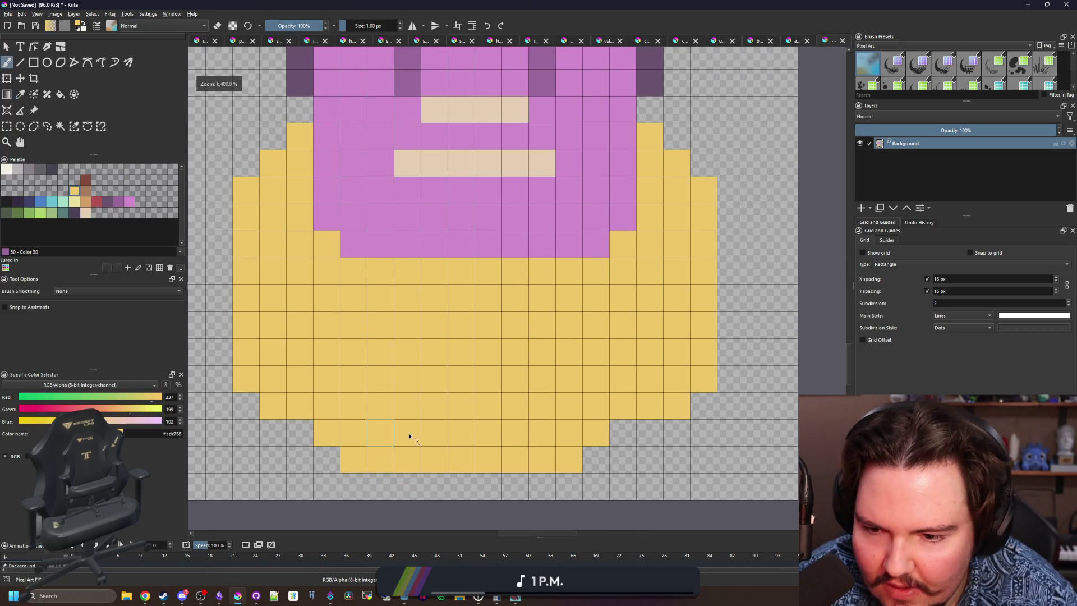
{"action": "left_click_drag", "start_coordinate": [625, 437], "coordinate": [595, 460]}
{"action": "scroll", "coordinate": [426, 429], "scroll_direction": "down", "scroll_amount": 2}
{"action": "scroll", "coordinate": [453, 364], "scroll_direction": "up", "scroll_amount": 1}
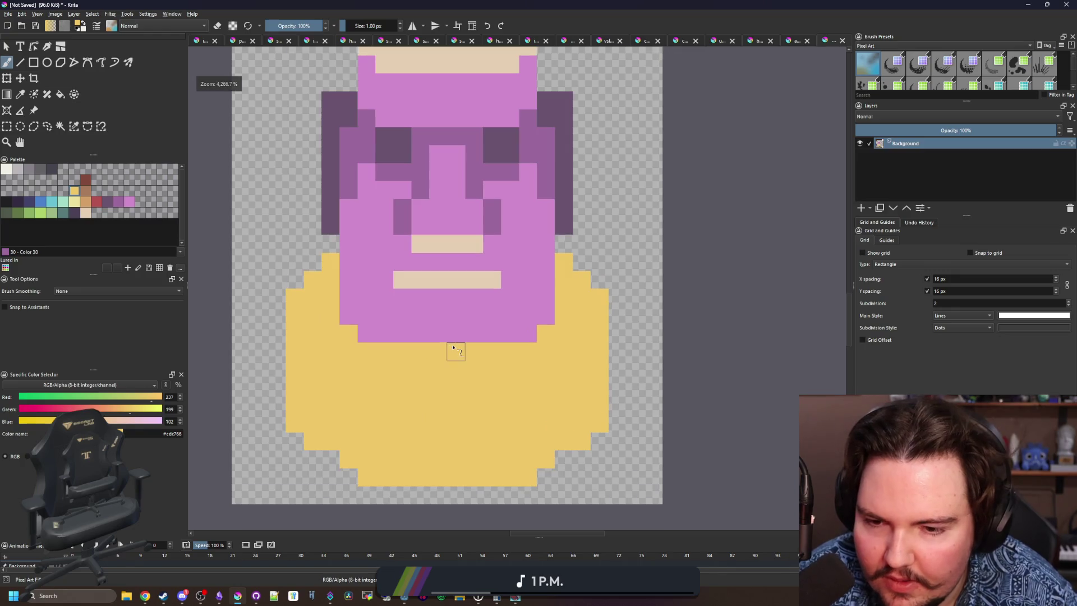
{"action": "key", "text": "p"}
{"action": "left_click", "coordinate": [472, 303]}
Flood-fill the yellow shoulders dark grey and select the grey body by colour.
{"action": "key", "text": "f"}
{"action": "left_click", "coordinate": [401, 393]}
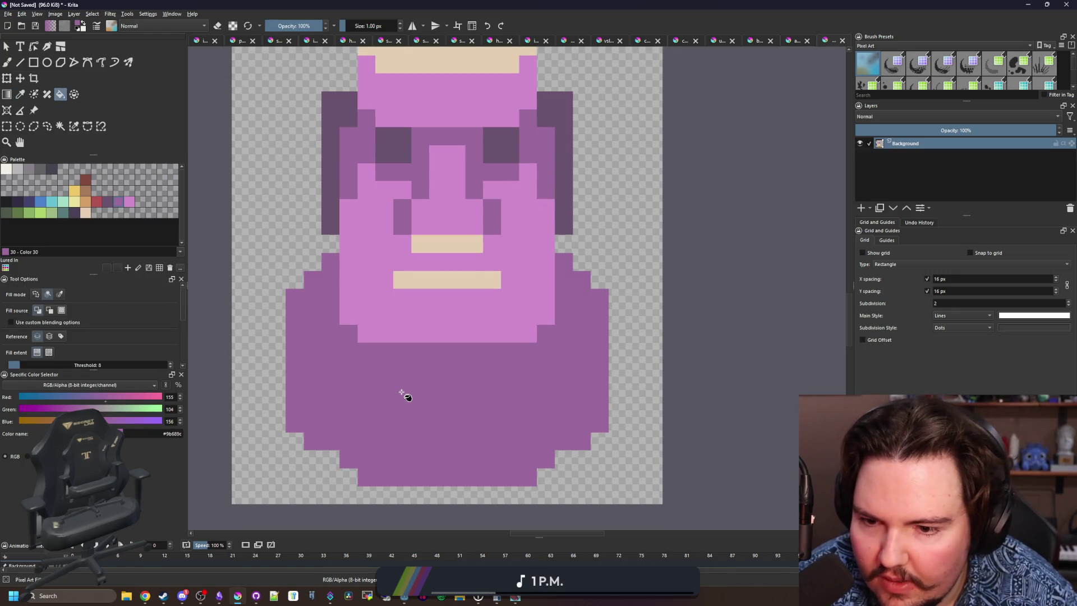
{"action": "left_click", "coordinate": [39, 170]}
{"action": "left_click", "coordinate": [429, 415]}
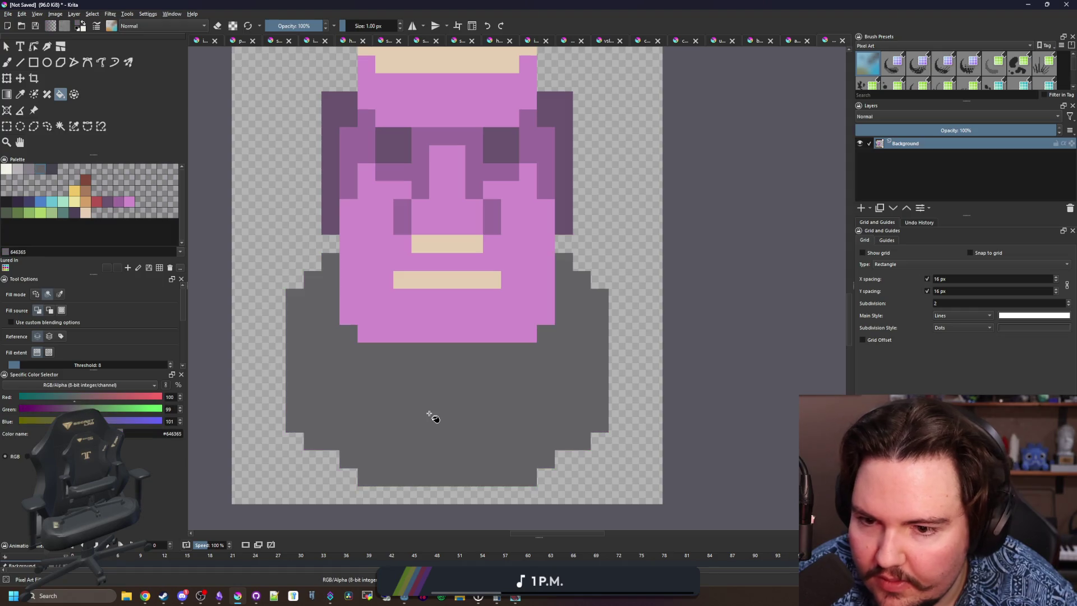
{"action": "left_click", "coordinate": [29, 172]}
{"action": "left_click", "coordinate": [66, 127]}
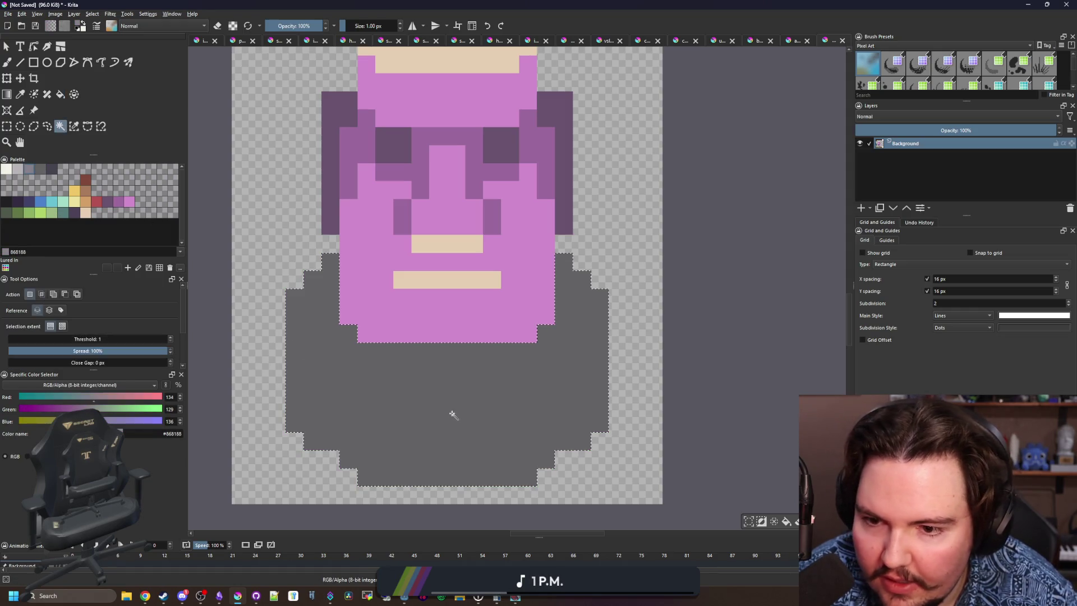
{"action": "left_click", "coordinate": [450, 414]}
Paint light grey highlights on the body at 4, 2 and 1 px, then deselect.
{"action": "key", "text": "b"}
{"action": "key", "text": "bracketright"}
{"action": "key", "text": "bracketright"}
{"action": "key", "text": "bracketright"}
{"action": "mouse_move", "coordinate": [385, 387]}
{"action": "left_mouse_down"}
{"action": "mouse_move", "coordinate": [457, 408]}
{"action": "mouse_move", "coordinate": [512, 392]}
{"action": "mouse_move", "coordinate": [493, 413]}
{"action": "left_mouse_up"}
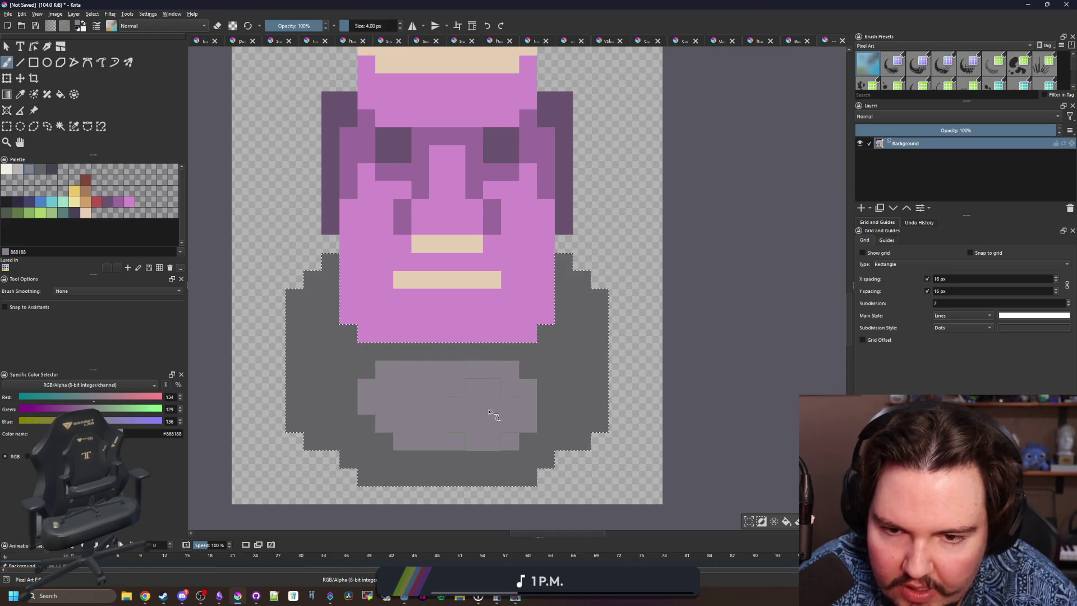
{"action": "key", "text": "bracketleft"}
{"action": "key", "text": "bracketleft"}
{"action": "mouse_move", "coordinate": [570, 261]}
{"action": "left_mouse_down"}
{"action": "mouse_move", "coordinate": [570, 336]}
{"action": "mouse_move", "coordinate": [545, 360]}
{"action": "mouse_move", "coordinate": [572, 392]}
{"action": "left_mouse_up"}
{"action": "key", "text": "bracketleft"}
{"action": "mouse_move", "coordinate": [336, 359]}
{"action": "left_mouse_down"}
{"action": "mouse_move", "coordinate": [314, 337]}
{"action": "mouse_move", "coordinate": [320, 297]}
{"action": "mouse_move", "coordinate": [331, 293]}
{"action": "left_mouse_up"}
{"action": "left_click", "coordinate": [336, 363]}
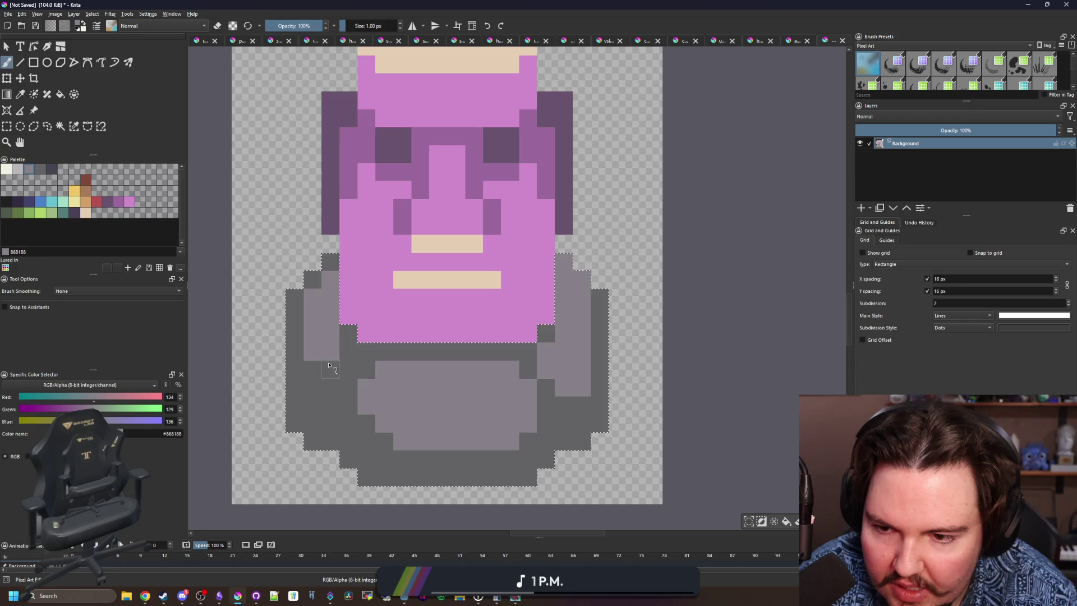
{"action": "key", "text": "ctrl+shift+a"}
Turn stray light grey pixels on the left shoulder and lower body back to dark grey.
{"action": "scroll", "coordinate": [377, 365], "scroll_direction": "down", "scroll_amount": 8}
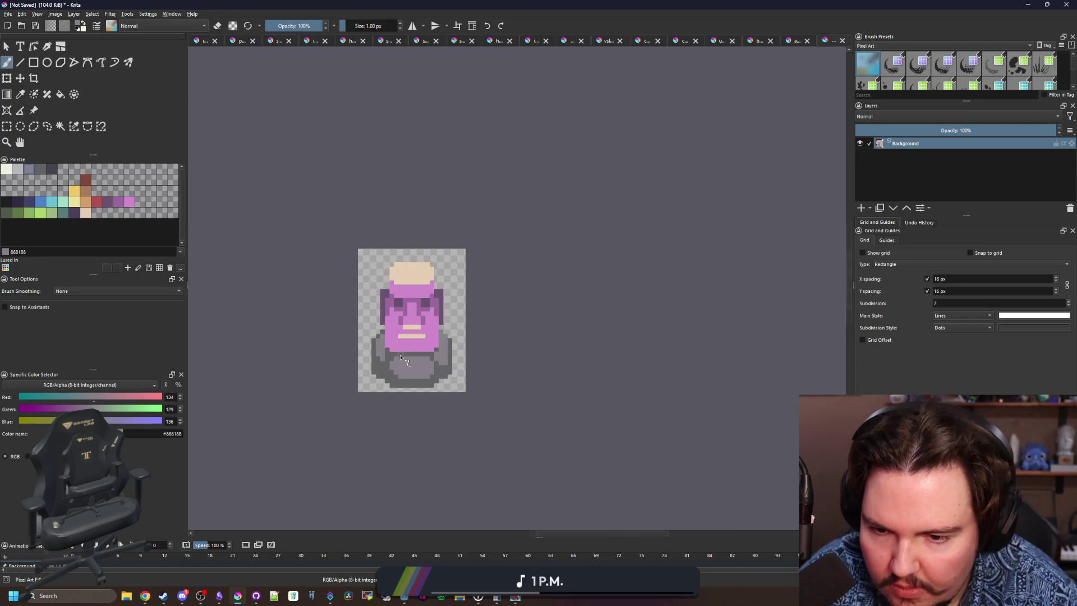
{"action": "scroll", "coordinate": [397, 327], "scroll_direction": "up", "scroll_amount": 8}
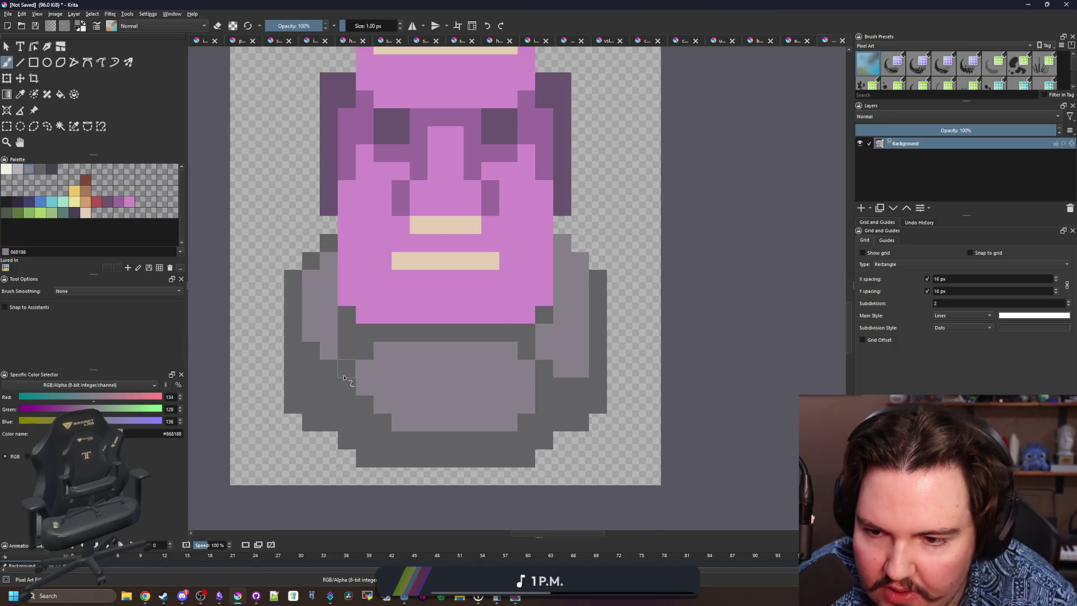
{"action": "mouse_move", "coordinate": [529, 359]}
{"action": "left_mouse_down"}
{"action": "mouse_move", "coordinate": [552, 387]}
{"action": "mouse_move", "coordinate": [581, 386]}
{"action": "left_mouse_up"}
{"action": "left_click", "coordinate": [595, 379], "text": "ctrl"}
{"action": "left_click", "coordinate": [580, 386]}
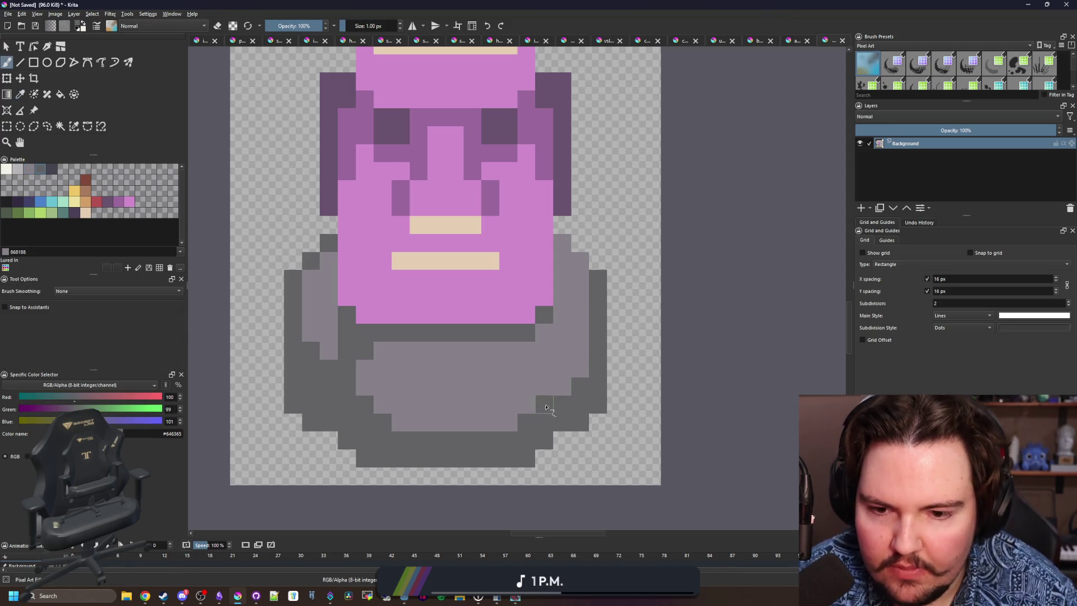
{"action": "mouse_move", "coordinate": [382, 351]}
{"action": "left_mouse_down"}
{"action": "mouse_move", "coordinate": [519, 355]}
{"action": "mouse_move", "coordinate": [385, 351]}
{"action": "left_mouse_up"}
{"action": "key", "text": "ctrl+z"}
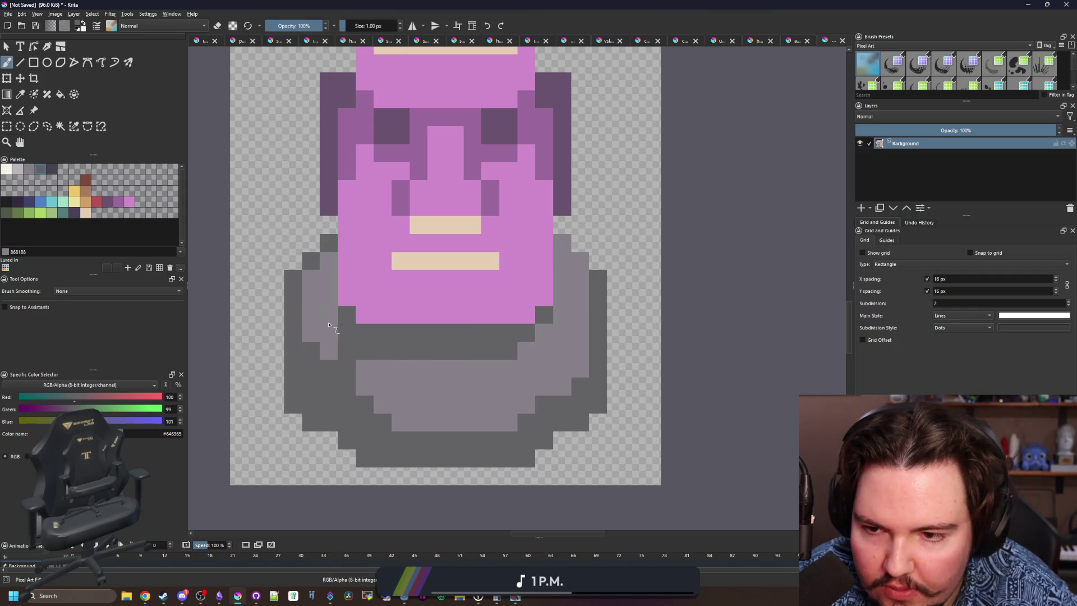
{"action": "left_click_drag", "start_coordinate": [329, 325], "coordinate": [333, 272]}
{"action": "scroll", "coordinate": [355, 344], "scroll_direction": "down", "scroll_amount": 8}
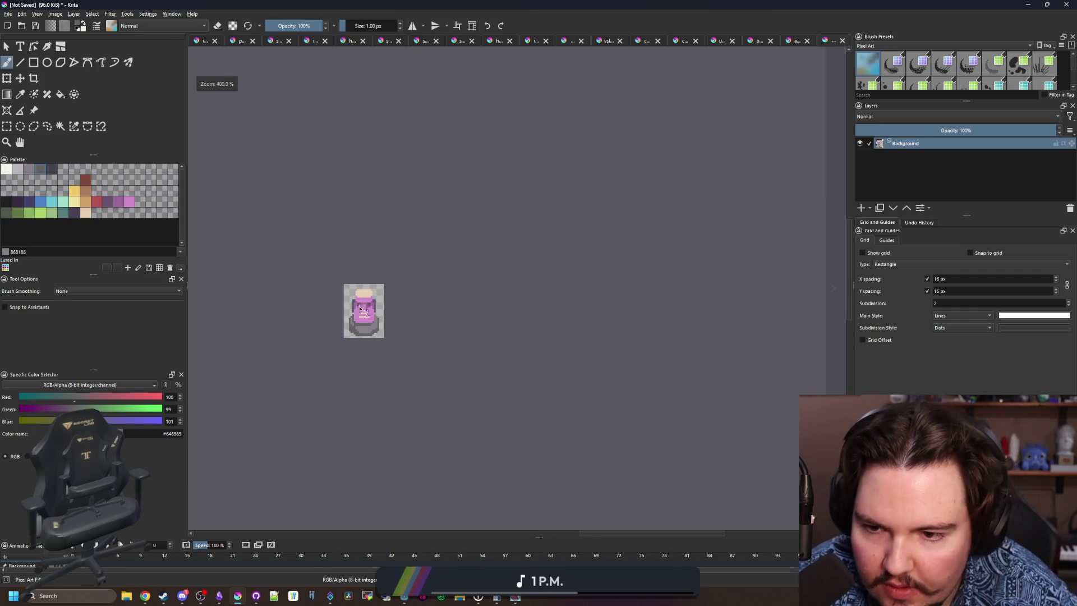
{"action": "scroll", "coordinate": [360, 309], "scroll_direction": "up", "scroll_amount": 5}
{"action": "mouse_move", "coordinate": [333, 359]}
{"action": "left_mouse_down"}
{"action": "mouse_move", "coordinate": [299, 313]}
{"action": "mouse_move", "coordinate": [298, 373]}
{"action": "left_mouse_up"}
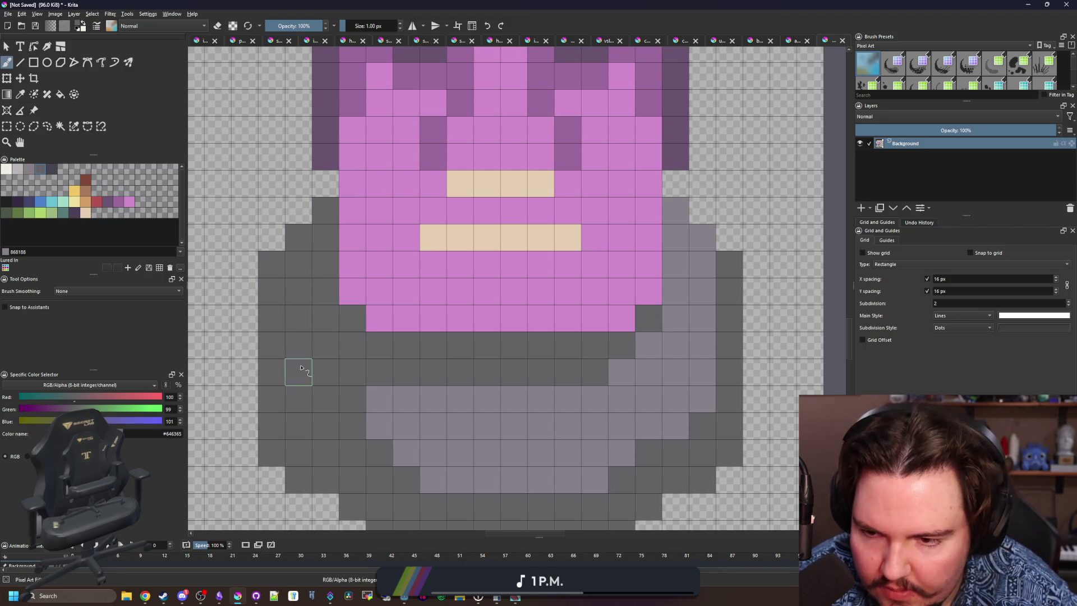
{"action": "scroll", "coordinate": [298, 373], "scroll_direction": "down", "scroll_amount": 2}
{"action": "scroll", "coordinate": [354, 212], "scroll_direction": "up", "scroll_amount": 1}
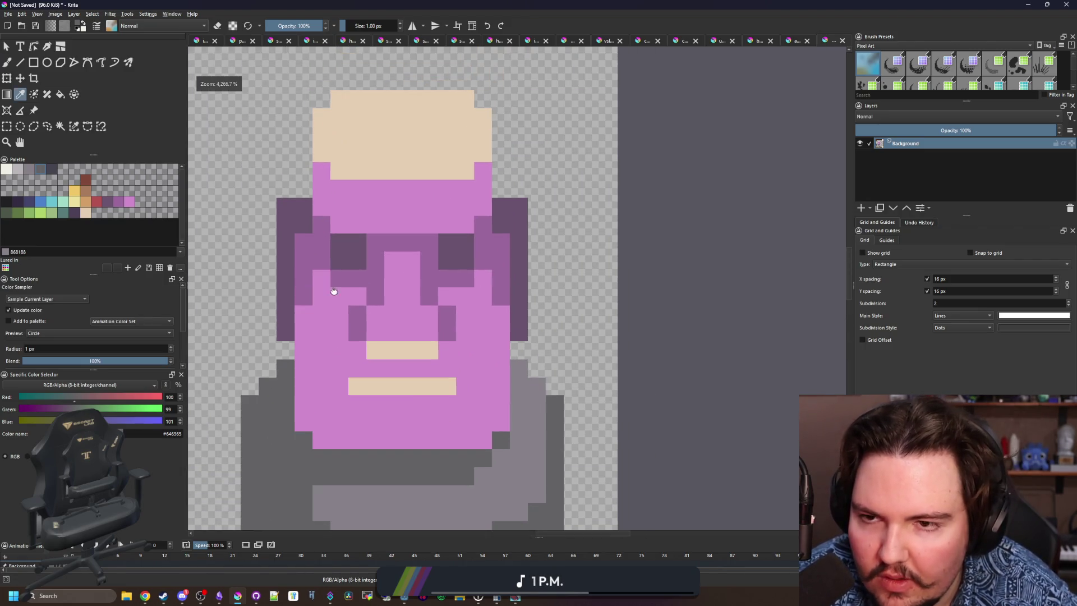
Recolour all beige areas pale grey using fill-similar mode.
{"action": "left_click", "coordinate": [18, 169]}
{"action": "key", "text": "f"}
{"action": "left_click", "coordinate": [404, 352]}
{"action": "key", "text": "ctrl+z"}
{"action": "left_click", "coordinate": [59, 294]}
{"action": "left_click", "coordinate": [391, 167]}
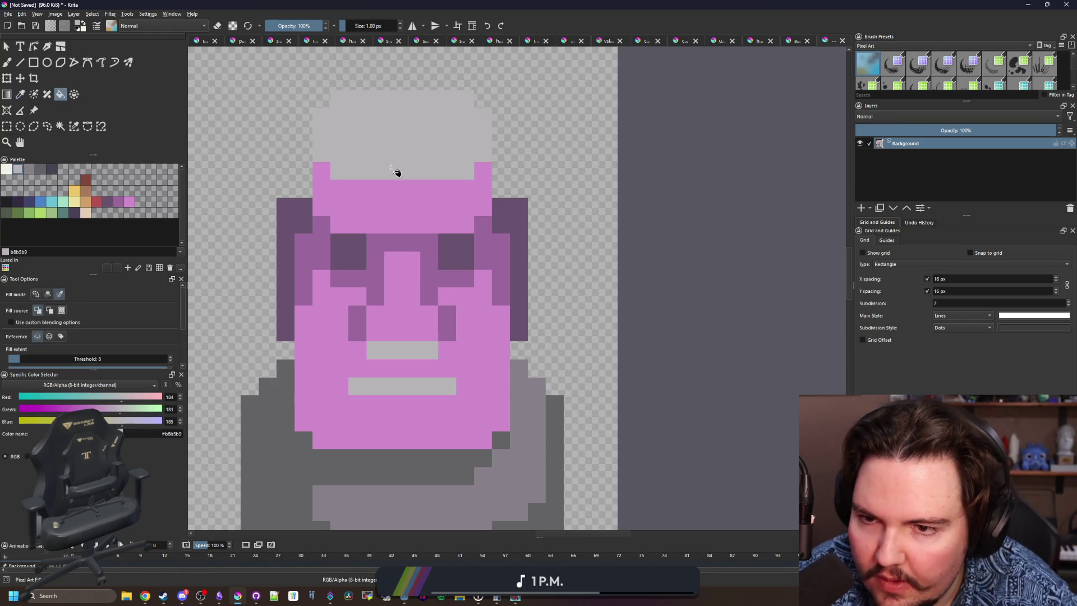
Fill the pink face mid grey, the glasses dark grey and the purple sides darkest grey.
{"action": "left_click", "coordinate": [29, 169]}
{"action": "left_click", "coordinate": [421, 205]}
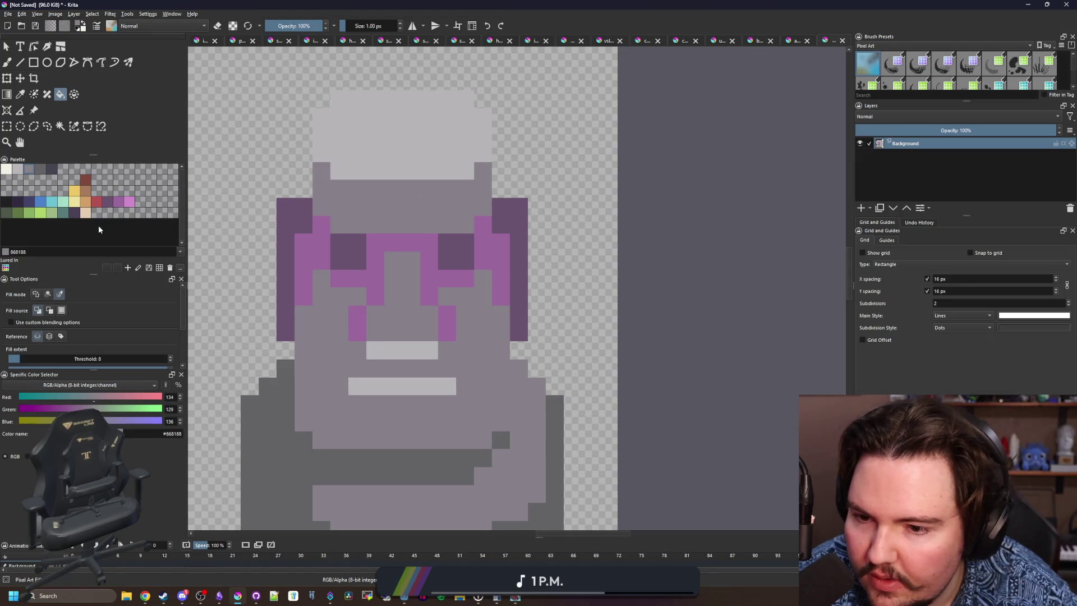
{"action": "left_click", "coordinate": [46, 169]}
{"action": "left_click", "coordinate": [390, 234]}
{"action": "key", "text": "ctrl+z"}
{"action": "left_click", "coordinate": [389, 238]}
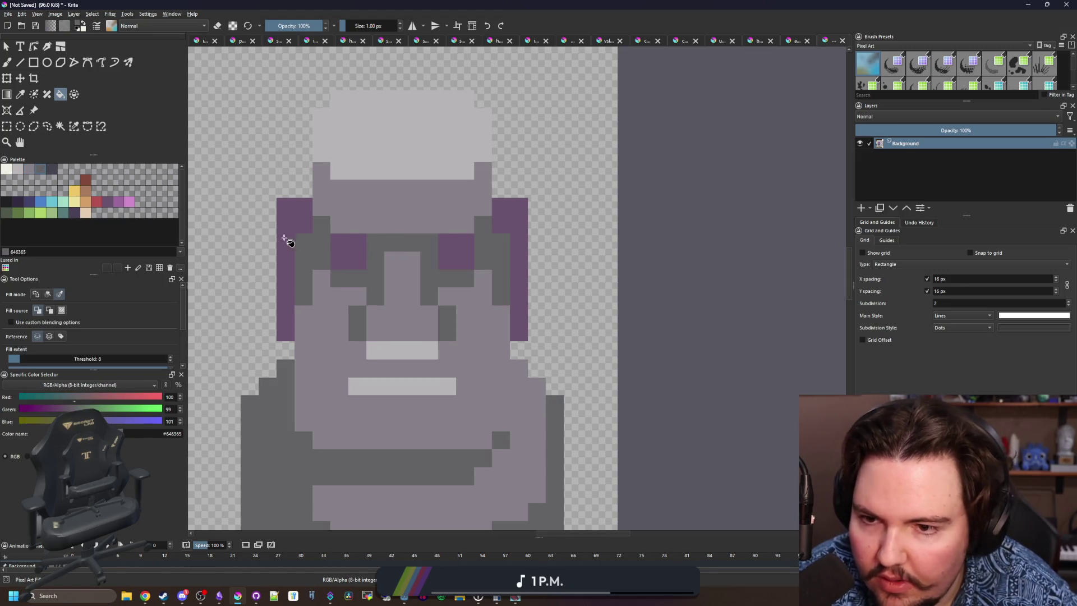
{"action": "left_click", "coordinate": [52, 169]}
{"action": "left_click", "coordinate": [513, 258]}
Add a pale grey pixel below the lower mouth line's left end.
{"action": "scroll", "coordinate": [431, 359], "scroll_direction": "down", "scroll_amount": 5}
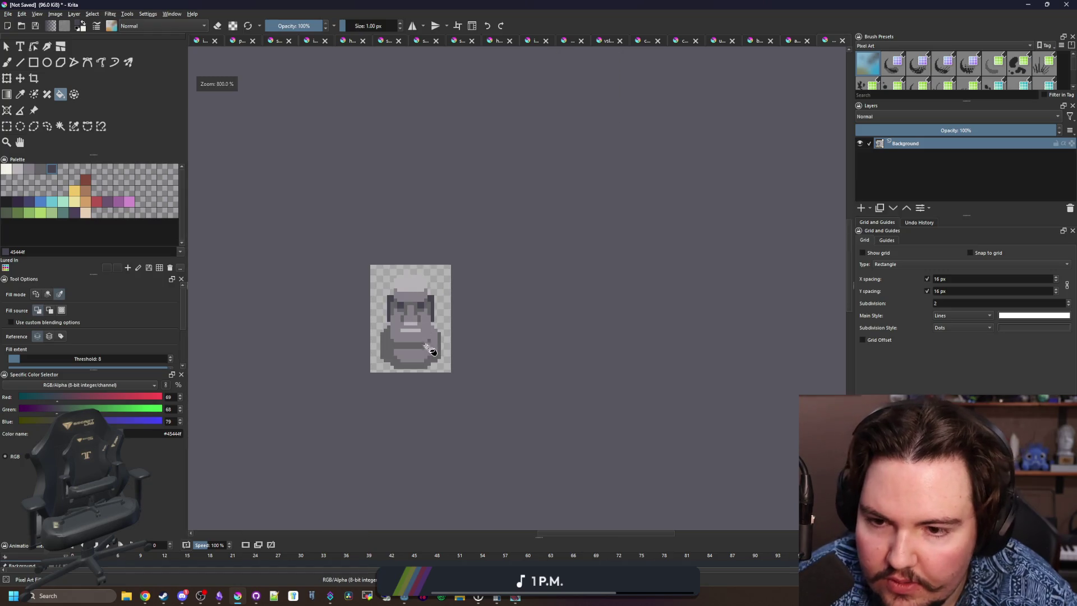
{"action": "key", "text": "b"}
{"action": "scroll", "coordinate": [430, 360], "scroll_direction": "up", "scroll_amount": 7}
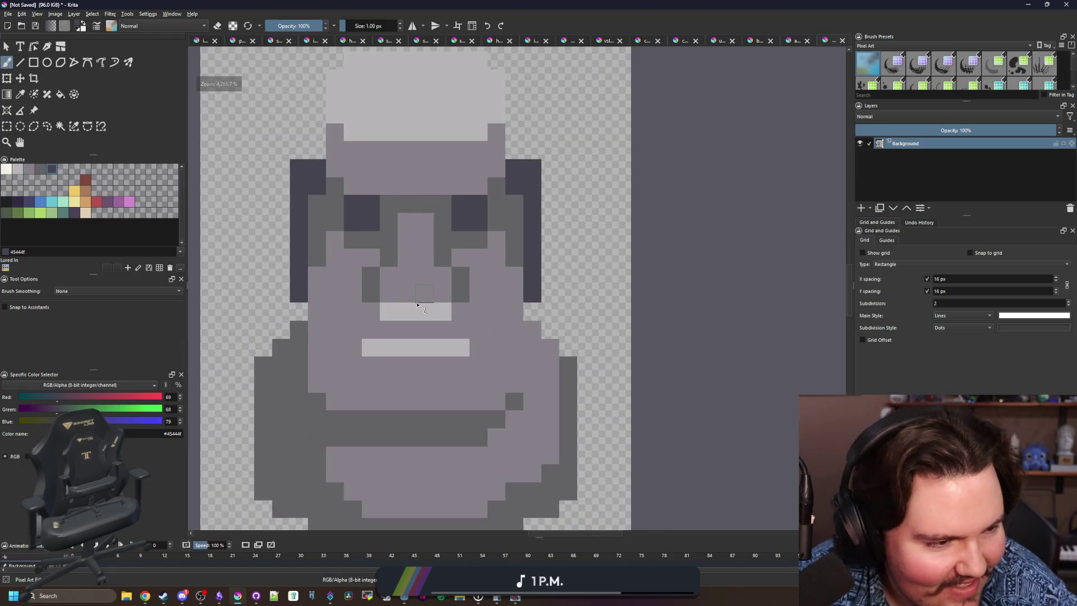
{"action": "left_click", "coordinate": [315, 265], "text": "ctrl"}
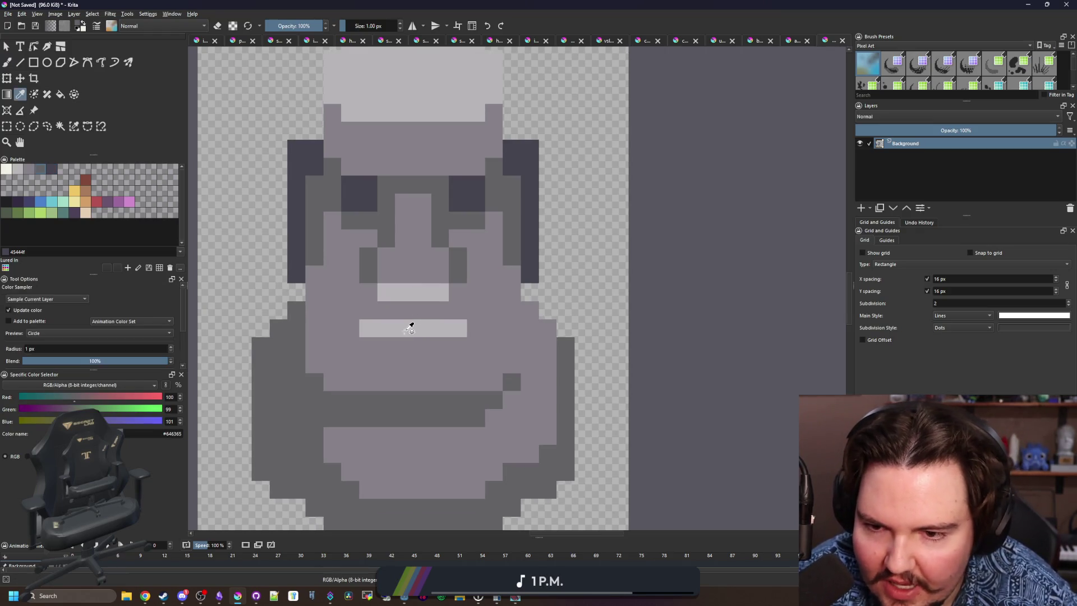
{"action": "left_click", "coordinate": [411, 321], "text": "ctrl"}
{"action": "scroll", "coordinate": [411, 321], "scroll_direction": "up", "scroll_amount": 1}
{"action": "left_click", "coordinate": [349, 353]}
{"action": "left_click", "coordinate": [533, 338], "text": "ctrl"}
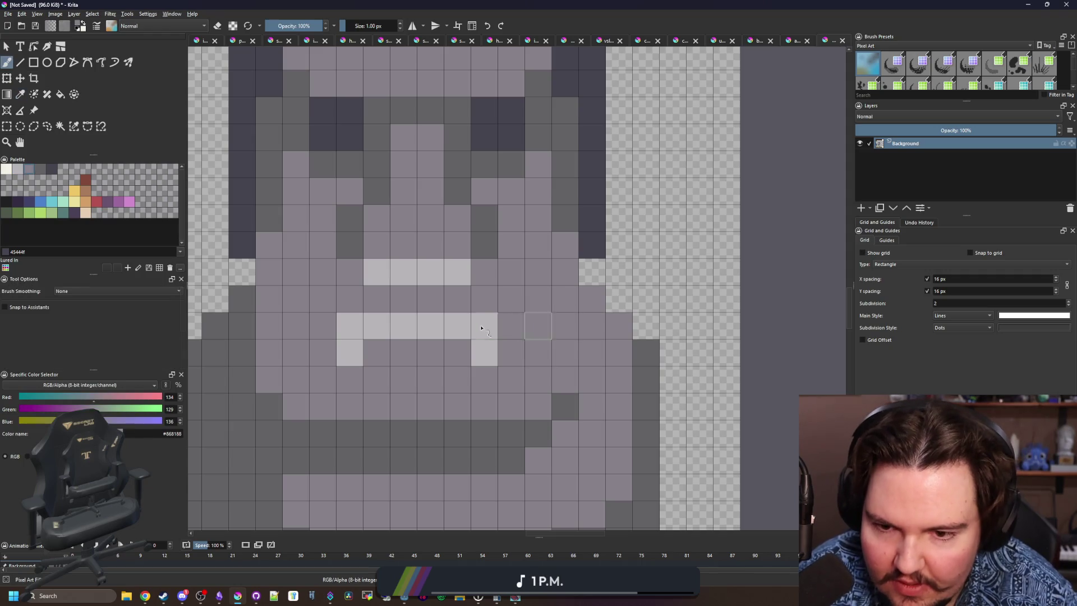
{"action": "scroll", "coordinate": [382, 360], "scroll_direction": "down", "scroll_amount": 5}
{"action": "scroll", "coordinate": [385, 361], "scroll_direction": "down", "scroll_amount": 3}
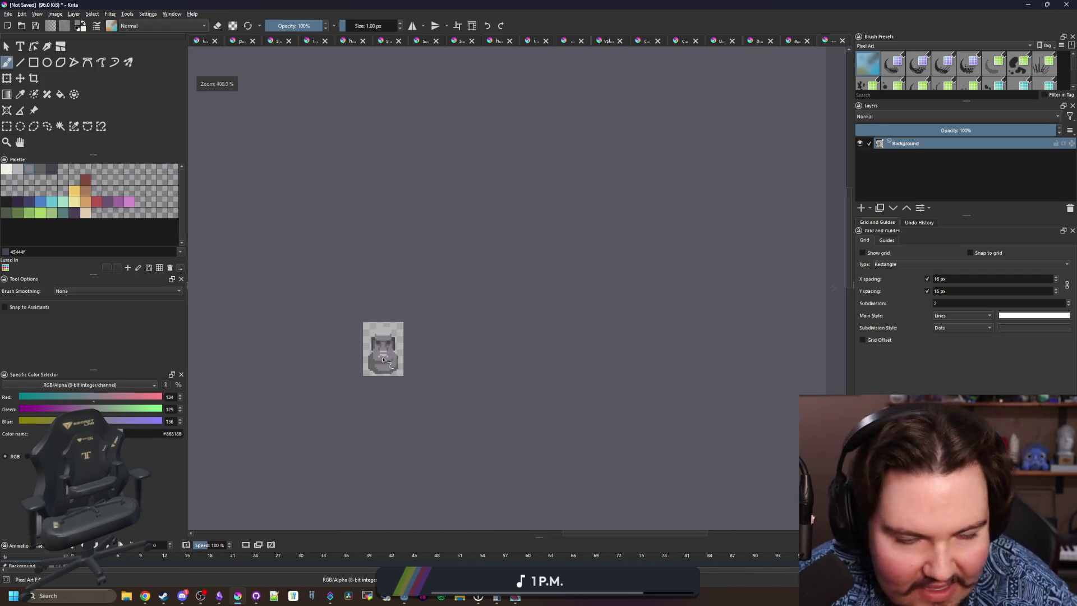
{"action": "scroll", "coordinate": [383, 358], "scroll_direction": "up", "scroll_amount": 5}
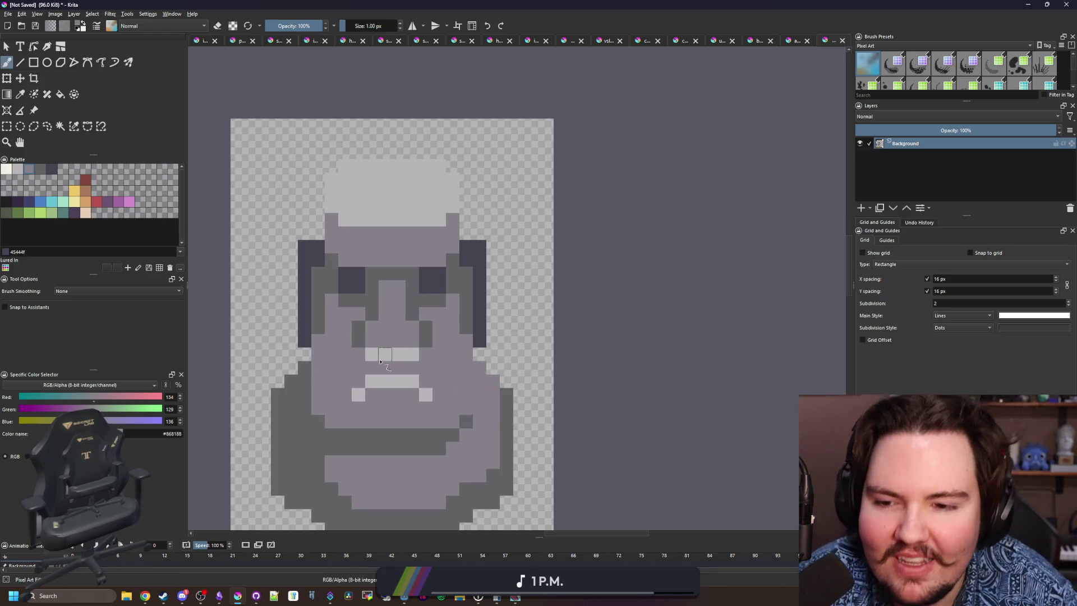
Straighten the mouth's lower row and remove the stray pixel below it.
{"action": "scroll", "coordinate": [385, 359], "scroll_direction": "up", "scroll_amount": 2}
{"action": "left_click", "coordinate": [332, 361]}
{"action": "left_click", "coordinate": [467, 361]}
{"action": "left_click_drag", "start_coordinate": [332, 388], "coordinate": [467, 388]}
Darken the brow row with the dark eye colour.
{"action": "scroll", "coordinate": [384, 387], "scroll_direction": "down", "scroll_amount": 3}
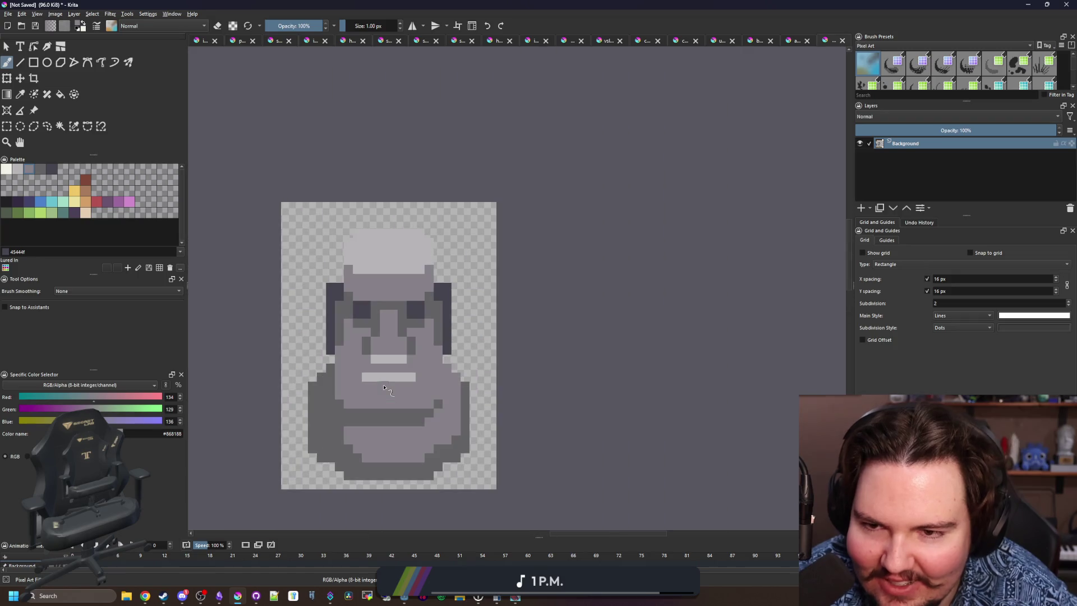
{"action": "scroll", "coordinate": [384, 387], "scroll_direction": "up", "scroll_amount": 8}
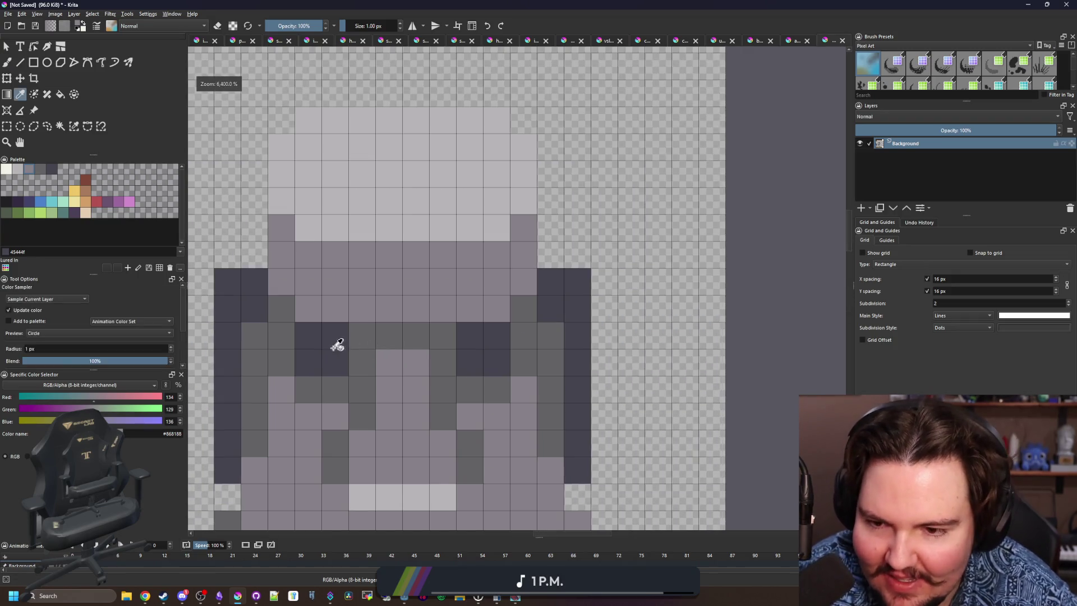
{"action": "left_click", "coordinate": [359, 343], "text": "ctrl"}
{"action": "left_click_drag", "start_coordinate": [359, 343], "coordinate": [445, 361]}
{"action": "scroll", "coordinate": [381, 284], "scroll_direction": "down", "scroll_amount": 10}
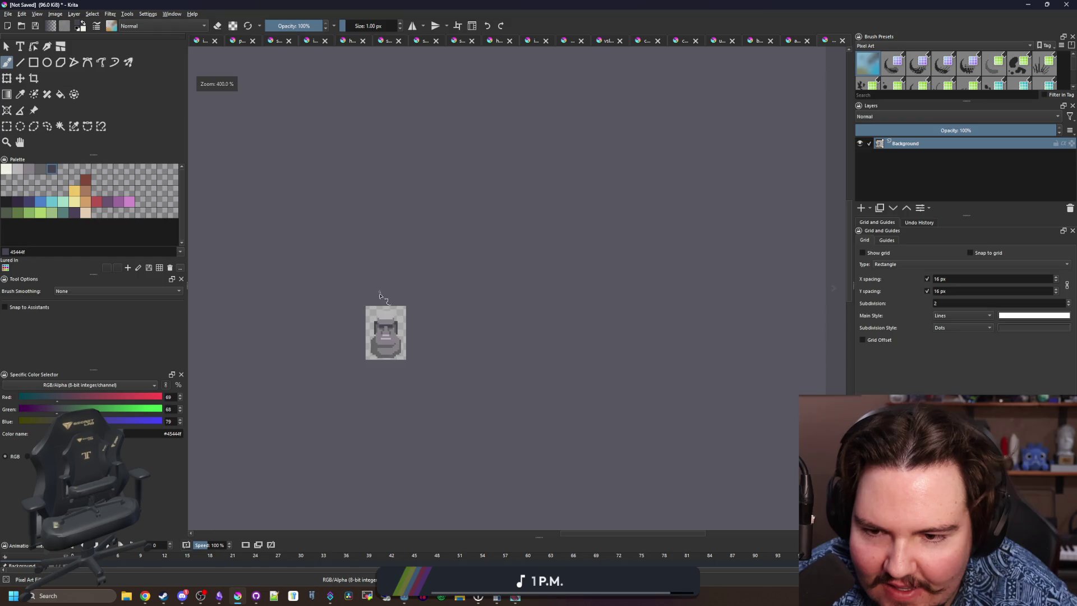
{"action": "scroll", "coordinate": [379, 296], "scroll_direction": "up", "scroll_amount": 7}
Paint dark pixels along the mouth and a light grey row above it.
{"action": "left_click", "coordinate": [349, 385], "text": "ctrl"}
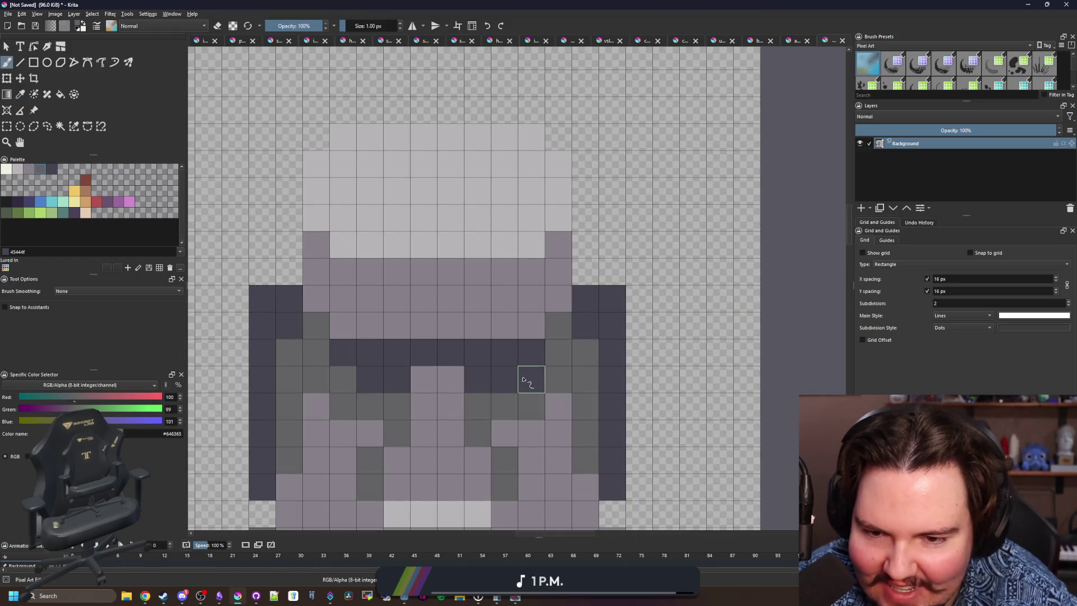
{"action": "scroll", "coordinate": [426, 314], "scroll_direction": "down", "scroll_amount": 6}
{"action": "scroll", "coordinate": [427, 321], "scroll_direction": "up", "scroll_amount": 7}
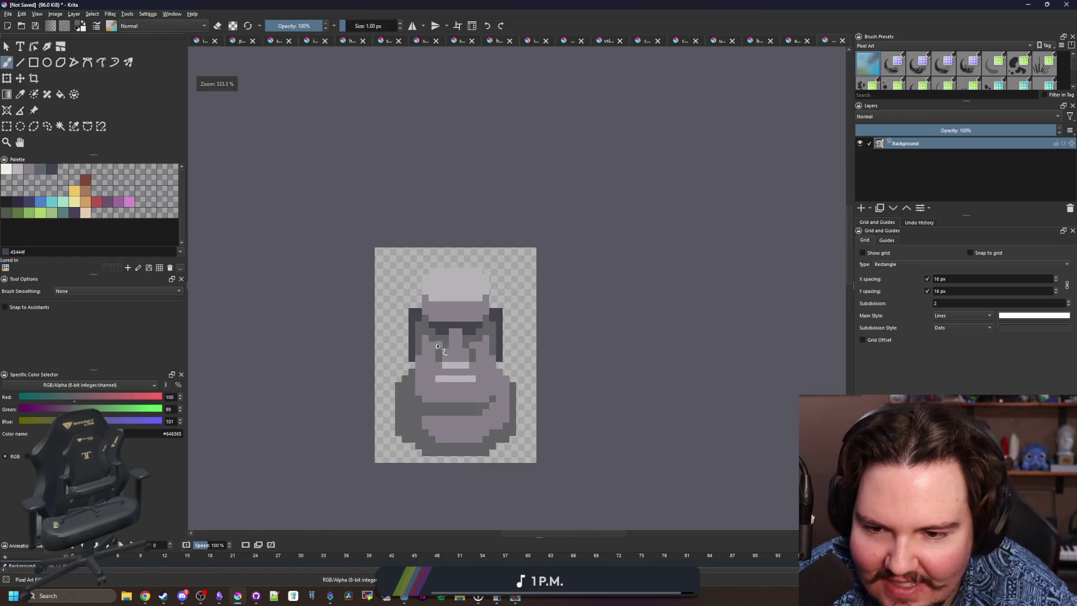
{"action": "scroll", "coordinate": [512, 380], "scroll_direction": "up", "scroll_amount": 2}
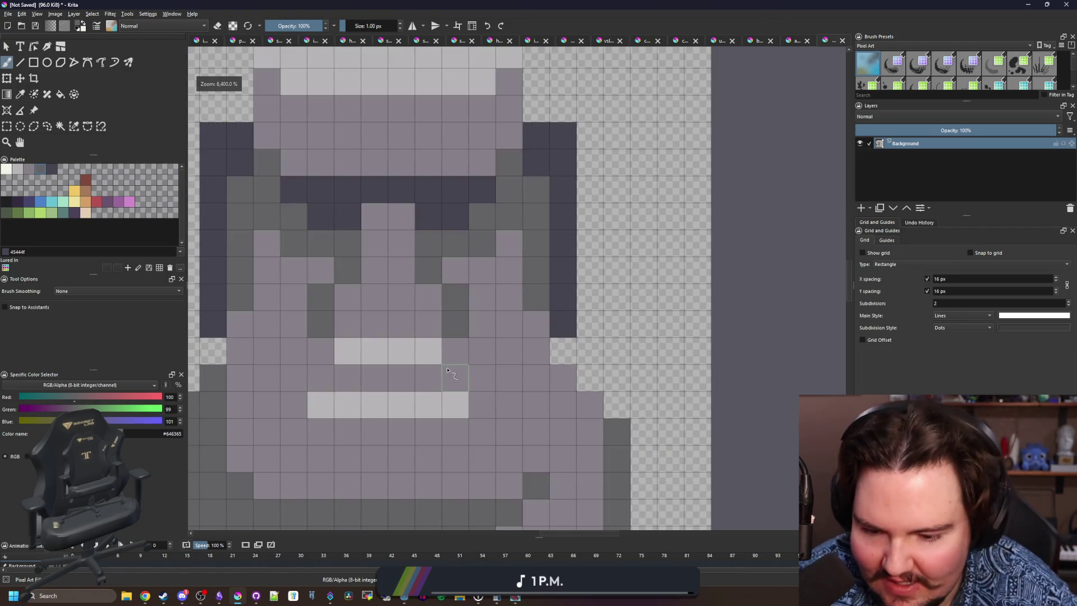
{"action": "key", "text": "p"}
{"action": "left_click", "coordinate": [437, 233]}
{"action": "key", "text": "b"}
{"action": "mouse_move", "coordinate": [402, 378]}
{"action": "left_mouse_down"}
{"action": "mouse_move", "coordinate": [313, 354]}
{"action": "mouse_move", "coordinate": [293, 336]}
{"action": "left_mouse_up"}
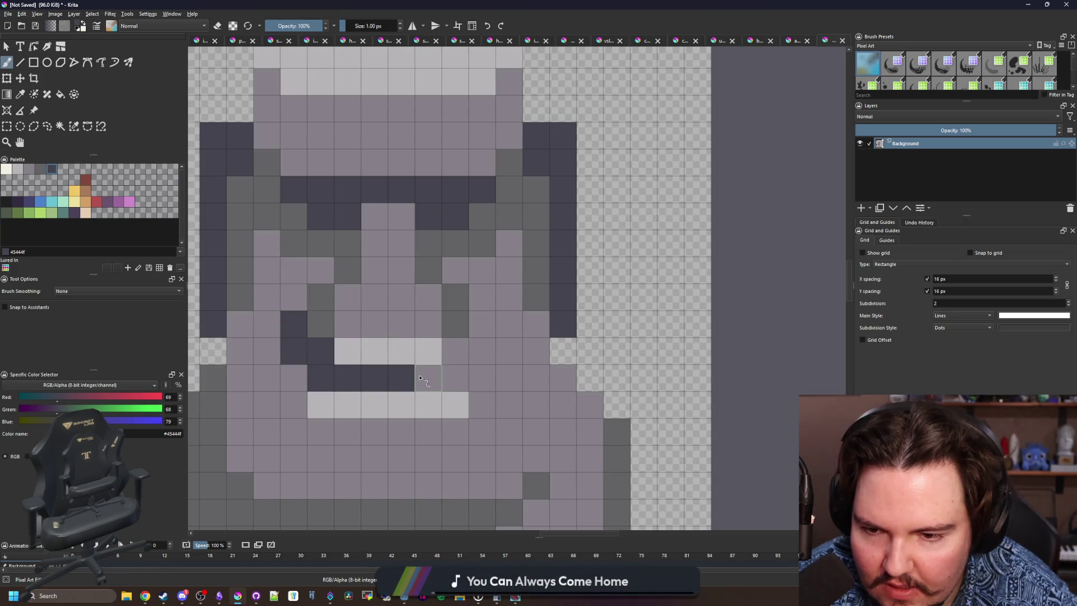
{"action": "key", "text": "p"}
{"action": "left_click", "coordinate": [402, 353]}
{"action": "key", "text": "b"}
{"action": "left_click_drag", "start_coordinate": [432, 323], "coordinate": [348, 319]}
Turn the dark cells in and beside the mouth row mid grey.
{"action": "scroll", "coordinate": [415, 291], "scroll_direction": "down", "scroll_amount": 8}
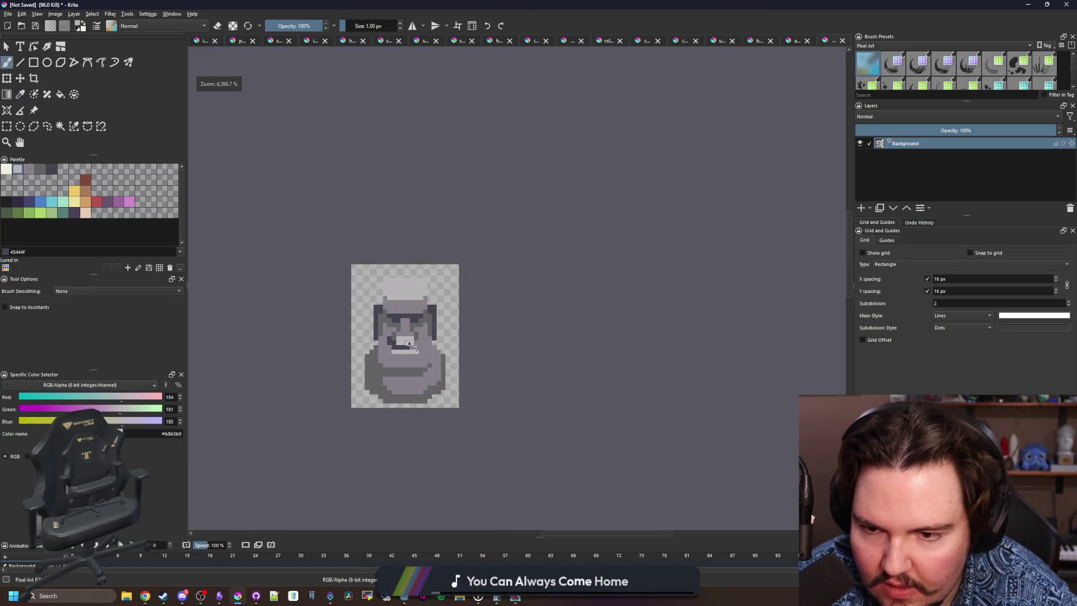
{"action": "scroll", "coordinate": [415, 291], "scroll_direction": "up", "scroll_amount": 8}
{"action": "key", "text": "p"}
{"action": "left_click", "coordinate": [413, 284]}
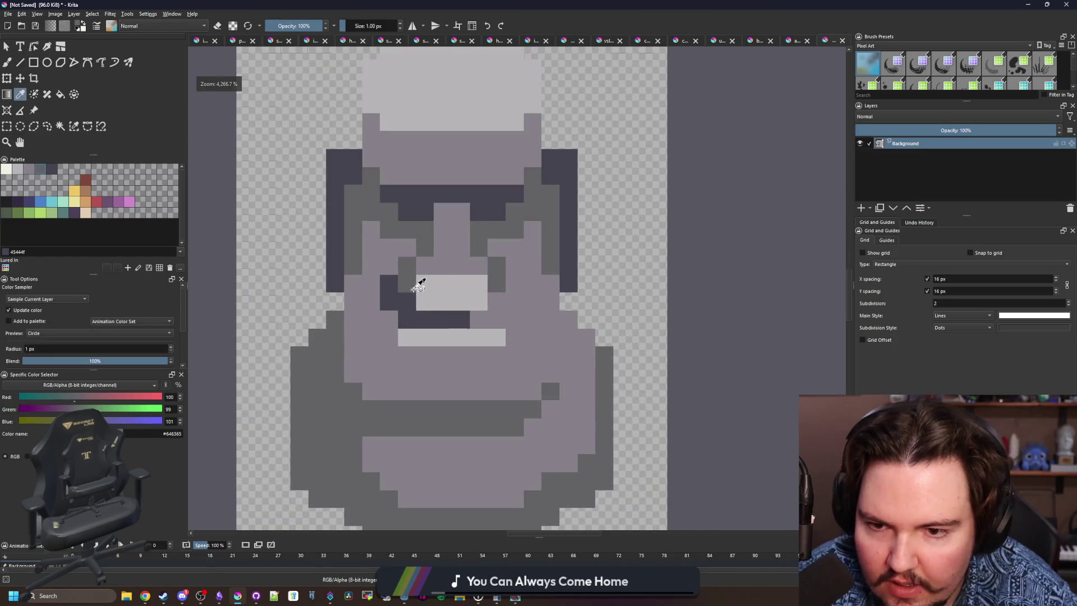
{"action": "key", "text": "b"}
{"action": "left_click", "coordinate": [466, 335]}
{"action": "scroll", "coordinate": [466, 335], "scroll_direction": "down", "scroll_amount": 8}
{"action": "left_click", "coordinate": [384, 301]}
{"action": "scroll", "coordinate": [446, 334], "scroll_direction": "up", "scroll_amount": 8}
{"action": "left_click_drag", "start_coordinate": [446, 334], "coordinate": [494, 335]}
{"action": "scroll", "coordinate": [422, 299], "scroll_direction": "down", "scroll_amount": 8}
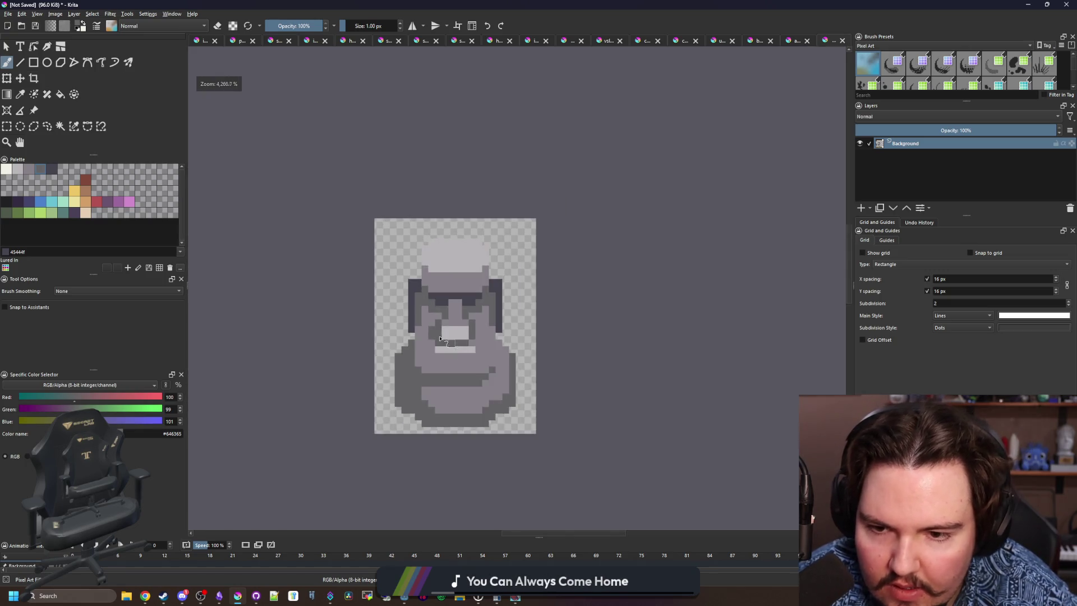
{"action": "scroll", "coordinate": [422, 298], "scroll_direction": "up", "scroll_amount": 8}
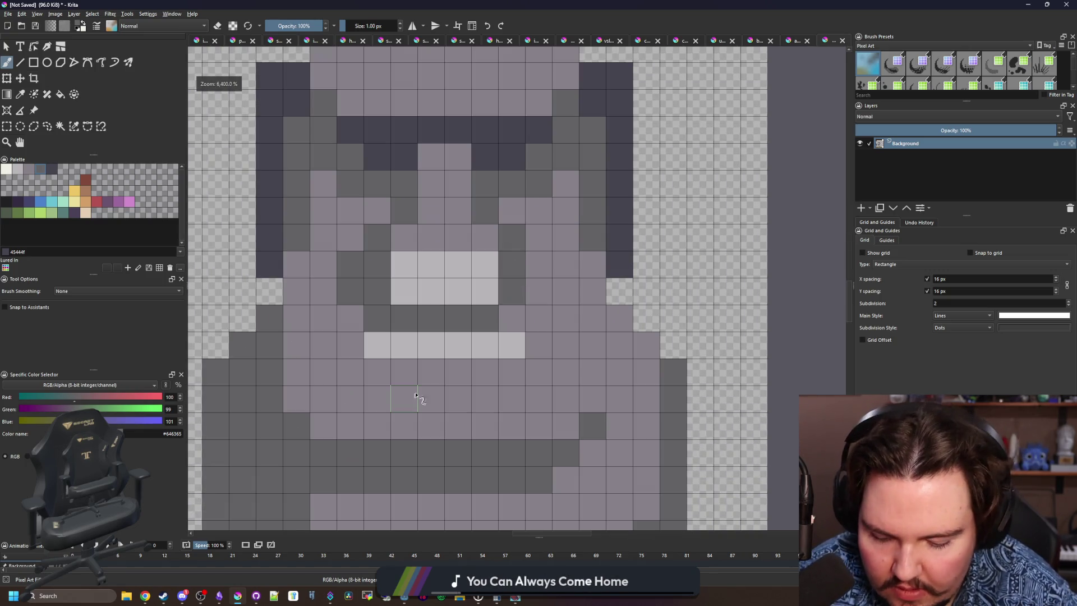
Add a light grey lower lip block and darken the row between the two lips.
{"action": "left_click", "coordinate": [444, 339], "text": "ctrl"}
{"action": "left_click_drag", "start_coordinate": [404, 415], "coordinate": [488, 404]}
{"action": "left_click", "coordinate": [377, 399]}
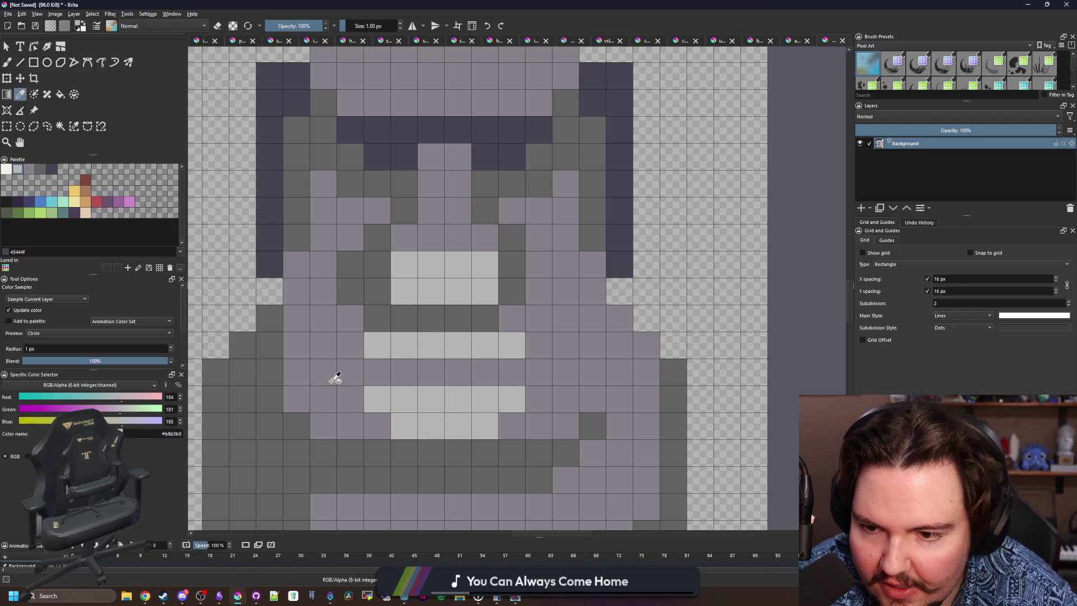
{"action": "left_click", "coordinate": [322, 448], "text": "ctrl"}
{"action": "scroll", "coordinate": [580, 421], "scroll_direction": "down", "scroll_amount": 7}
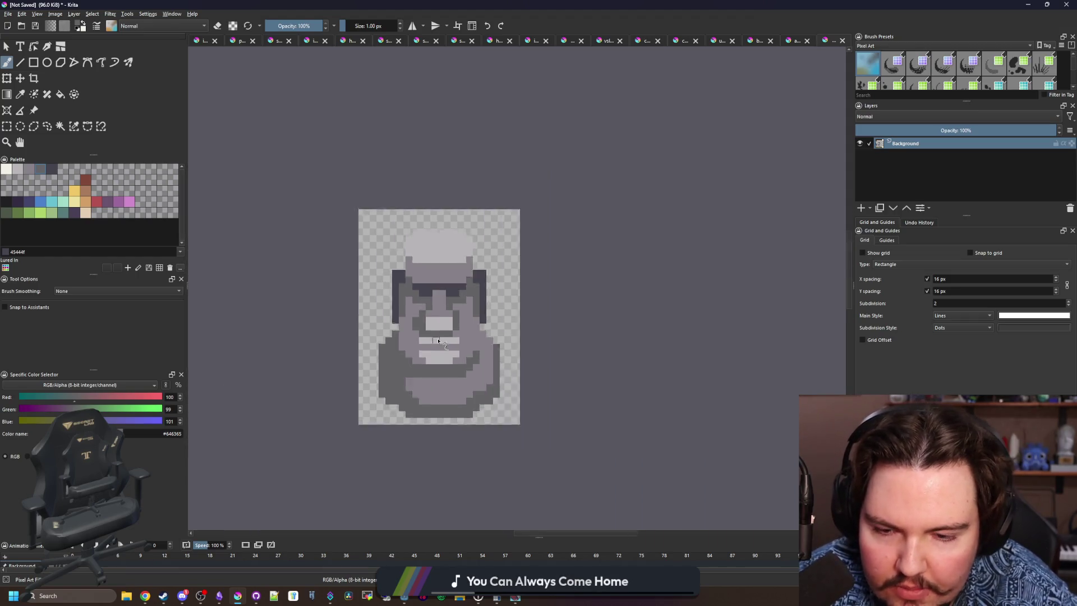
{"action": "scroll", "coordinate": [437, 337], "scroll_direction": "up", "scroll_amount": 3}
{"action": "scroll", "coordinate": [457, 341], "scroll_direction": "up", "scroll_amount": 2}
{"action": "left_click_drag", "start_coordinate": [396, 343], "coordinate": [477, 342]}
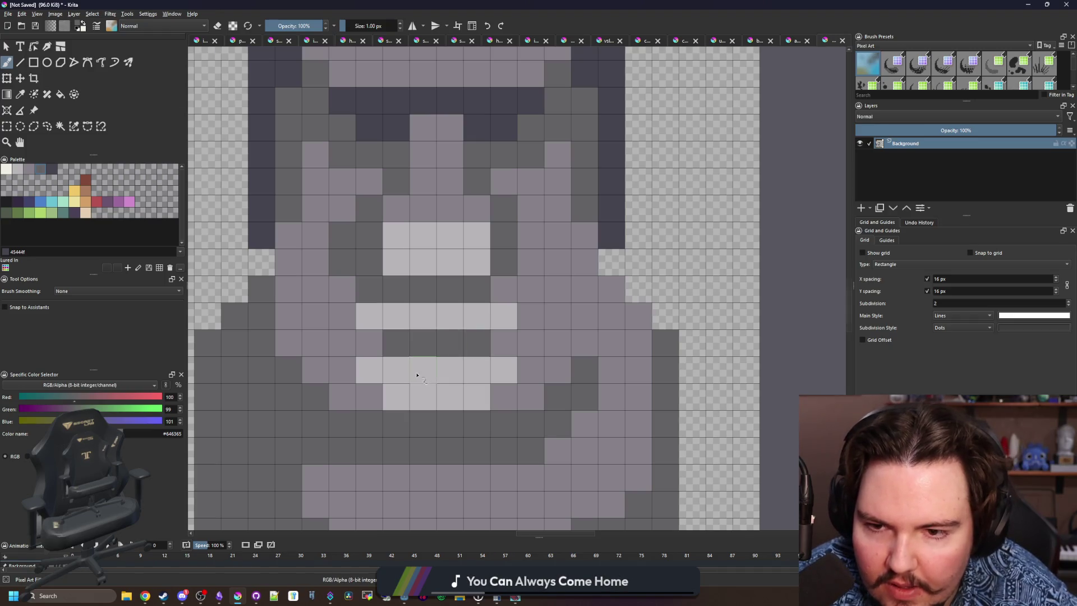
{"action": "scroll", "coordinate": [412, 367], "scroll_direction": "down", "scroll_amount": 5}
{"action": "scroll", "coordinate": [413, 367], "scroll_direction": "up", "scroll_amount": 3}
{"action": "scroll", "coordinate": [409, 365], "scroll_direction": "up", "scroll_amount": 2}
{"action": "scroll", "coordinate": [365, 366], "scroll_direction": "down", "scroll_amount": 2}
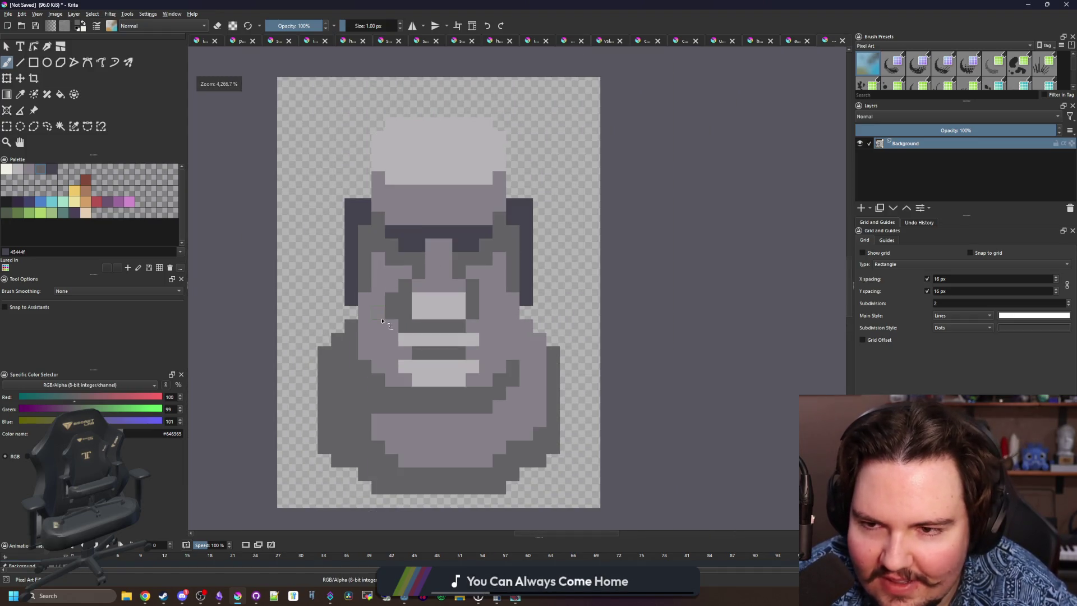
{"action": "scroll", "coordinate": [405, 193], "scroll_direction": "up", "scroll_amount": 3}
Round the head's top corners with darker purple-grey pixels.
{"action": "left_click", "coordinate": [353, 285], "text": "ctrl"}
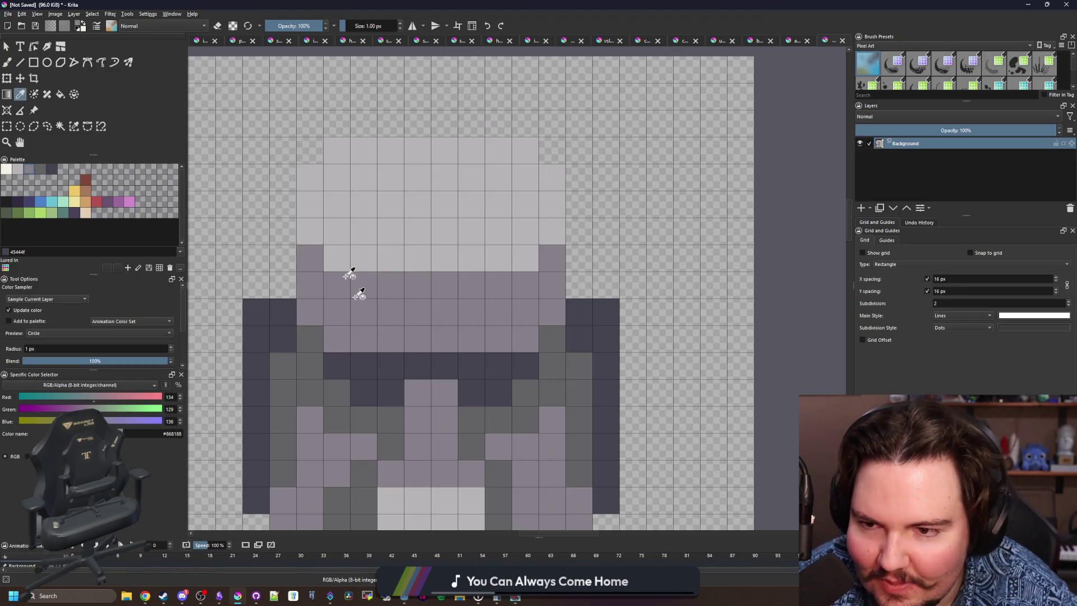
{"action": "left_click_drag", "start_coordinate": [317, 189], "coordinate": [336, 150]}
{"action": "left_click", "coordinate": [525, 150]}
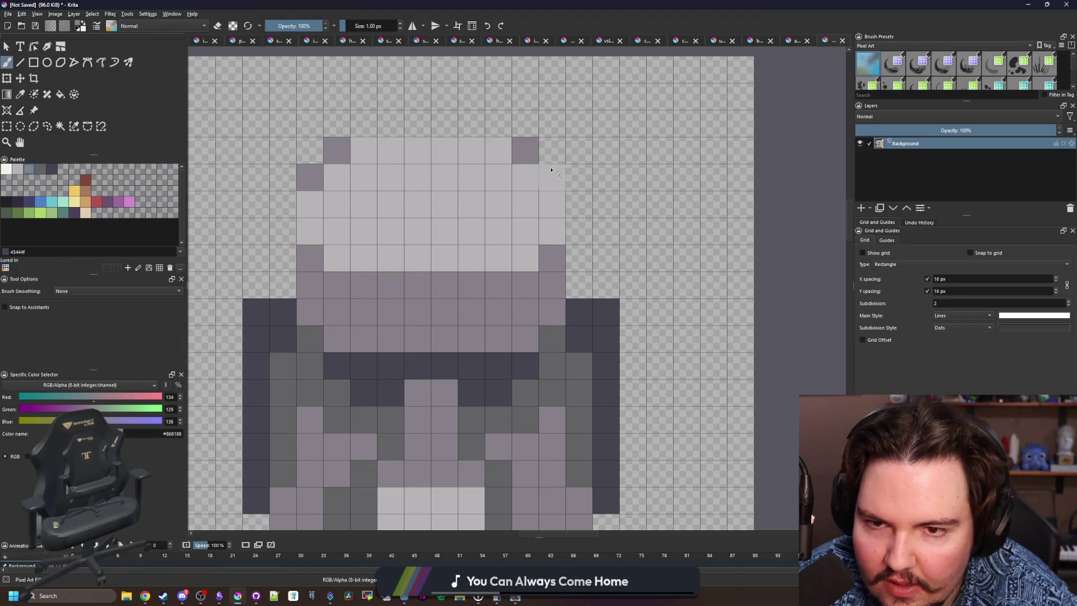
{"action": "left_click", "coordinate": [552, 176]}
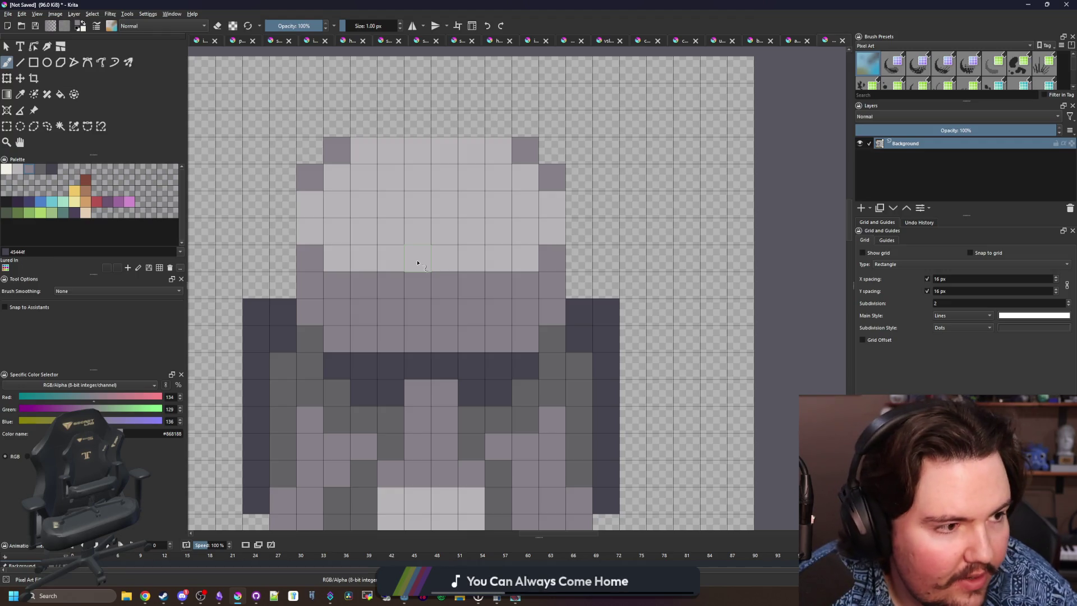
{"action": "scroll", "coordinate": [418, 262], "scroll_direction": "down", "scroll_amount": 3}
{"action": "scroll", "coordinate": [418, 373], "scroll_direction": "up", "scroll_amount": 1}
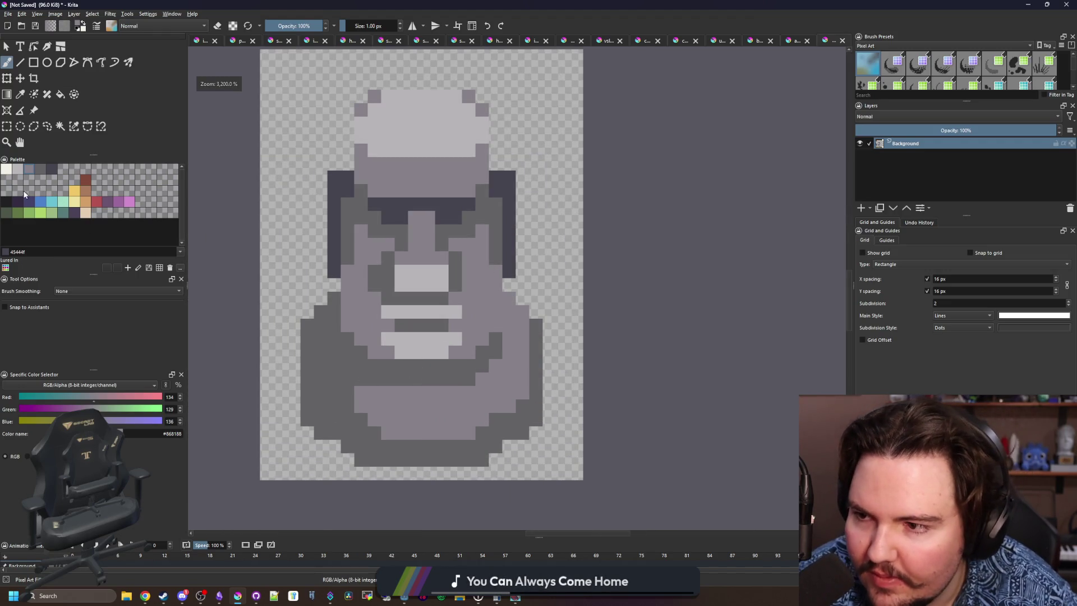
Outline the body's sides and the head's sides and top in near-black #212123.
{"action": "left_click", "coordinate": [6, 201]}
{"action": "left_click_drag", "start_coordinate": [297, 418], "coordinate": [295, 331]}
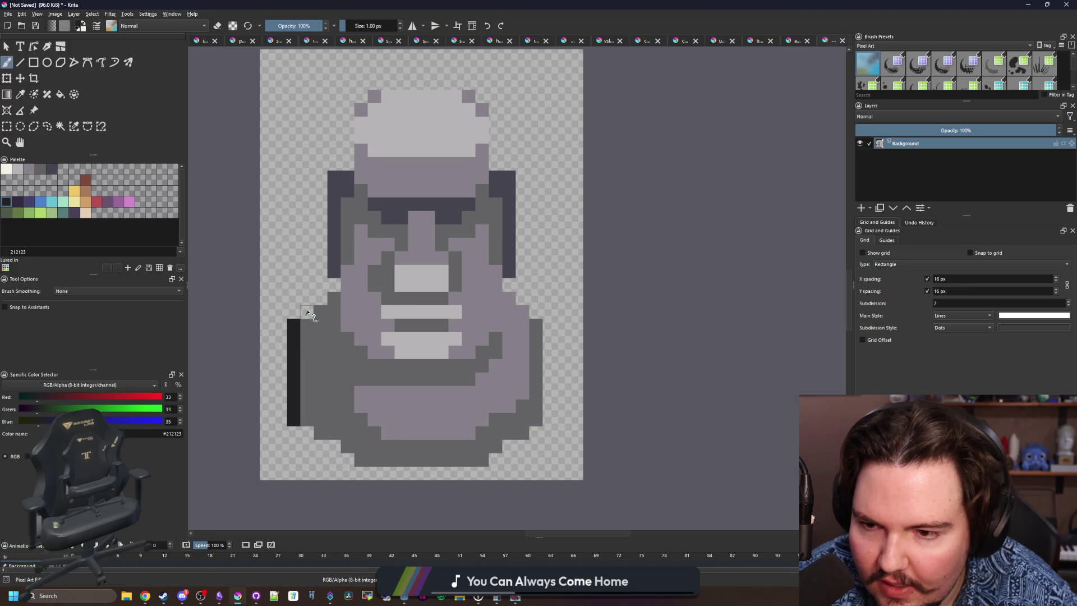
{"action": "left_click_drag", "start_coordinate": [330, 282], "coordinate": [318, 206]}
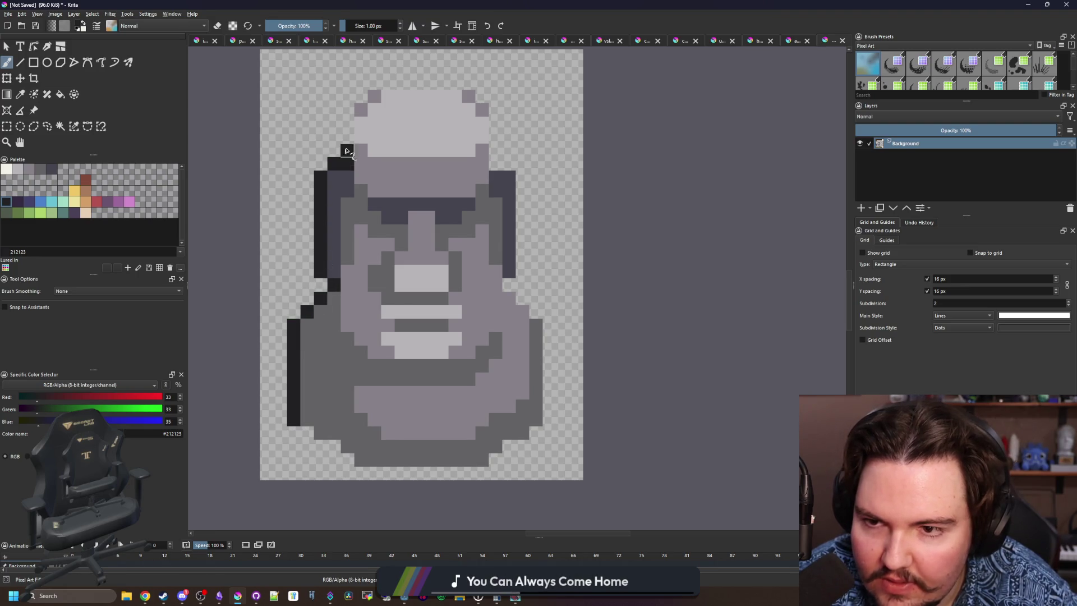
{"action": "left_click_drag", "start_coordinate": [375, 83], "coordinate": [436, 84]}
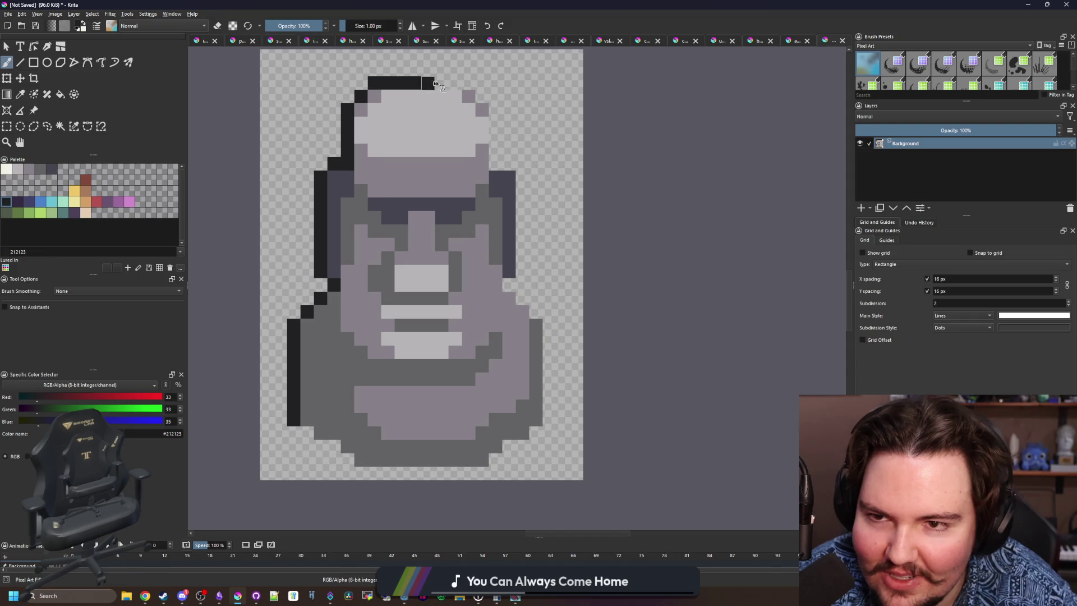
{"action": "left_click_drag", "start_coordinate": [498, 116], "coordinate": [524, 272]}
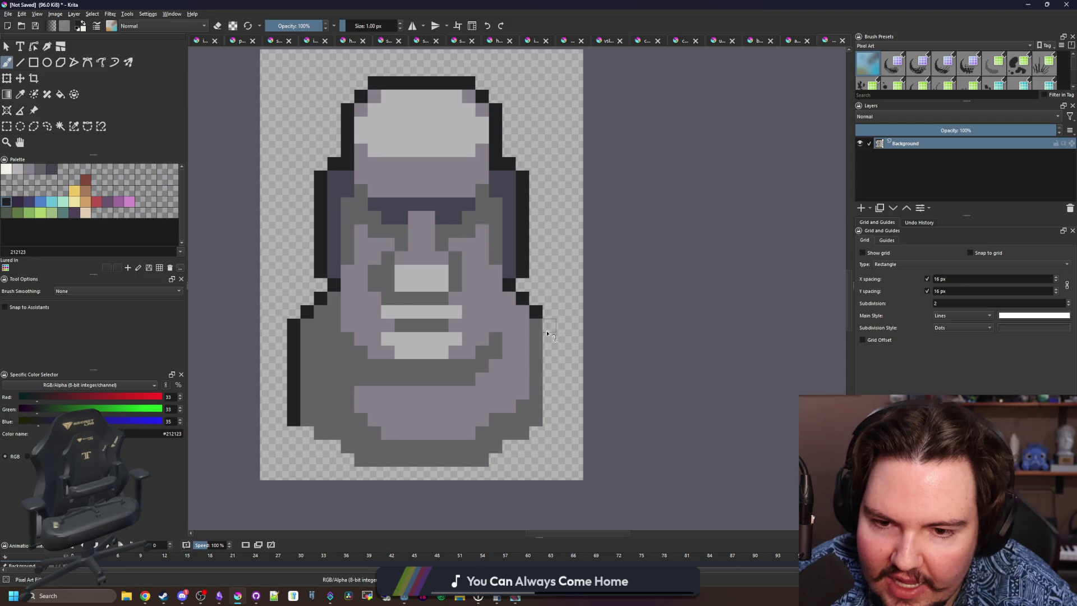
{"action": "left_click_drag", "start_coordinate": [548, 333], "coordinate": [550, 411]}
Cap the body's lower-left and lower-right corners with diagonal outline pixels.
{"action": "scroll", "coordinate": [352, 456], "scroll_direction": "up", "scroll_amount": 2}
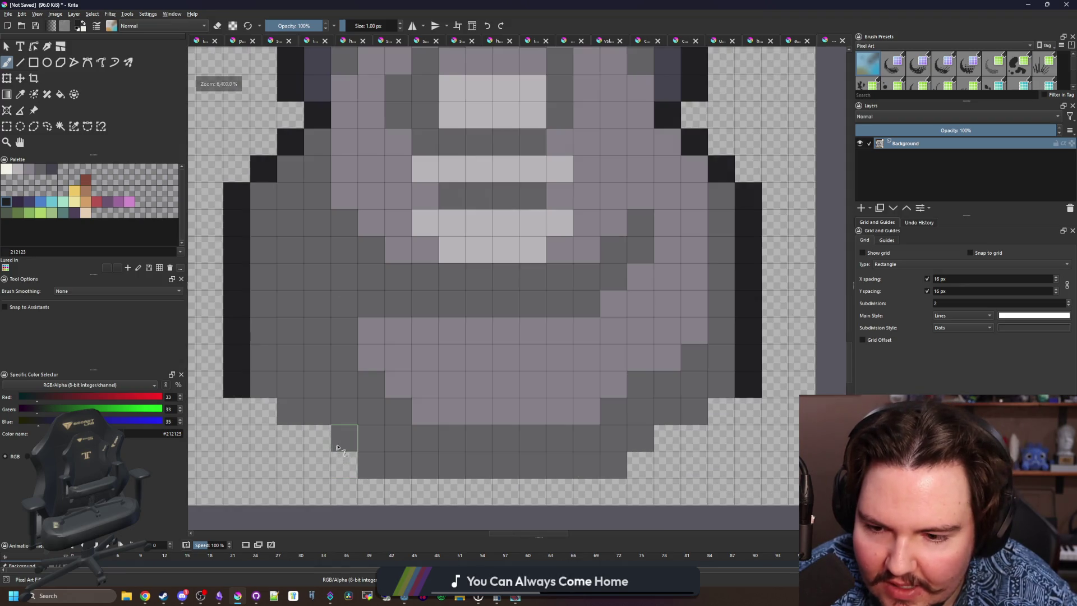
{"action": "left_click_drag", "start_coordinate": [345, 438], "coordinate": [317, 411]}
{"action": "left_click_drag", "start_coordinate": [639, 436], "coordinate": [665, 406]}
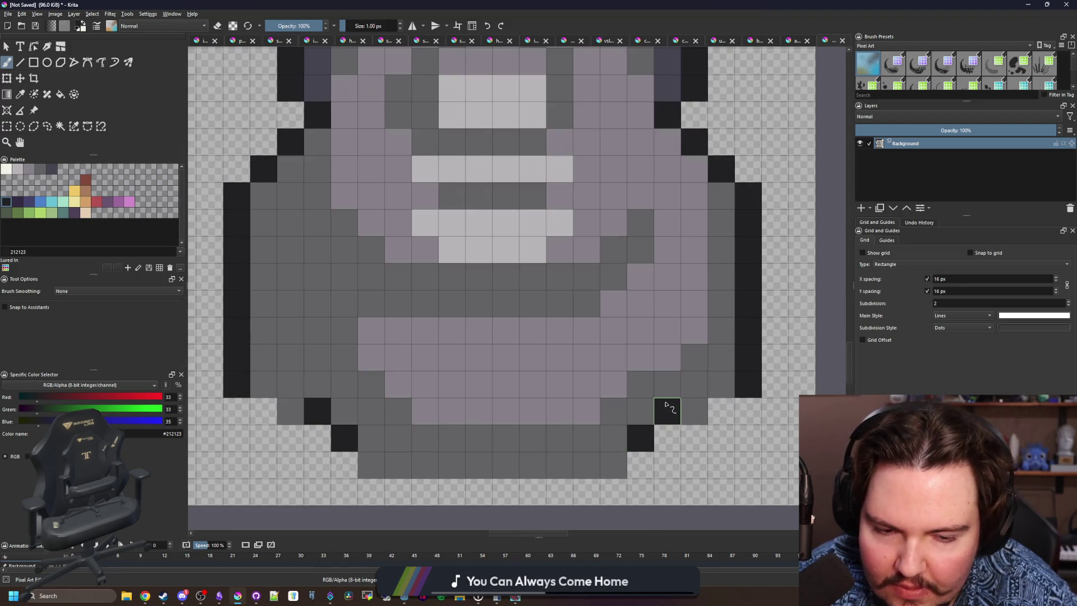
{"action": "scroll", "coordinate": [683, 412], "scroll_direction": "down", "scroll_amount": 6}
{"action": "scroll", "coordinate": [540, 398], "scroll_direction": "up", "scroll_amount": 3}
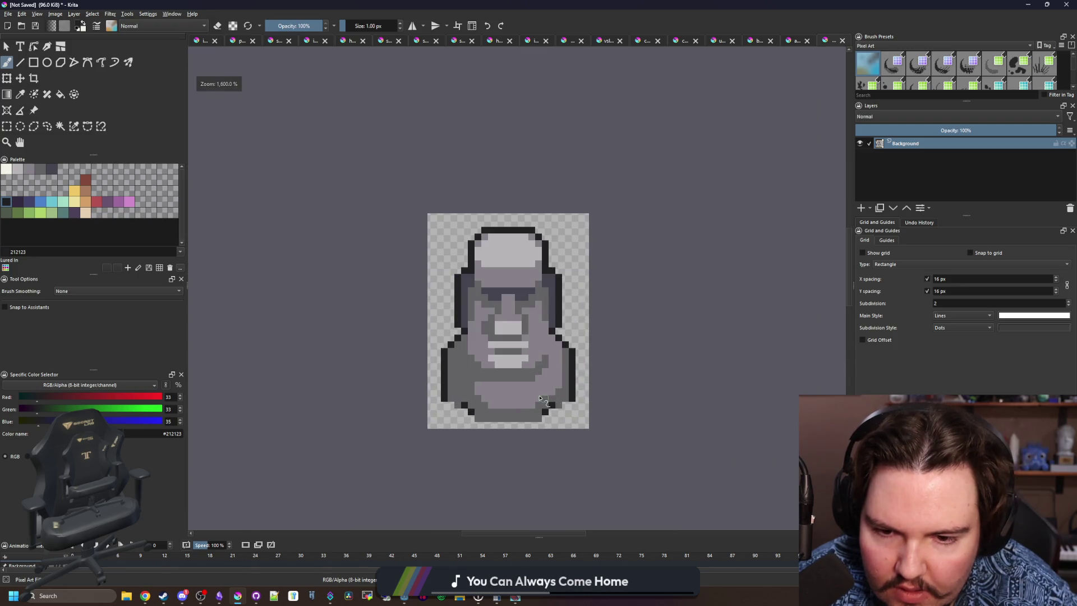
{"action": "scroll", "coordinate": [540, 399], "scroll_direction": "up", "scroll_amount": 2}
{"action": "scroll", "coordinate": [443, 411], "scroll_direction": "down", "scroll_amount": 3}
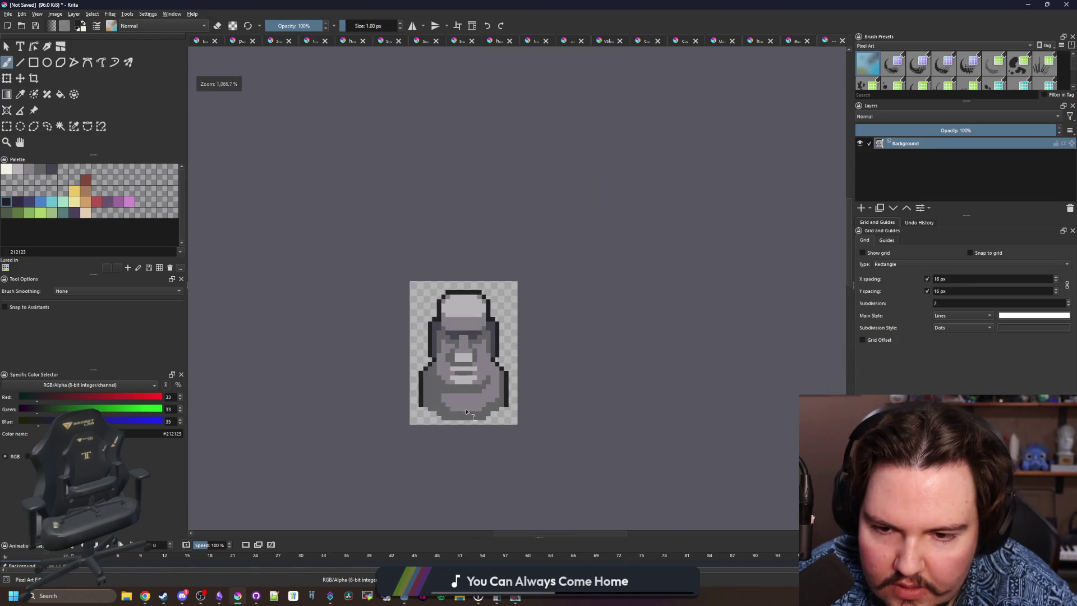
{"action": "scroll", "coordinate": [438, 411], "scroll_direction": "up", "scroll_amount": 2}
{"action": "scroll", "coordinate": [438, 411], "scroll_direction": "down", "scroll_amount": 2}
{"action": "scroll", "coordinate": [446, 260], "scroll_direction": "up", "scroll_amount": 3}
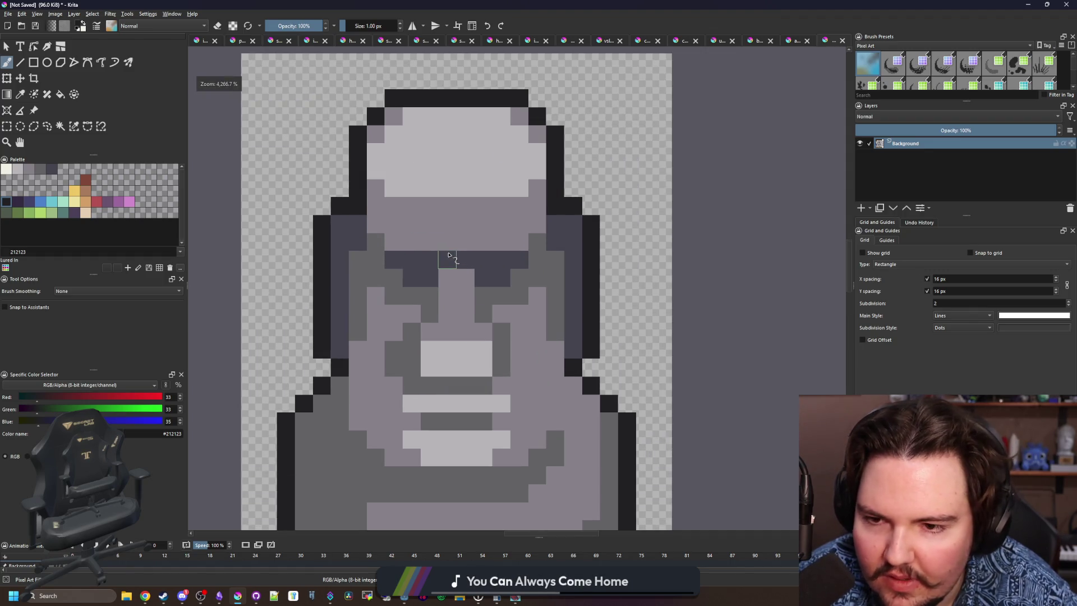
Paint over the light row under the mouth with a darker grey.
{"action": "key", "text": "f"}
{"action": "key", "text": "b"}
{"action": "left_click", "coordinate": [405, 271], "text": "ctrl"}
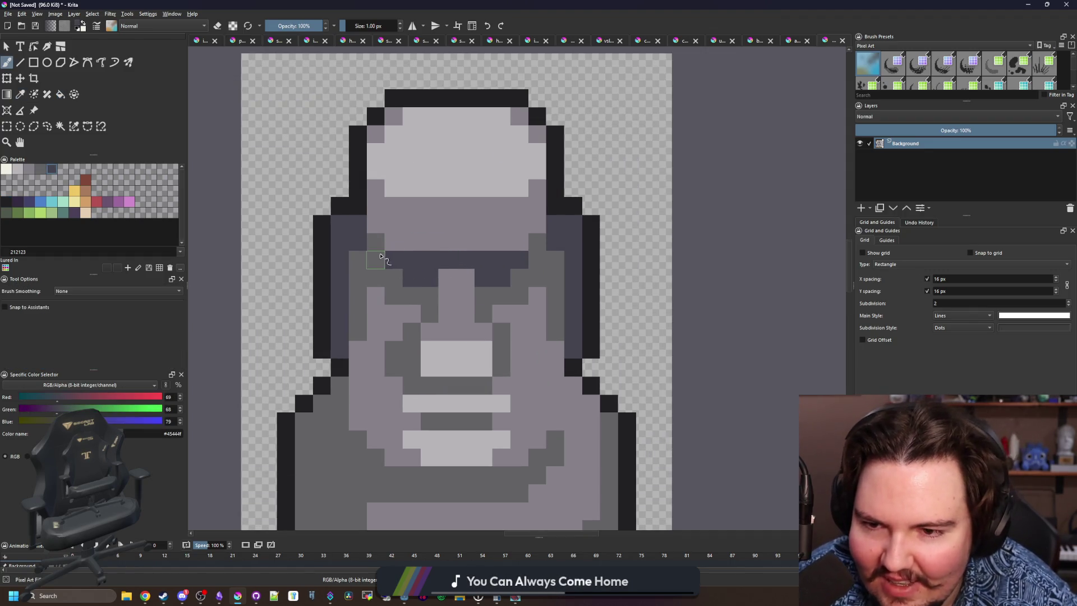
{"action": "scroll", "coordinate": [533, 262], "scroll_direction": "down", "scroll_amount": 6}
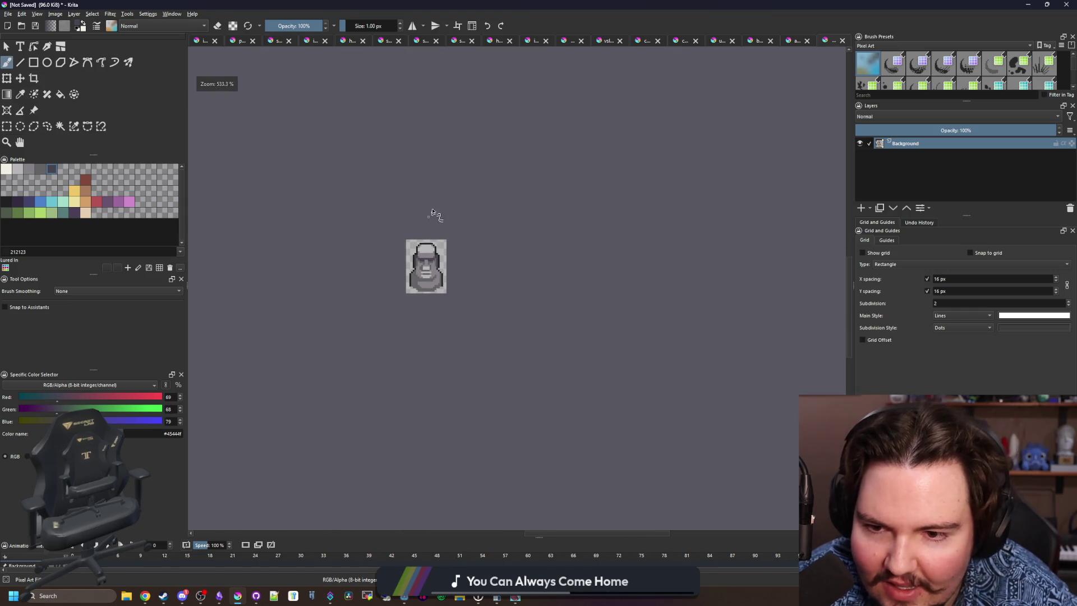
{"action": "scroll", "coordinate": [425, 225], "scroll_direction": "up", "scroll_amount": 3}
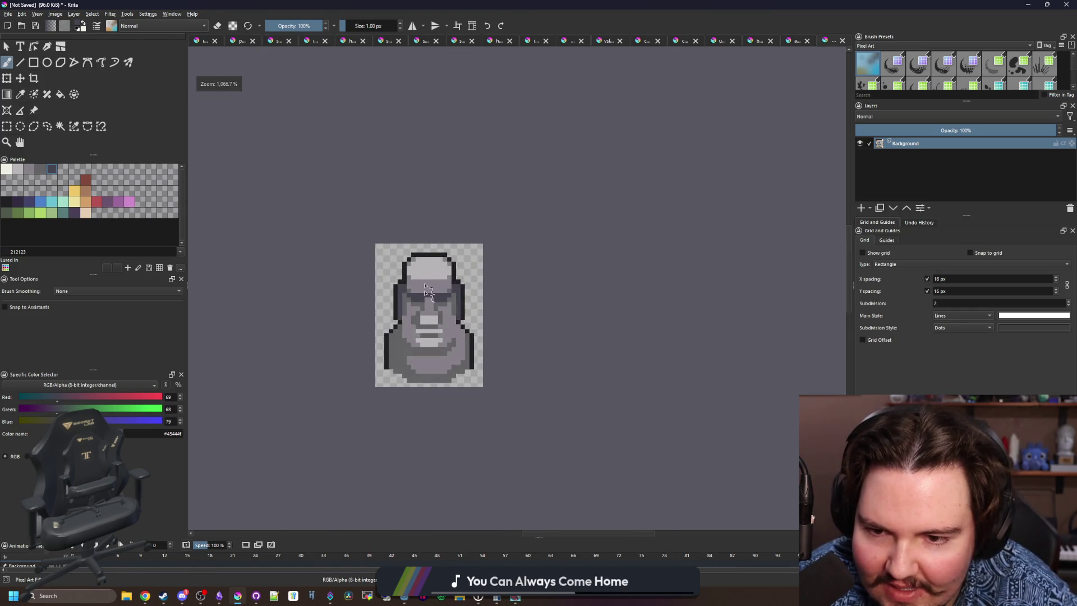
{"action": "scroll", "coordinate": [435, 337], "scroll_direction": "up", "scroll_amount": 4}
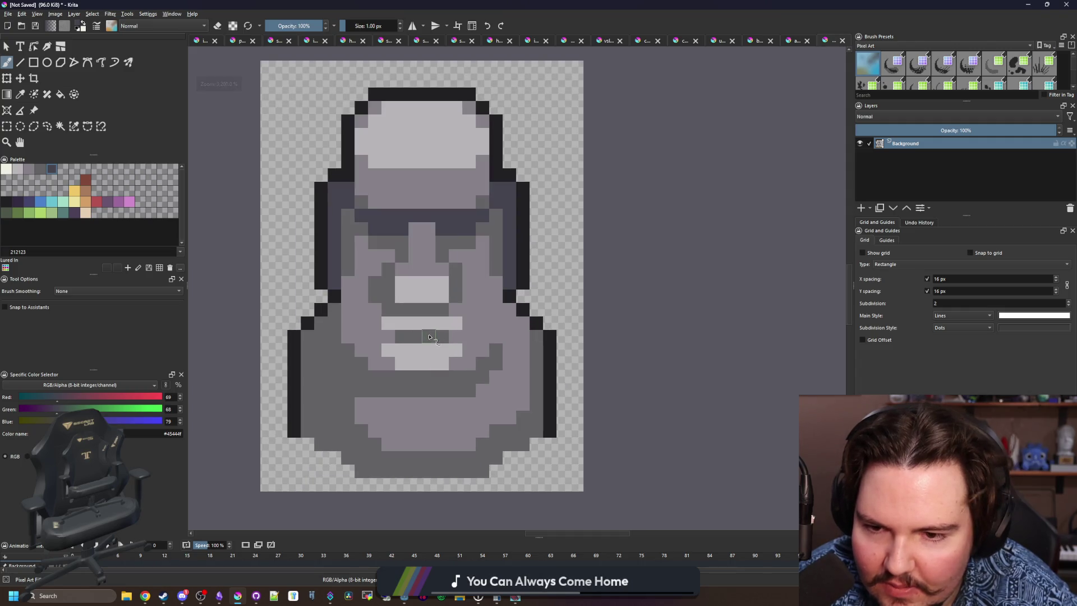
{"action": "scroll", "coordinate": [430, 337], "scroll_direction": "down", "scroll_amount": 5}
{"action": "scroll", "coordinate": [424, 336], "scroll_direction": "up", "scroll_amount": 7}
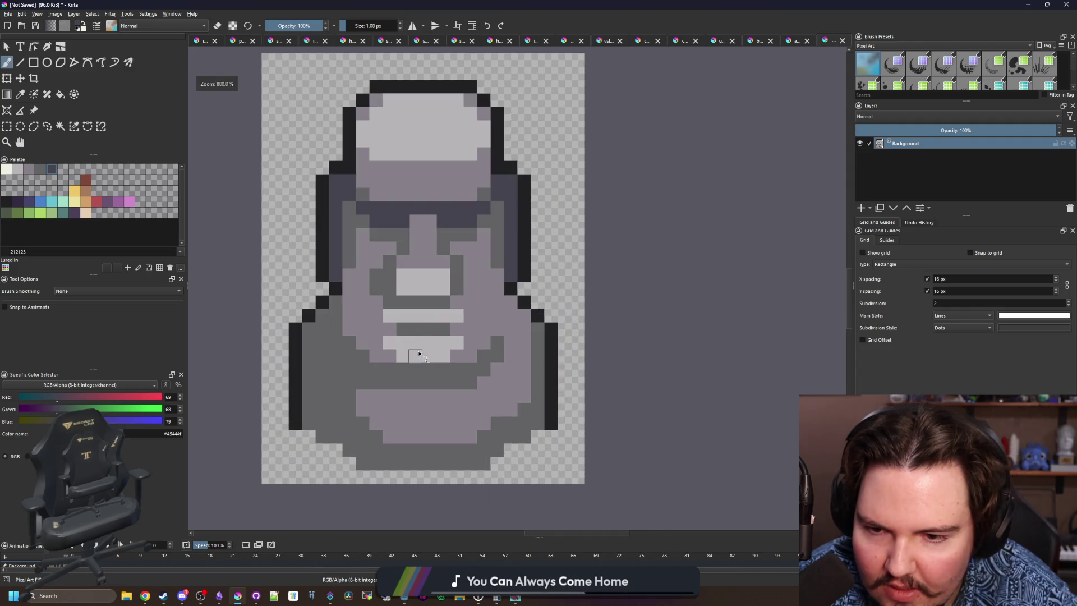
{"action": "left_click", "coordinate": [481, 315], "text": "ctrl"}
{"action": "left_click_drag", "start_coordinate": [496, 344], "coordinate": [366, 344]}
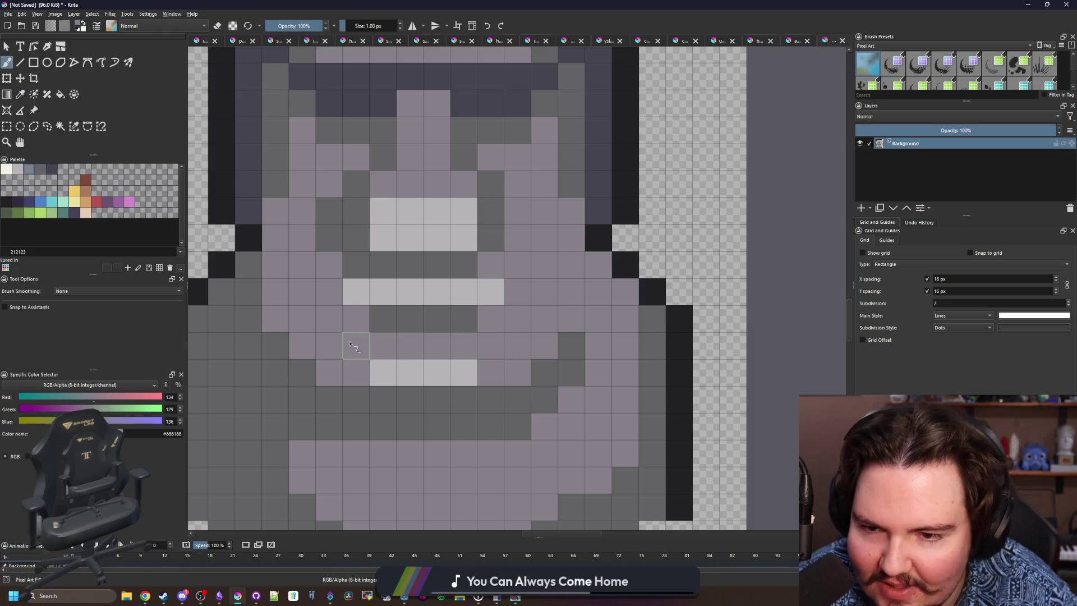
Pick the light grey and then the mid grey palette colours for the brush.
{"action": "scroll", "coordinate": [393, 361], "scroll_direction": "down", "scroll_amount": 5}
{"action": "scroll", "coordinate": [393, 360], "scroll_direction": "down", "scroll_amount": 2}
{"action": "scroll", "coordinate": [393, 364], "scroll_direction": "up", "scroll_amount": 3}
{"action": "scroll", "coordinate": [430, 356], "scroll_direction": "down", "scroll_amount": 2}
{"action": "scroll", "coordinate": [431, 358], "scroll_direction": "up", "scroll_amount": 5}
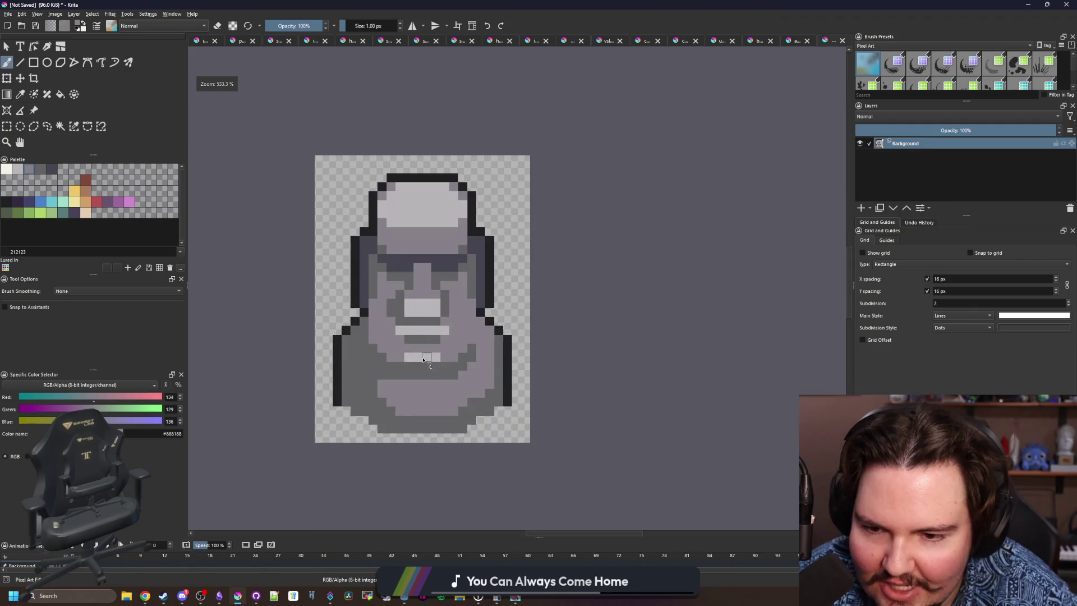
{"action": "key", "text": "p"}
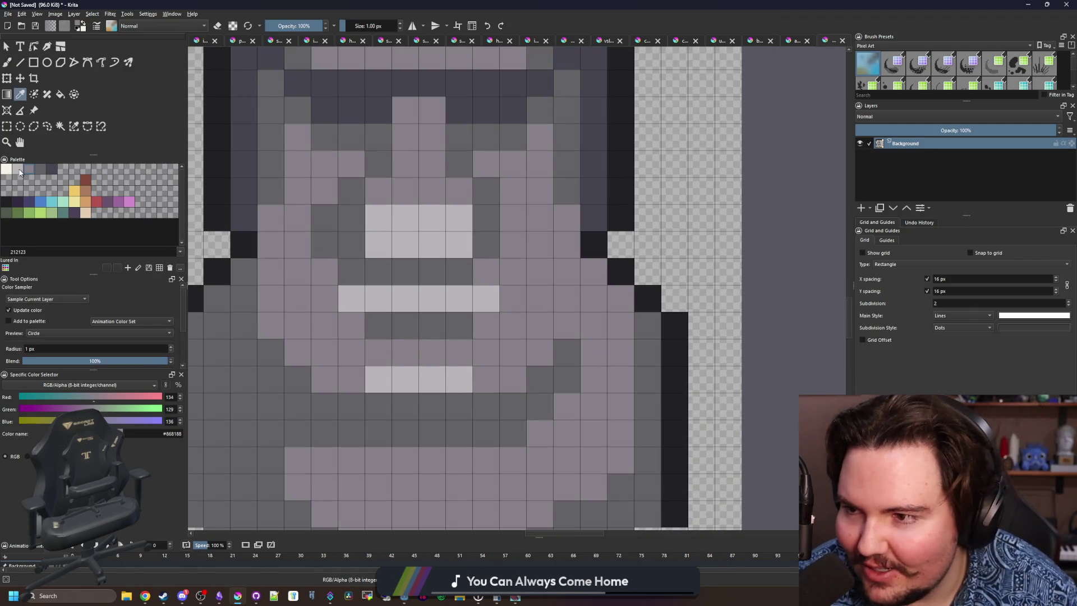
{"action": "left_click", "coordinate": [18, 170]}
{"action": "key", "text": "b"}
{"action": "left_click", "coordinate": [30, 170]}
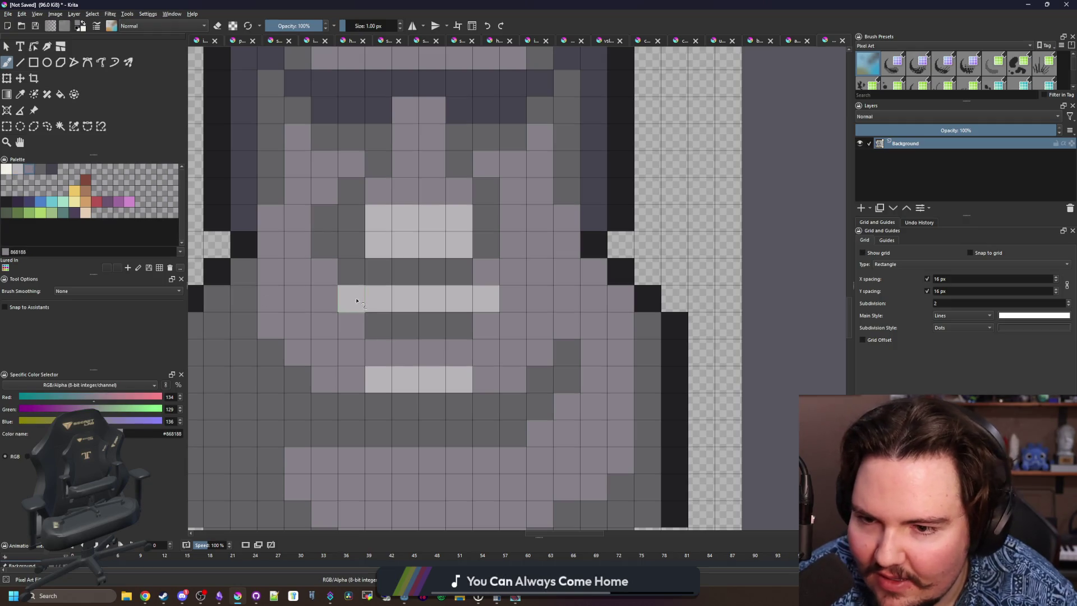
{"action": "scroll", "coordinate": [421, 359], "scroll_direction": "down", "scroll_amount": 3}
{"action": "scroll", "coordinate": [410, 381], "scroll_direction": "up", "scroll_amount": 1}
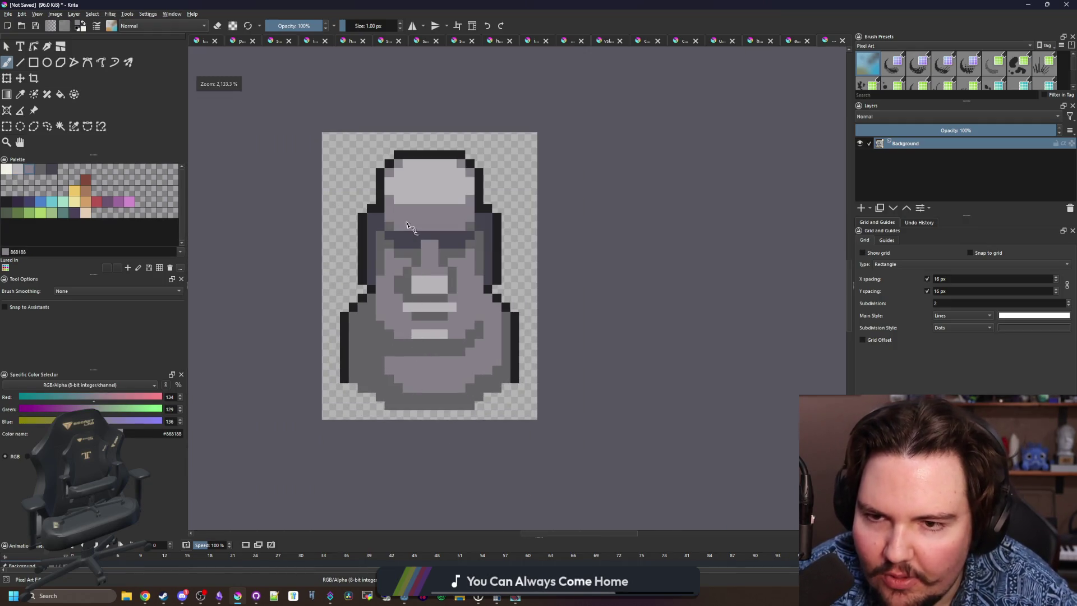
Save the sprite as PNG named moai.png in lured-in/Sprites, accepting the PNG options.
{"action": "left_click", "coordinate": [9, 13]}
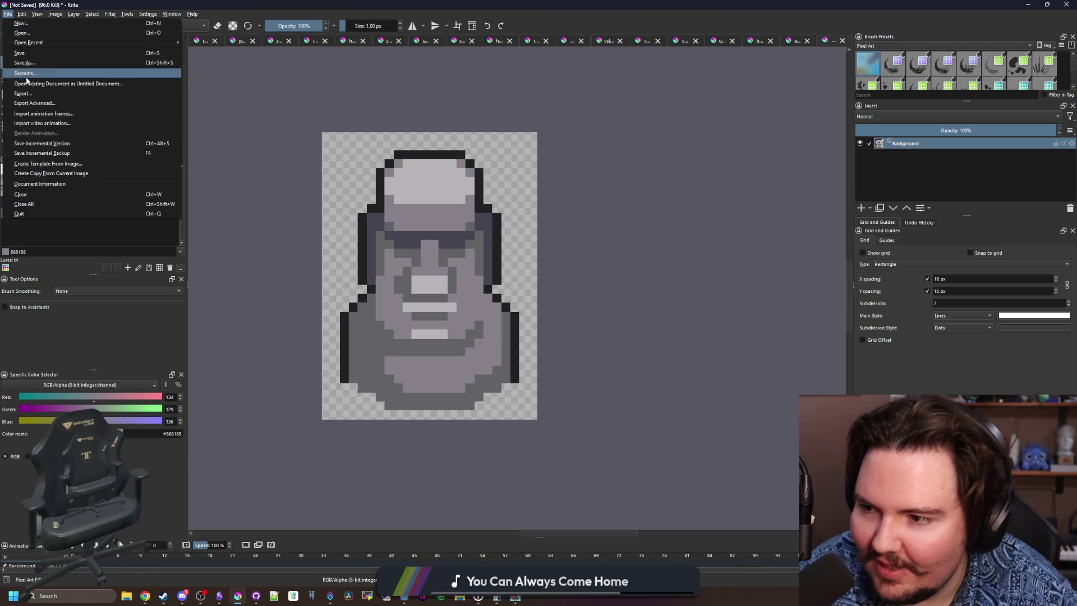
{"action": "left_click", "coordinate": [450, 251]}
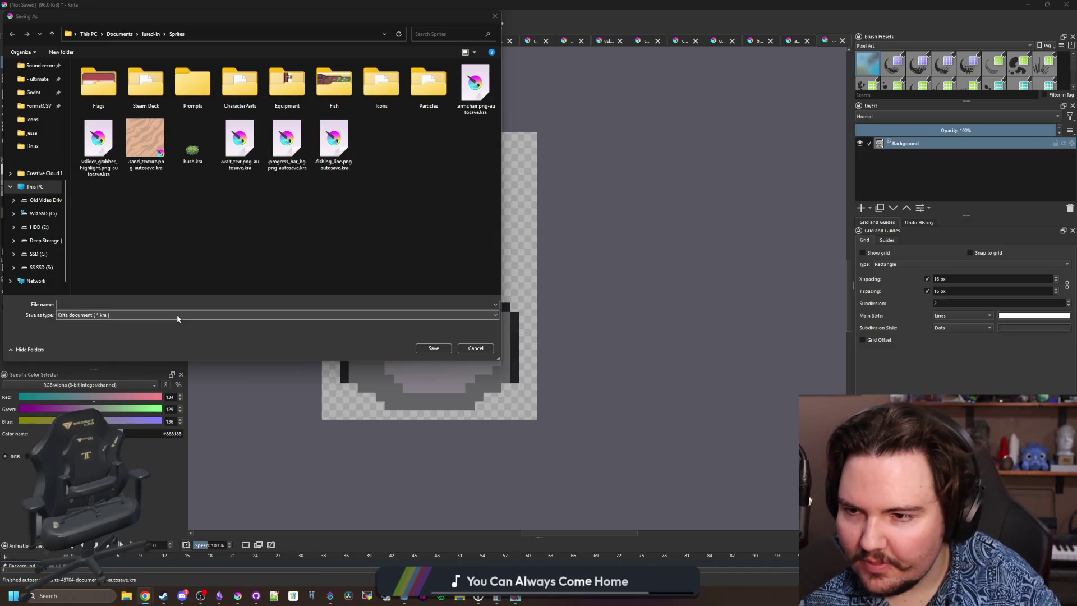
{"action": "left_click", "coordinate": [177, 315]}
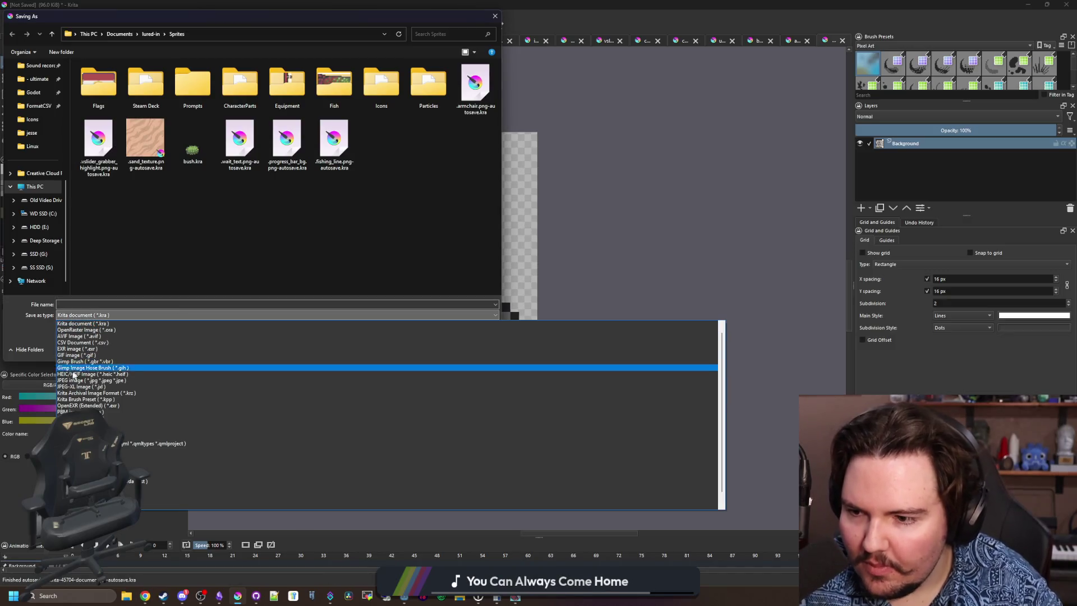
{"action": "left_click", "coordinate": [73, 425]}
{"action": "left_click", "coordinate": [91, 304]}
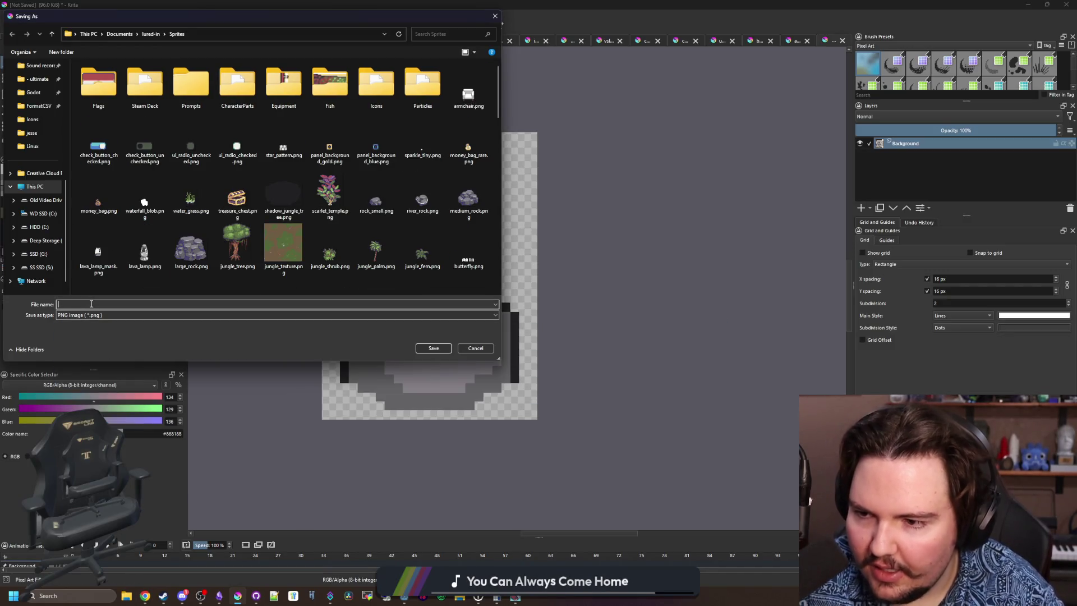
{"action": "type", "text": "MOA"}
{"action": "key", "text": "BackSpace"}
{"action": "key", "text": "BackSpace"}
{"action": "key", "text": "BackSpace"}
{"action": "type", "text": "moa"}
{"action": "left_click", "coordinate": [431, 349]}
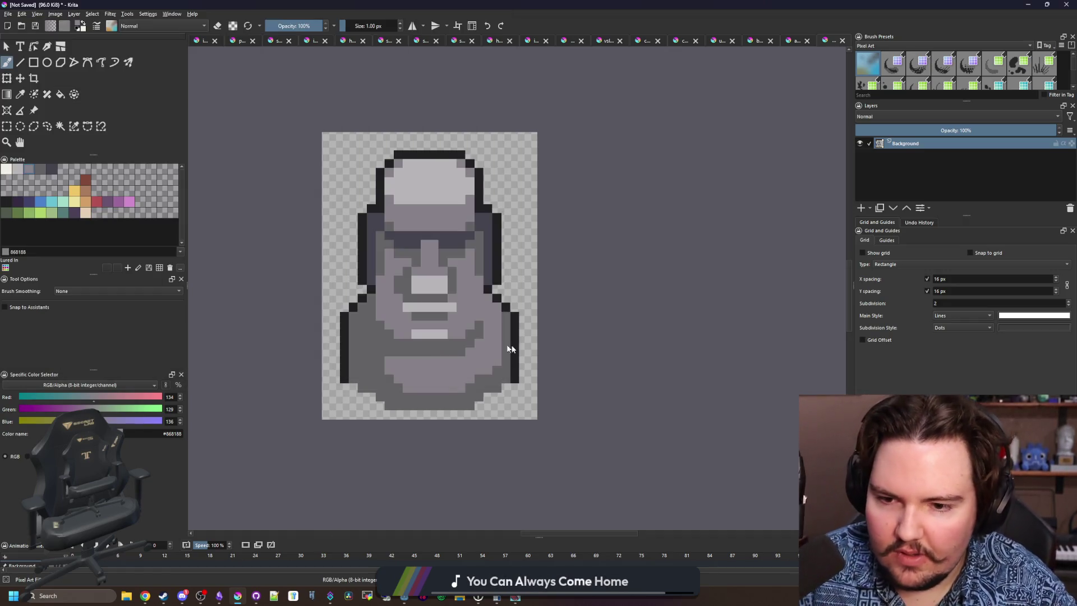
{"action": "left_click", "coordinate": [578, 379]}
{"action": "key", "text": "super+Down"}
{"action": "key", "text": "super+Down"}
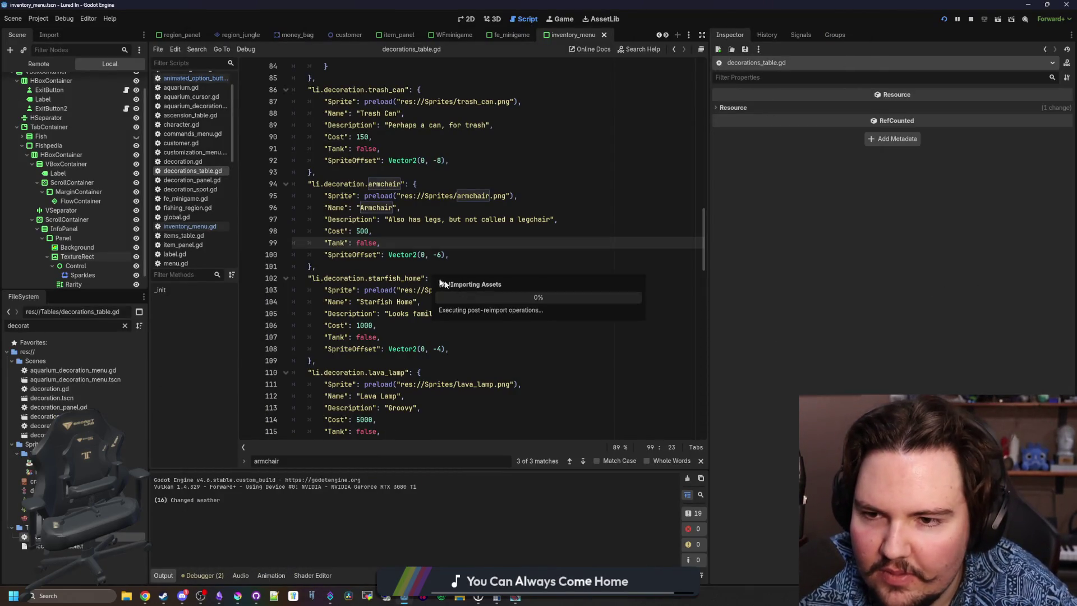
Paste a copy of the armchair entry after lava_lamp and rename its key to MOAI.
{"action": "left_click", "coordinate": [412, 267]}
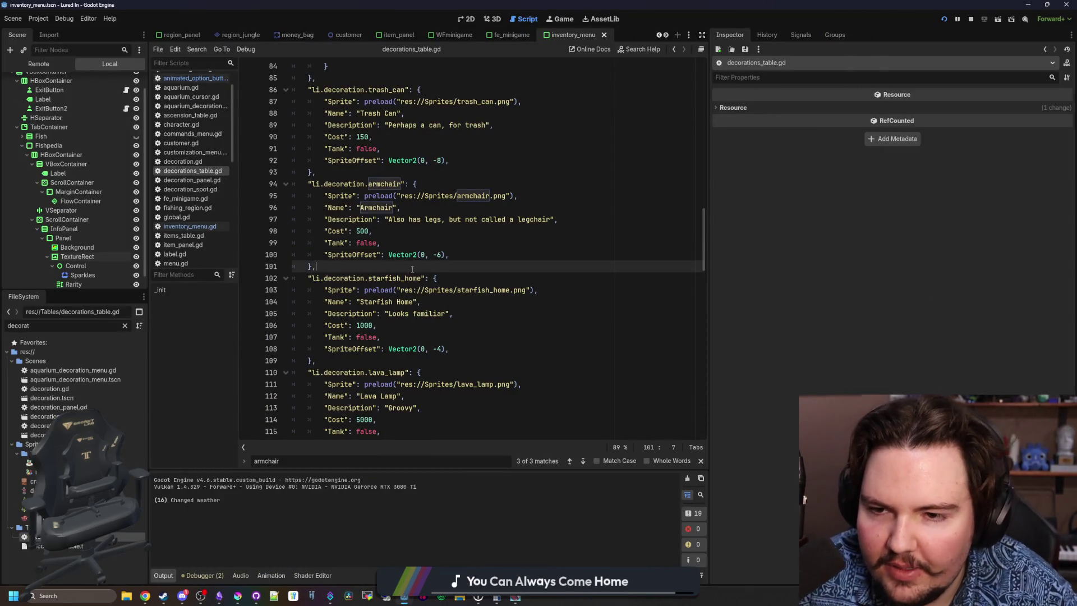
{"action": "scroll", "coordinate": [413, 269], "scroll_direction": "up", "scroll_amount": 1}
{"action": "left_click_drag", "start_coordinate": [328, 300], "coordinate": [292, 219]}
{"action": "key", "text": "ctrl+c"}
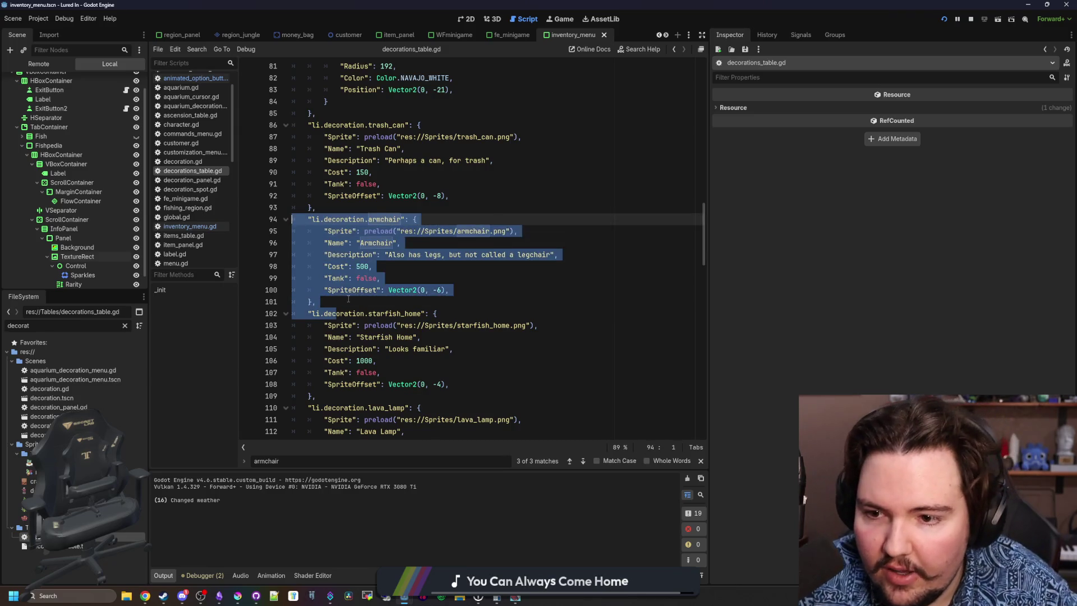
{"action": "scroll", "coordinate": [379, 346], "scroll_direction": "down", "scroll_amount": 4}
{"action": "scroll", "coordinate": [379, 345], "scroll_direction": "down", "scroll_amount": 2}
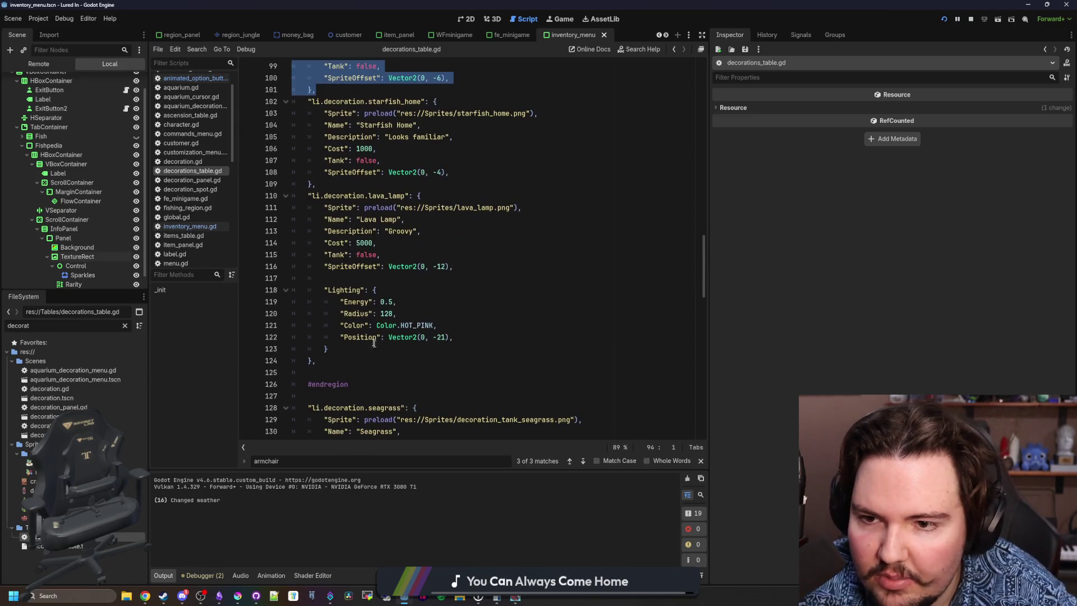
{"action": "left_click", "coordinate": [337, 361]}
{"action": "key", "text": "Return"}
{"action": "key", "text": "ctrl+v"}
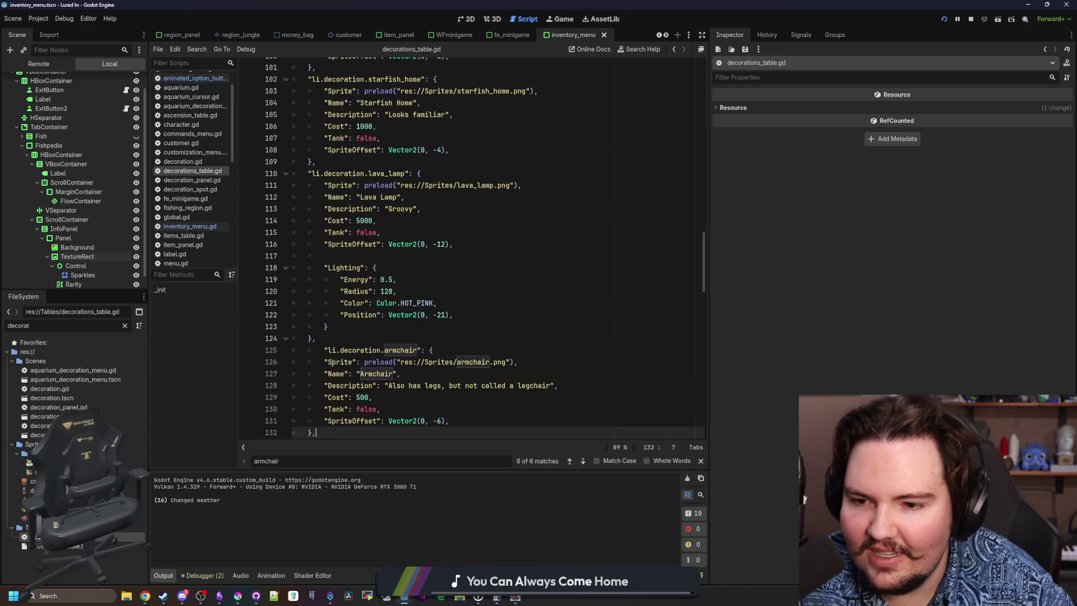
{"action": "double_click", "coordinate": [387, 350]}
{"action": "type", "text": "MOAI"}
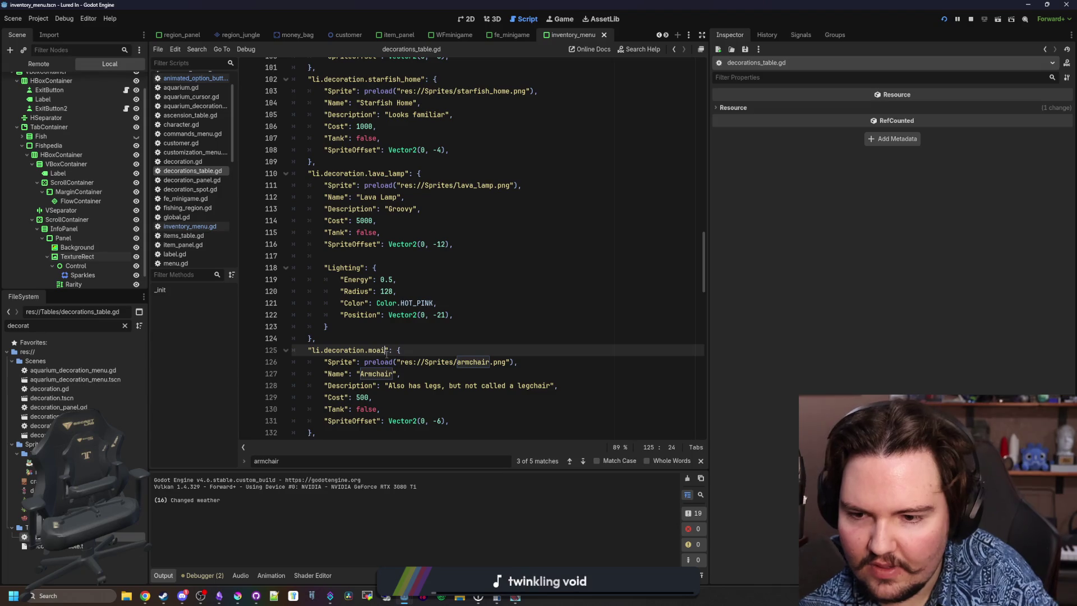
Set the entry's name, moai.png sprite, cost 10000 and '*vine boom sound effect*' description, then save and run.
{"action": "left_click", "coordinate": [481, 401]}
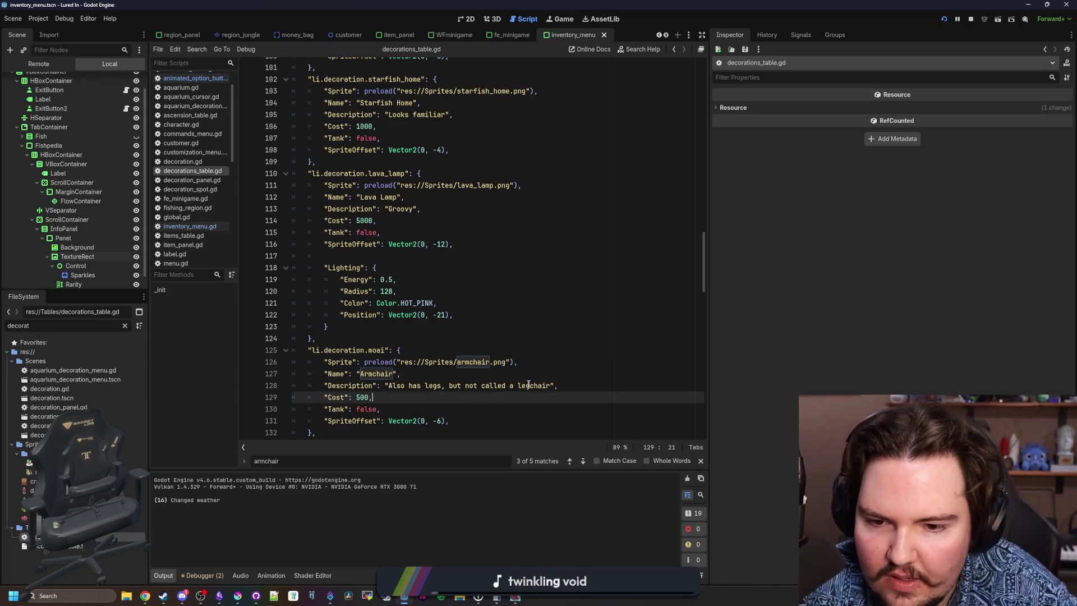
{"action": "double_click", "coordinate": [376, 375]}
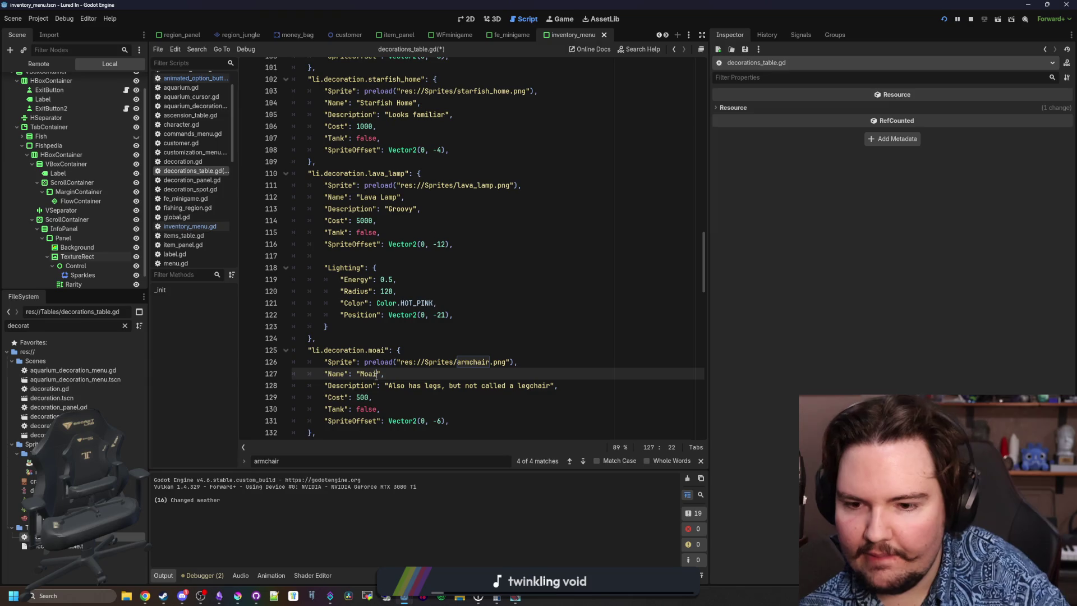
{"action": "left_click", "coordinate": [441, 419]}
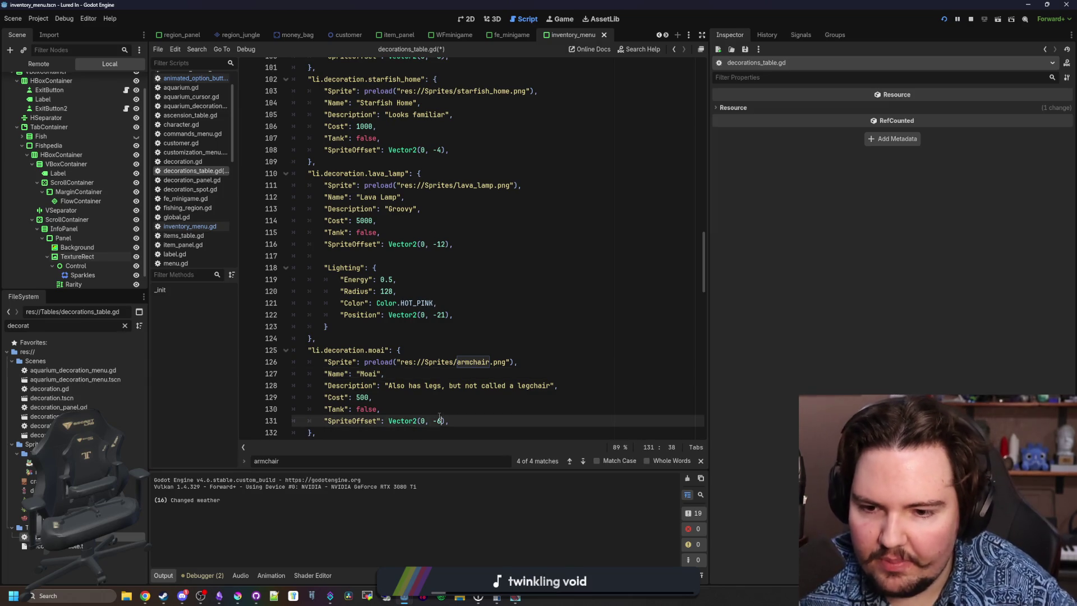
{"action": "left_click", "coordinate": [477, 362]}
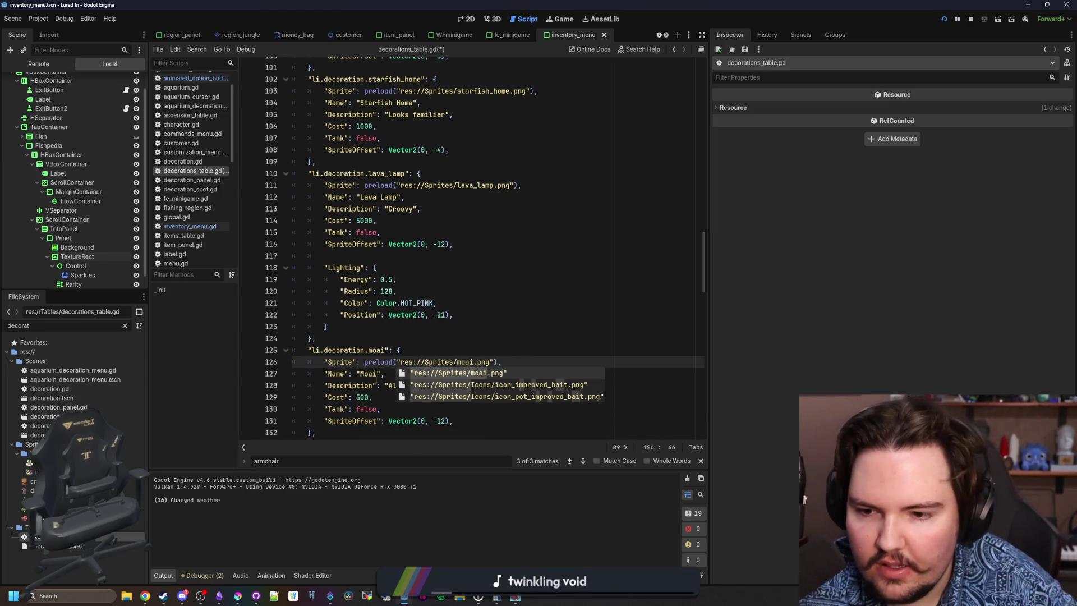
{"action": "left_click", "coordinate": [354, 398]}
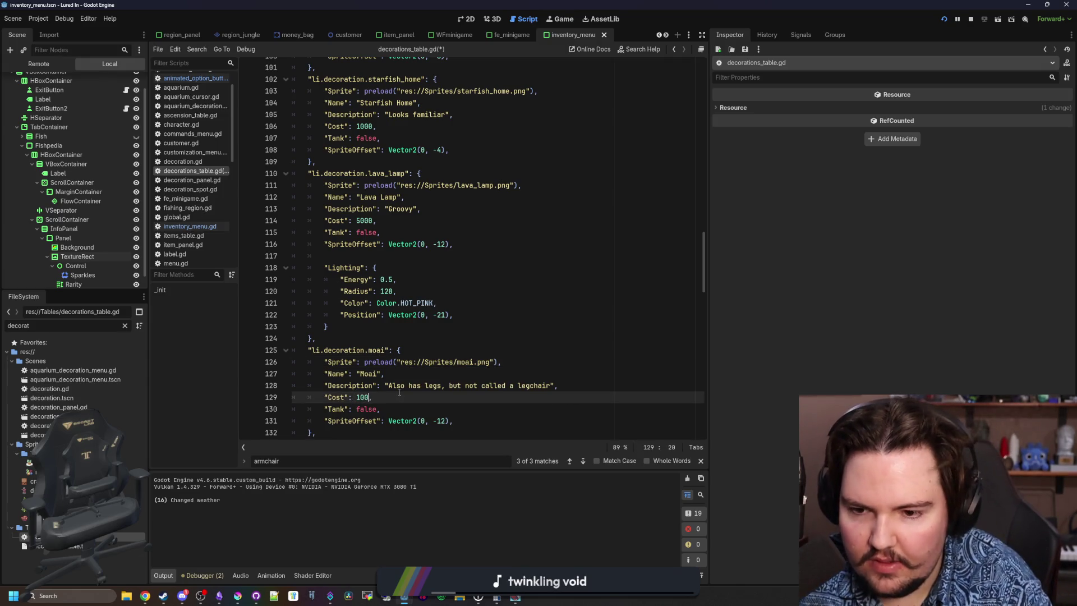
{"action": "type", "text": "00"}
{"action": "scroll", "coordinate": [511, 359], "scroll_direction": "down", "scroll_amount": 1}
{"action": "left_click_drag", "start_coordinate": [550, 350], "coordinate": [390, 351]}
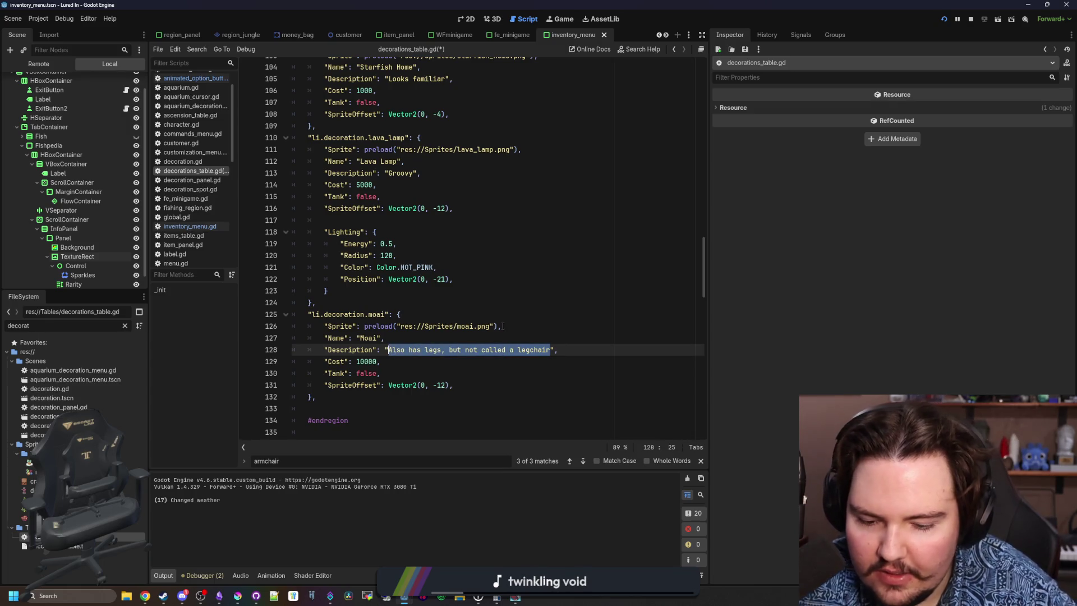
{"action": "type", "text": "*vine boom sound effect*"}
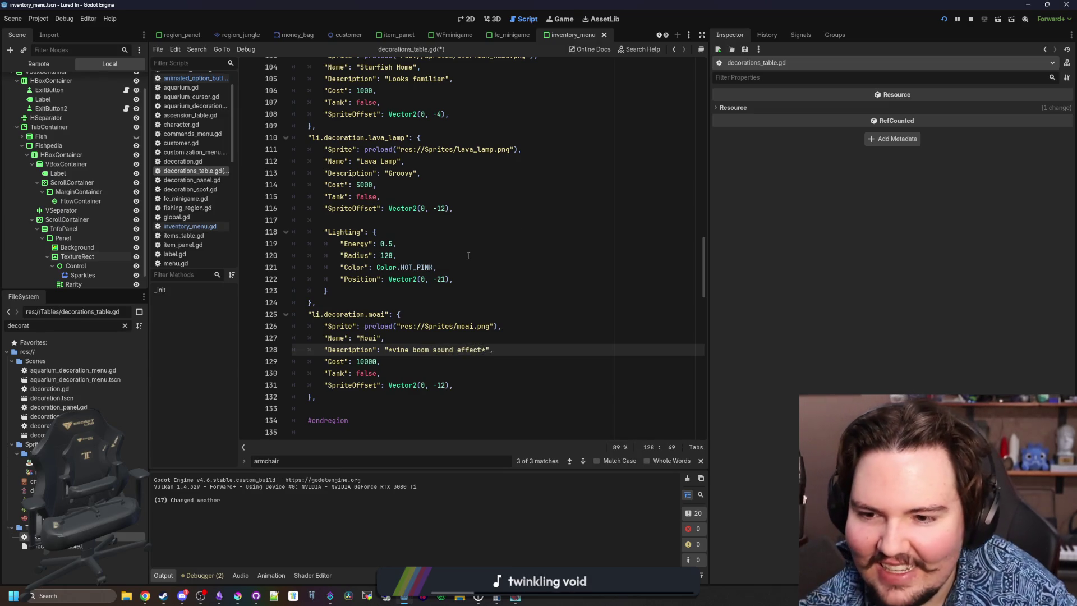
{"action": "left_click", "coordinate": [484, 267]}
{"action": "key", "text": "ctrl+s"}
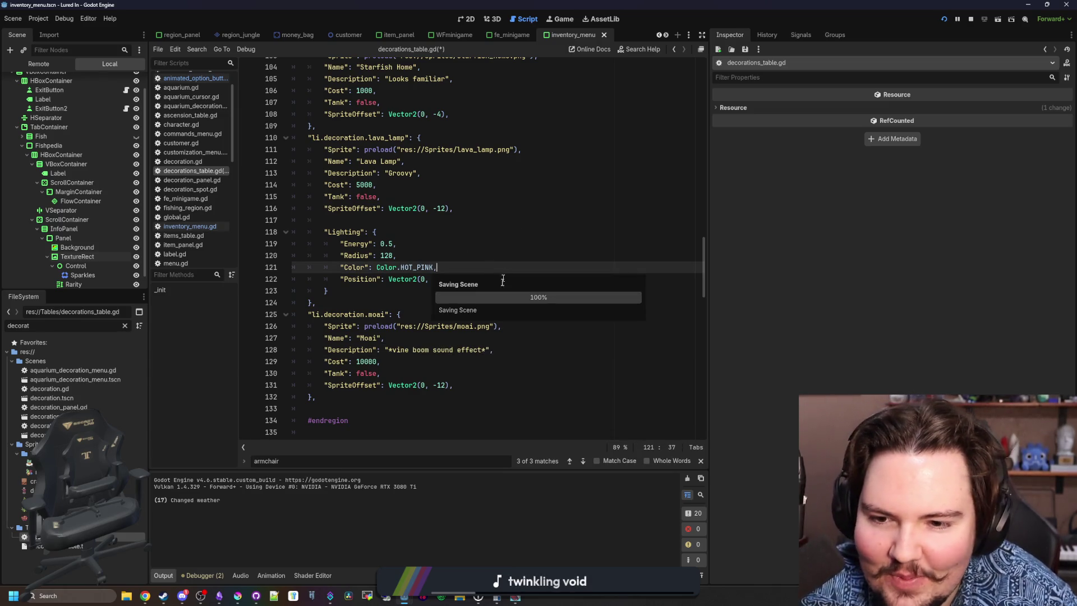
{"action": "left_click", "coordinate": [408, 293]}
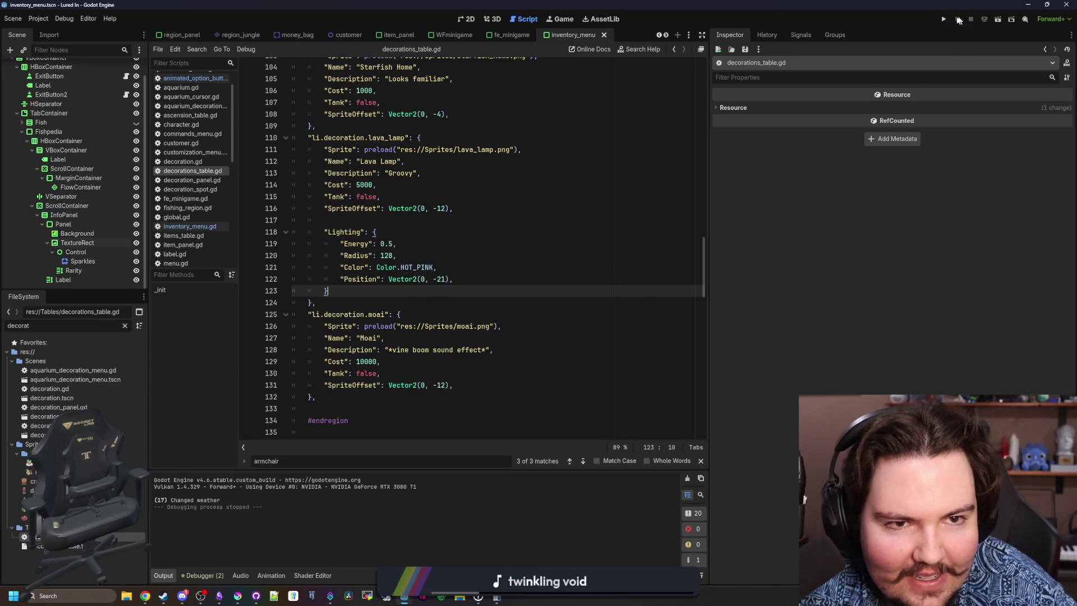
Relaunch the game, dismiss the feedback popup, start playing and maximize the window.
{"action": "left_click", "coordinate": [943, 21]}
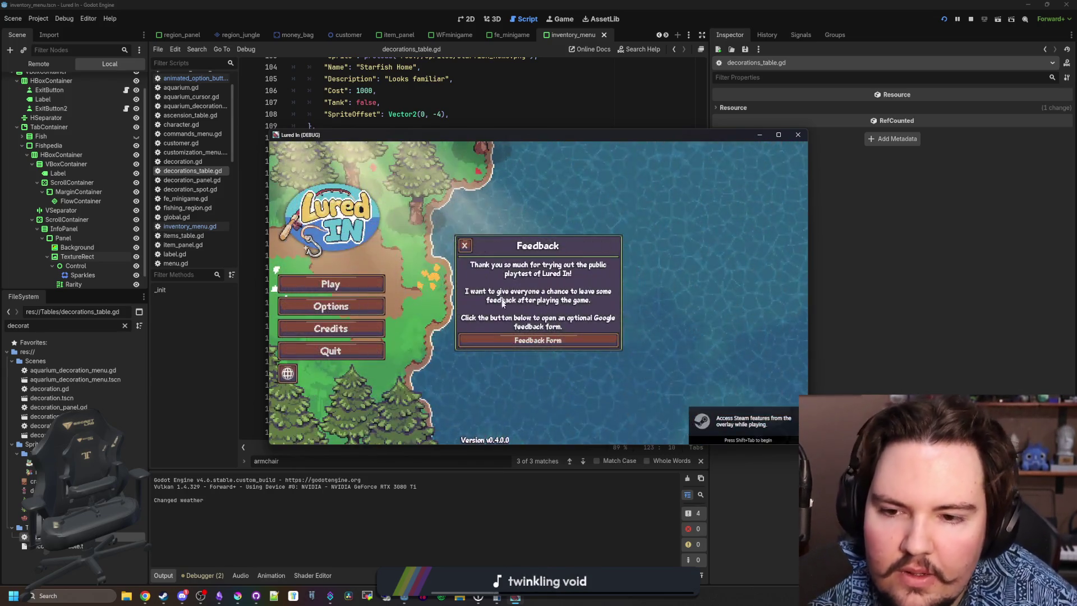
{"action": "left_click", "coordinate": [464, 245]}
{"action": "left_click", "coordinate": [348, 286]}
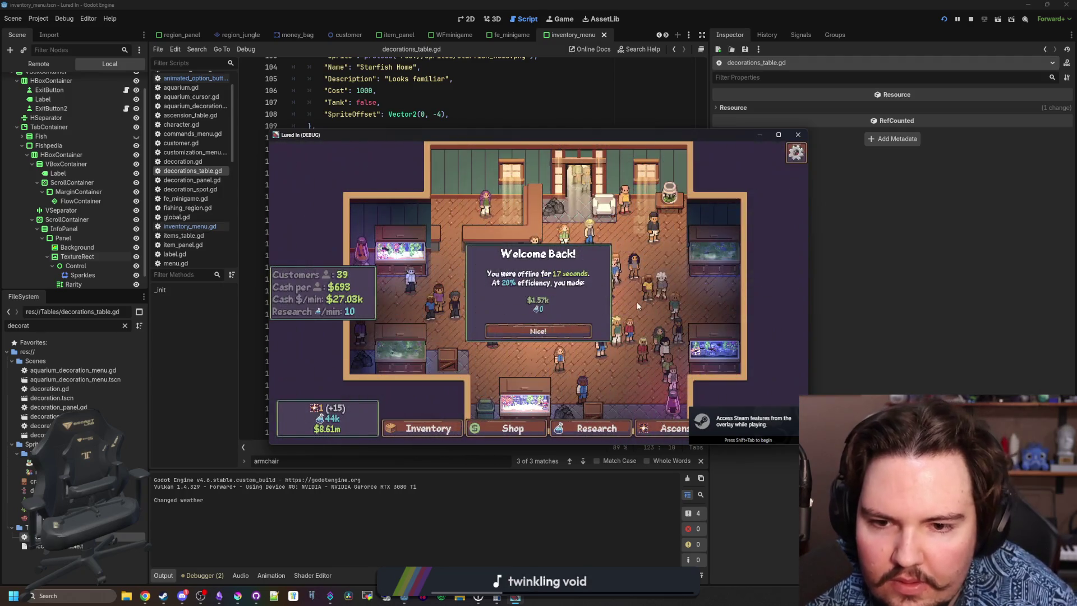
{"action": "left_click", "coordinate": [779, 135]}
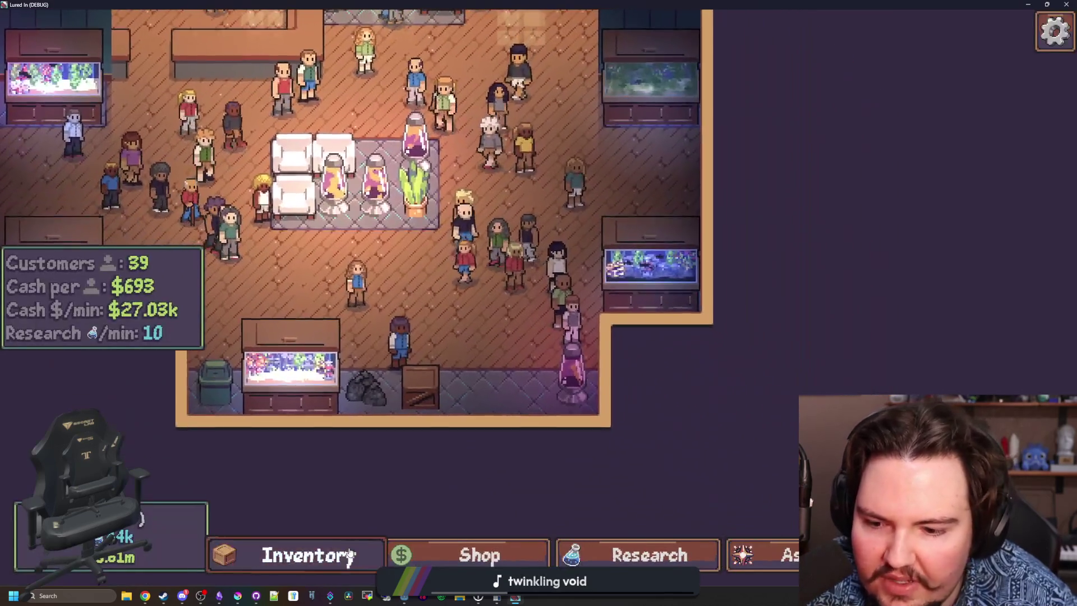
{"action": "left_click", "coordinate": [349, 552]}
Buy the Moai decoration for $10k and place it among the centre decorations.
{"action": "scroll", "coordinate": [426, 422], "scroll_direction": "down", "scroll_amount": 3}
{"action": "left_click", "coordinate": [477, 555]}
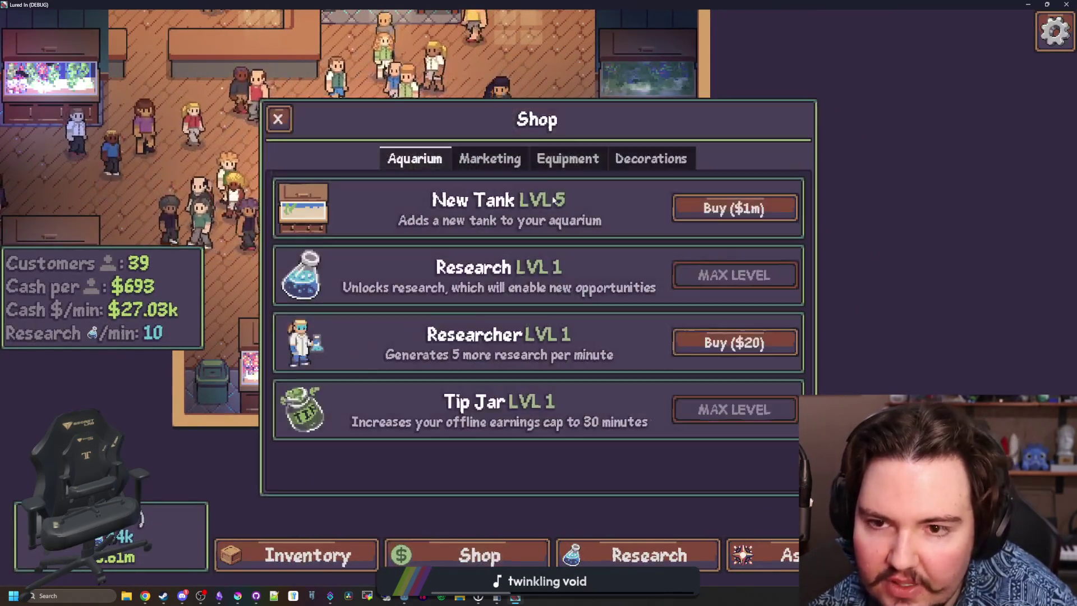
{"action": "left_click", "coordinate": [651, 159]}
{"action": "scroll", "coordinate": [617, 337], "scroll_direction": "down", "scroll_amount": 5}
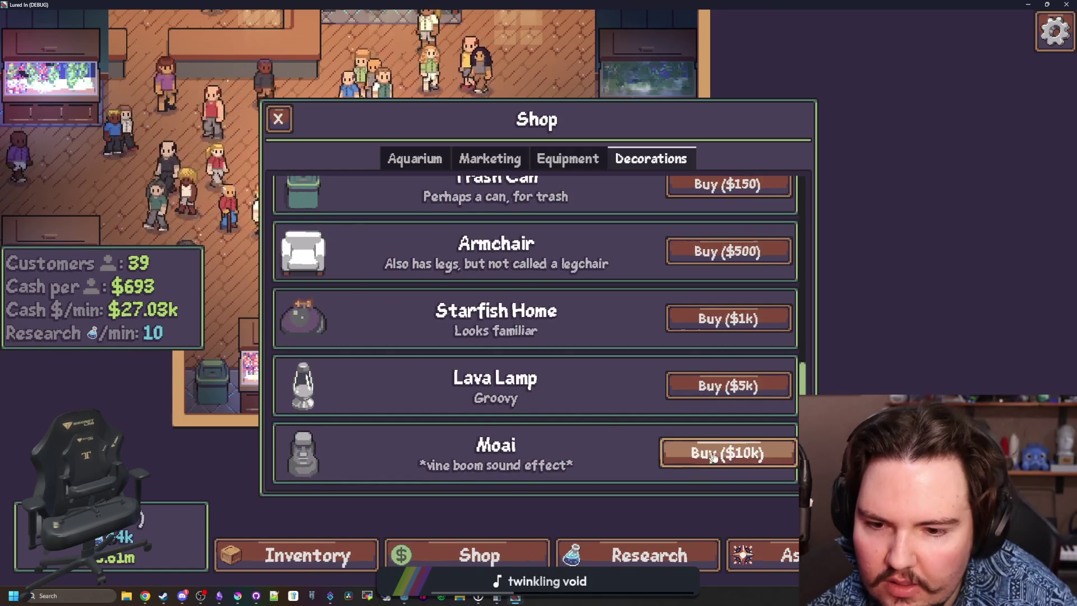
{"action": "left_click", "coordinate": [729, 450]}
{"action": "scroll", "coordinate": [509, 384], "scroll_direction": "down", "scroll_amount": 5}
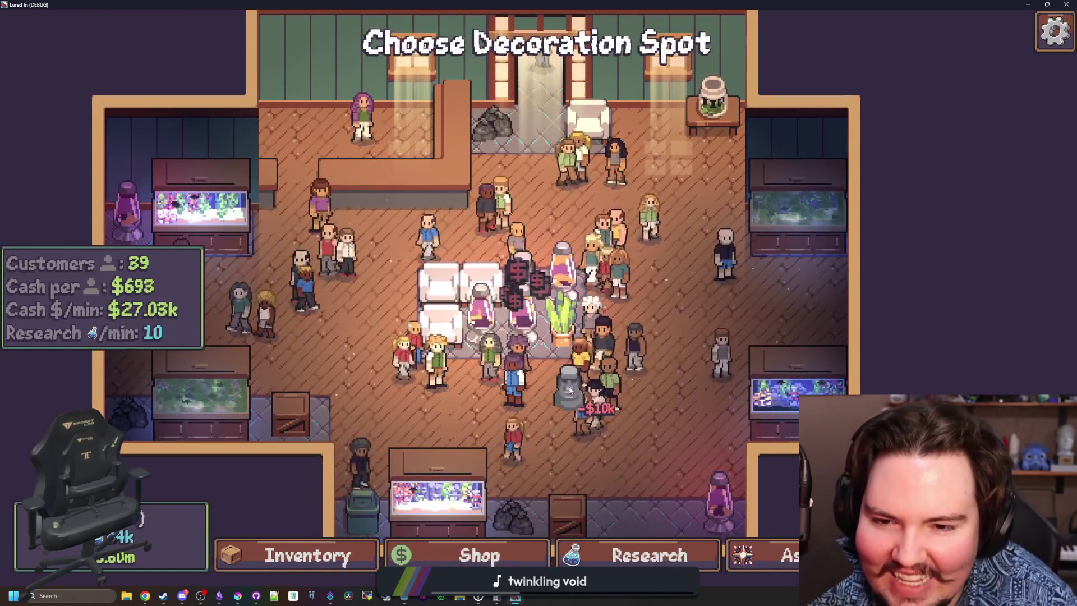
{"action": "left_click", "coordinate": [532, 305]}
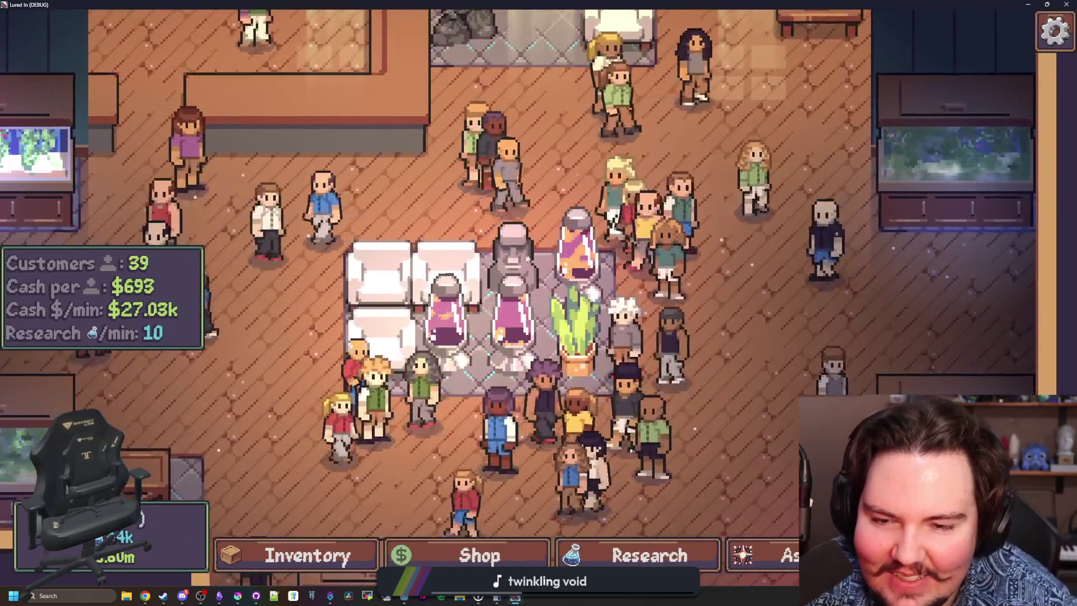
{"action": "key", "text": "Escape"}
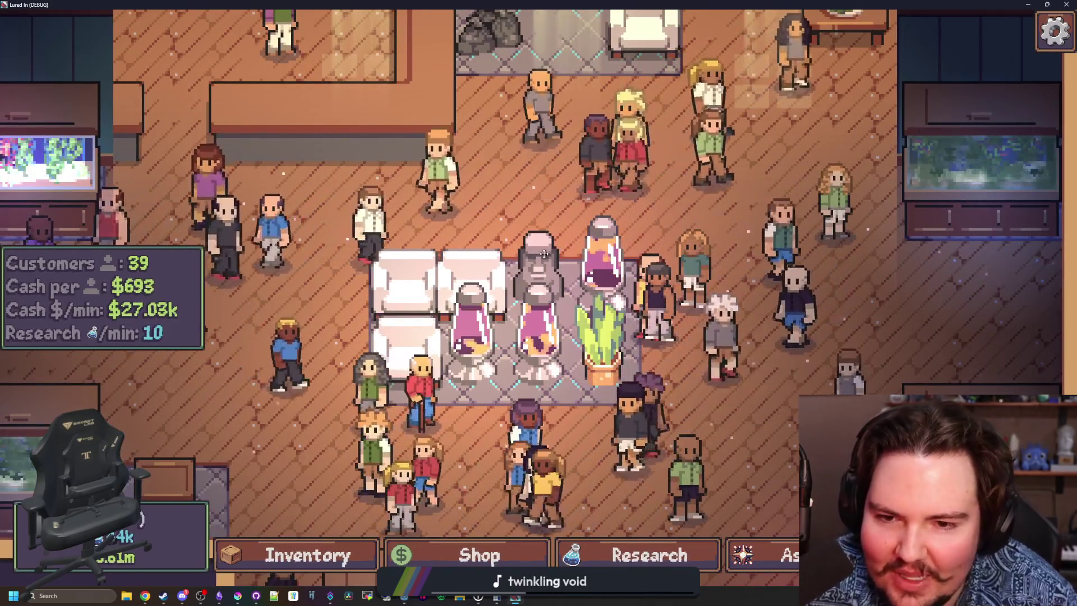
Move the Moai to a new spot among the lava lamps and reopen the decorations shop.
{"action": "left_click", "coordinate": [536, 266]}
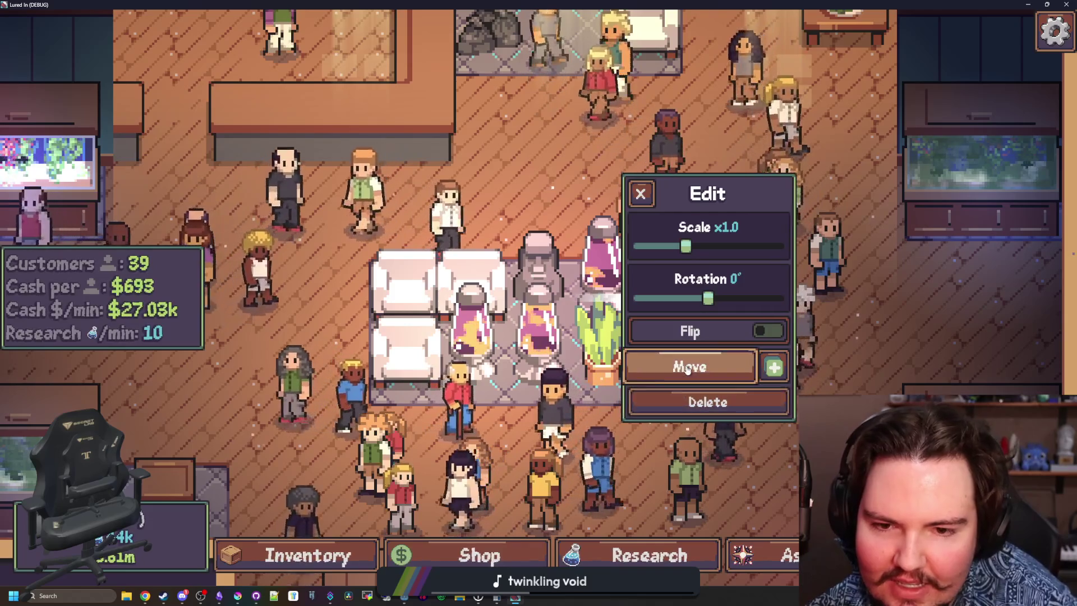
{"action": "left_click", "coordinate": [681, 363]}
{"action": "left_click", "coordinate": [548, 311]}
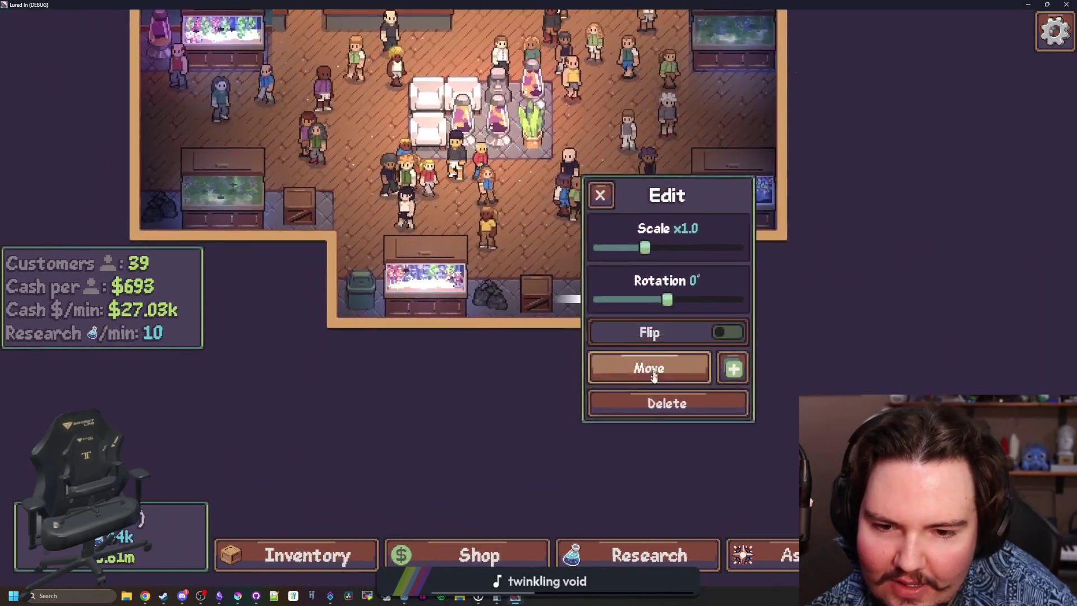
{"action": "left_click", "coordinate": [653, 376]}
{"action": "left_click", "coordinate": [381, 553]}
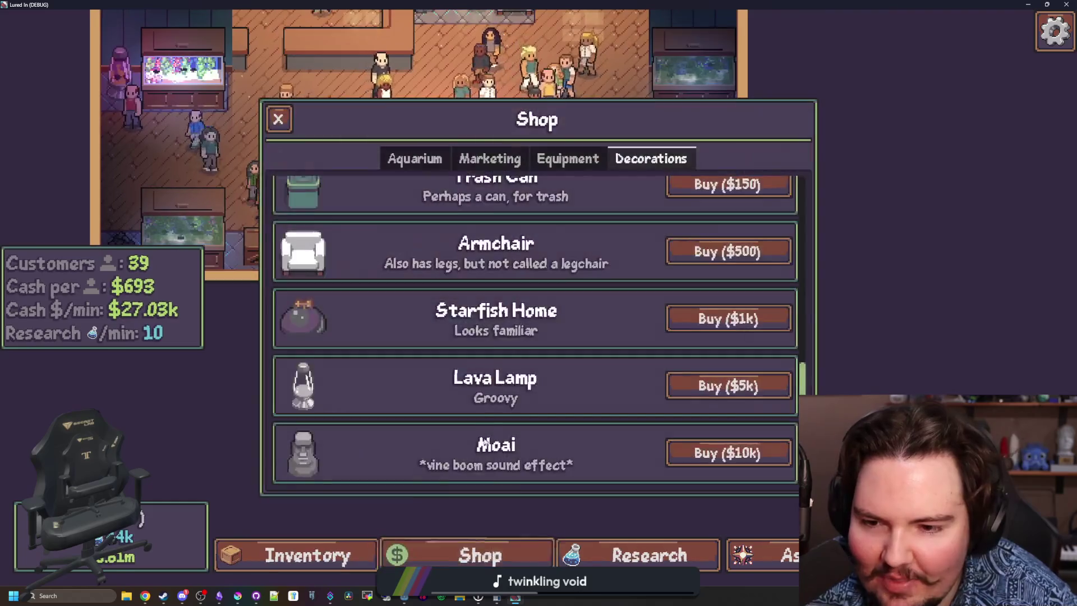
Buy another Moai, stand it beside the rocks at the bottom wall, and check Fish Tank 5.
{"action": "left_click", "coordinate": [750, 451]}
{"action": "left_click", "coordinate": [493, 362]}
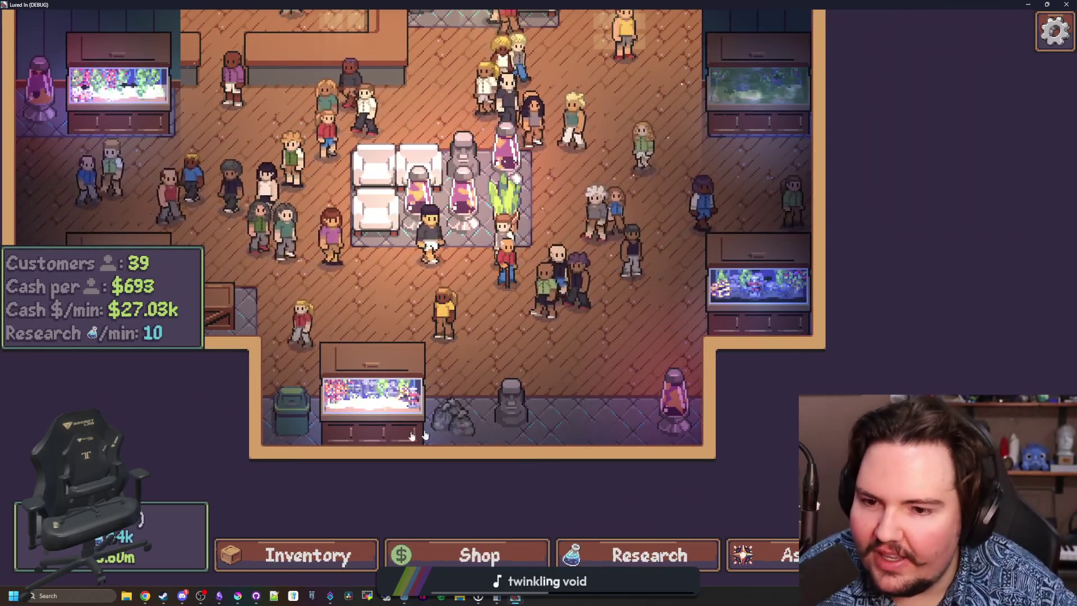
{"action": "left_click", "coordinate": [373, 401]}
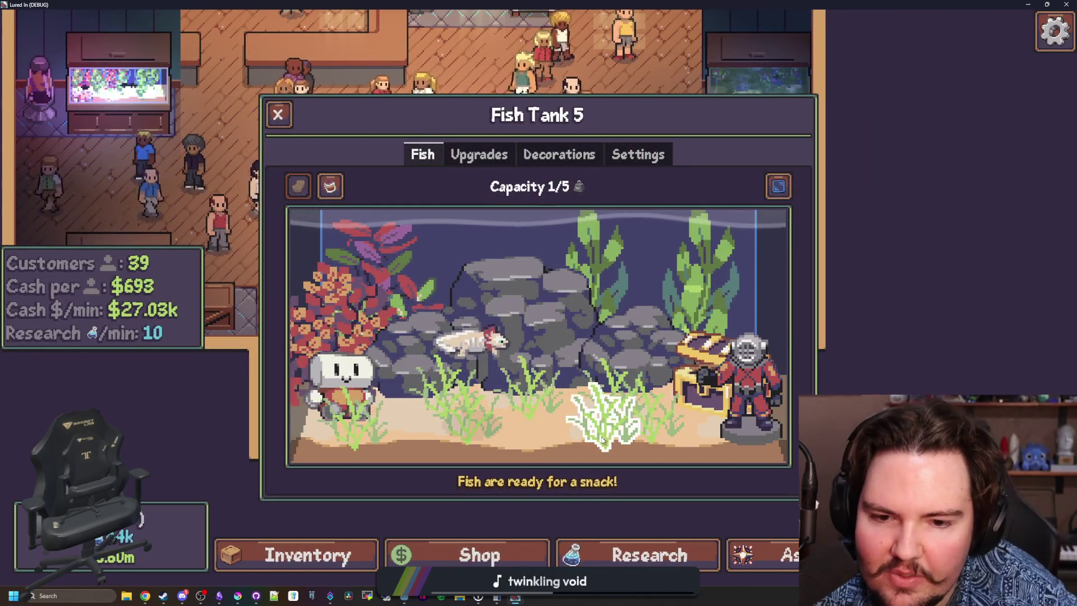
{"action": "left_click", "coordinate": [277, 114]}
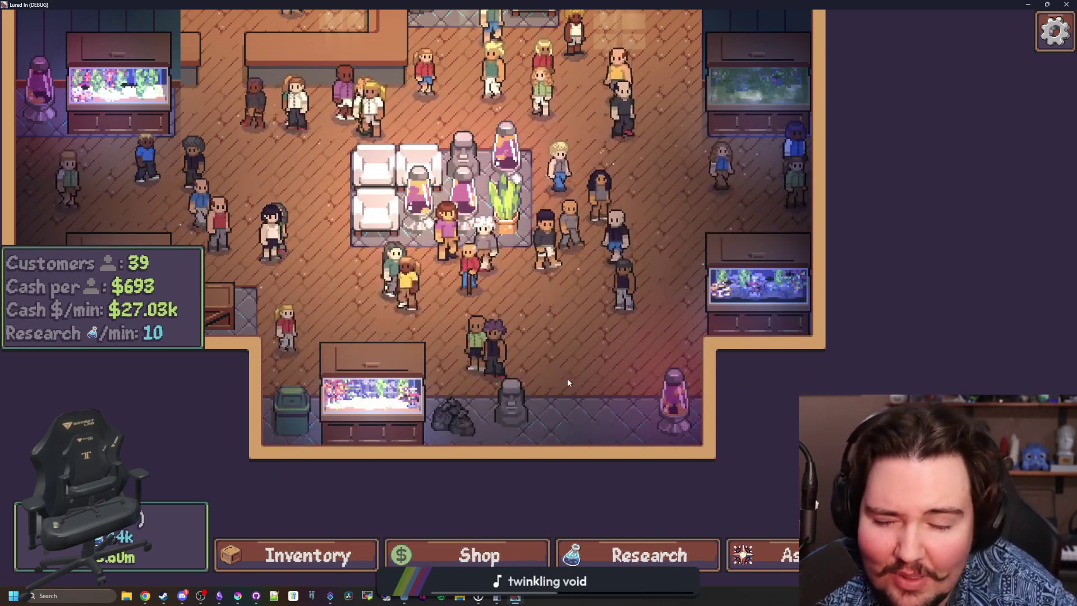
{"action": "scroll", "coordinate": [558, 349], "scroll_direction": "up", "scroll_amount": 5}
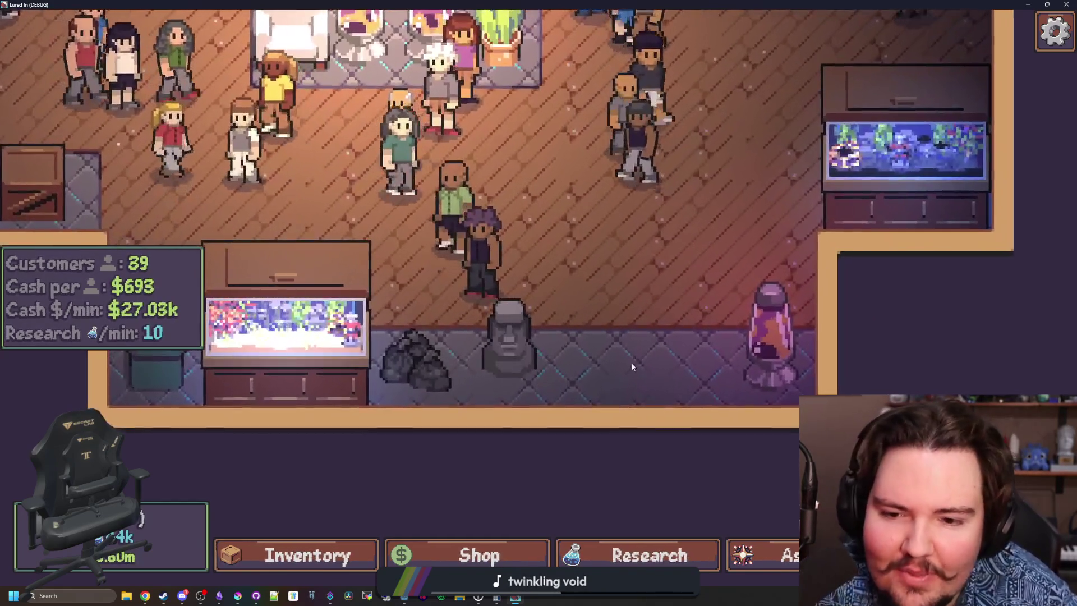
{"action": "scroll", "coordinate": [503, 382], "scroll_direction": "down", "scroll_amount": 5}
{"action": "scroll", "coordinate": [565, 348], "scroll_direction": "down", "scroll_amount": 1}
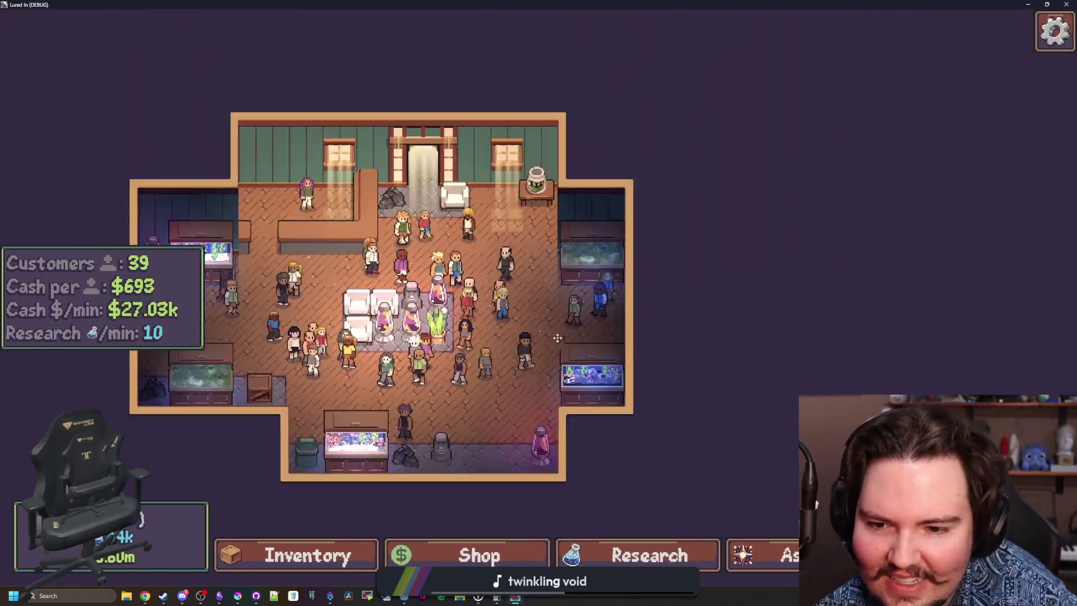
{"action": "scroll", "coordinate": [547, 318], "scroll_direction": "up", "scroll_amount": 5}
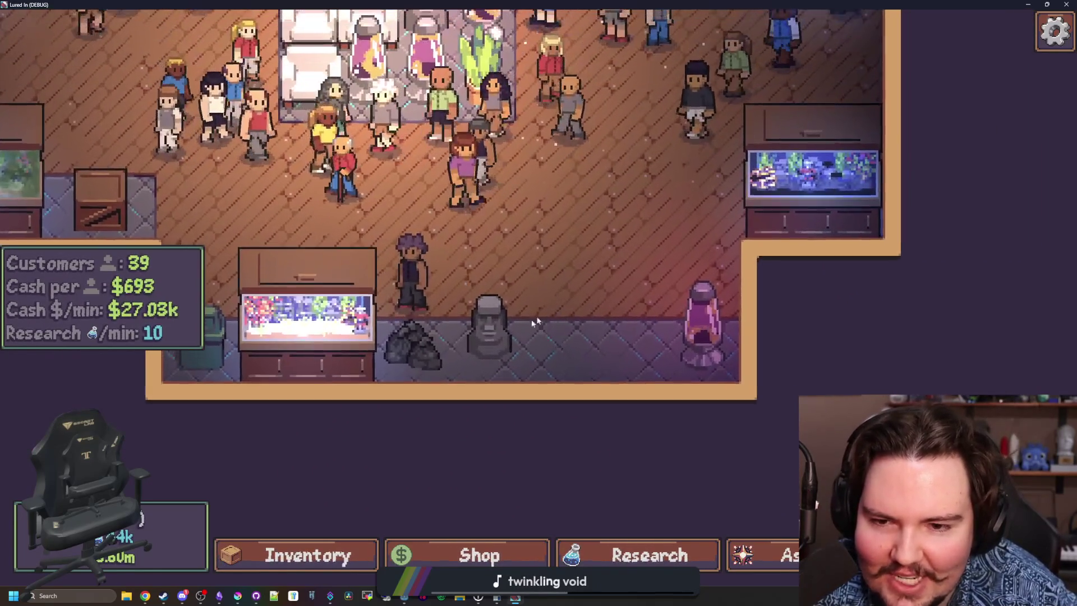
{"action": "scroll", "coordinate": [418, 487], "scroll_direction": "down", "scroll_amount": 5}
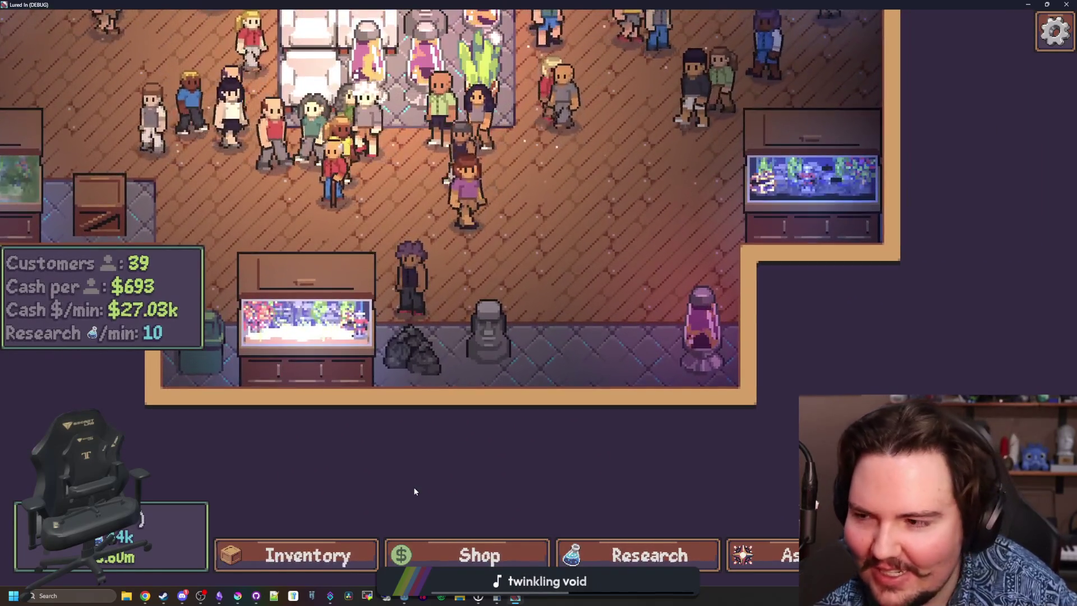
Buy one more Moai from the shop and place it in the upper part of the room.
{"action": "left_click", "coordinate": [476, 553]}
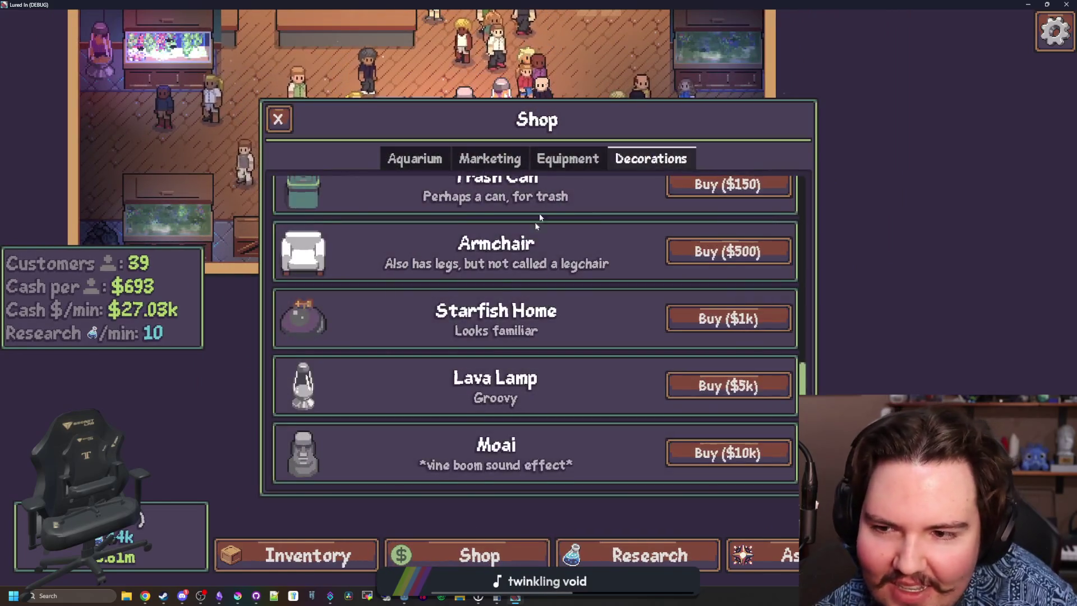
{"action": "scroll", "coordinate": [502, 287], "scroll_direction": "up", "scroll_amount": 10}
{"action": "scroll", "coordinate": [500, 287], "scroll_direction": "down", "scroll_amount": 7}
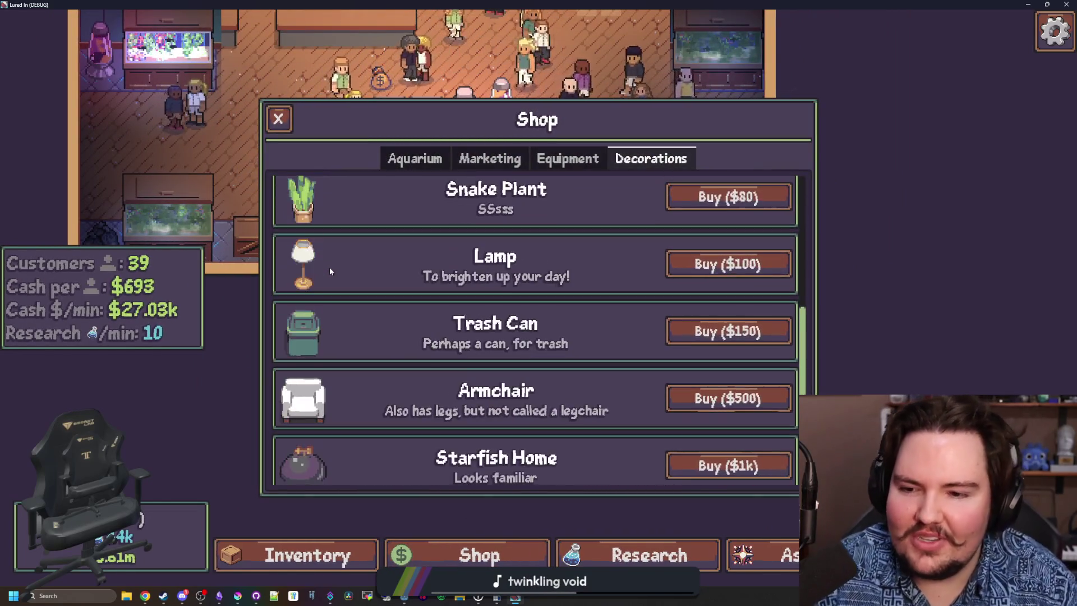
{"action": "scroll", "coordinate": [377, 315], "scroll_direction": "up", "scroll_amount": 2}
{"action": "scroll", "coordinate": [383, 309], "scroll_direction": "down", "scroll_amount": 3}
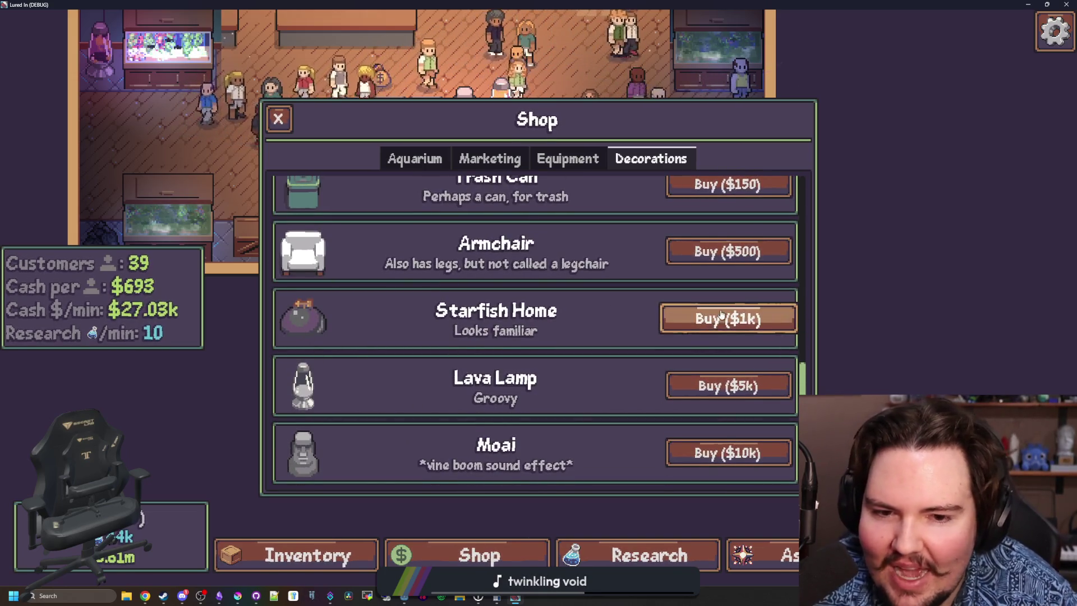
{"action": "left_click", "coordinate": [705, 449]}
{"action": "left_click", "coordinate": [472, 120]}
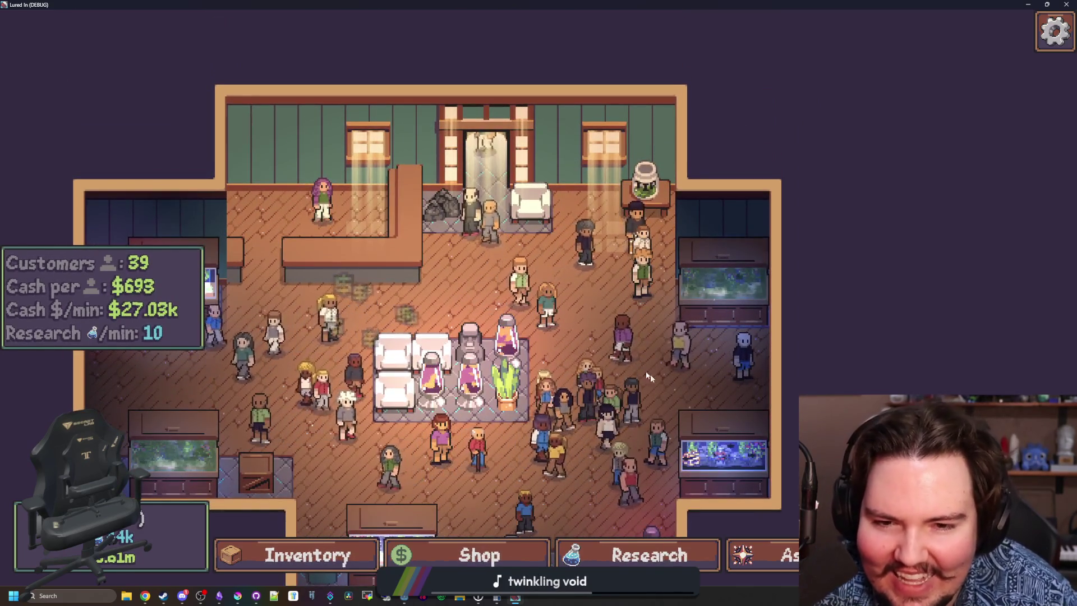
Quit Lured In from the pause menu to end the debug run and return to Godot.
{"action": "scroll", "coordinate": [651, 375], "scroll_direction": "down", "scroll_amount": 2}
{"action": "scroll", "coordinate": [661, 357], "scroll_direction": "down", "scroll_amount": 2}
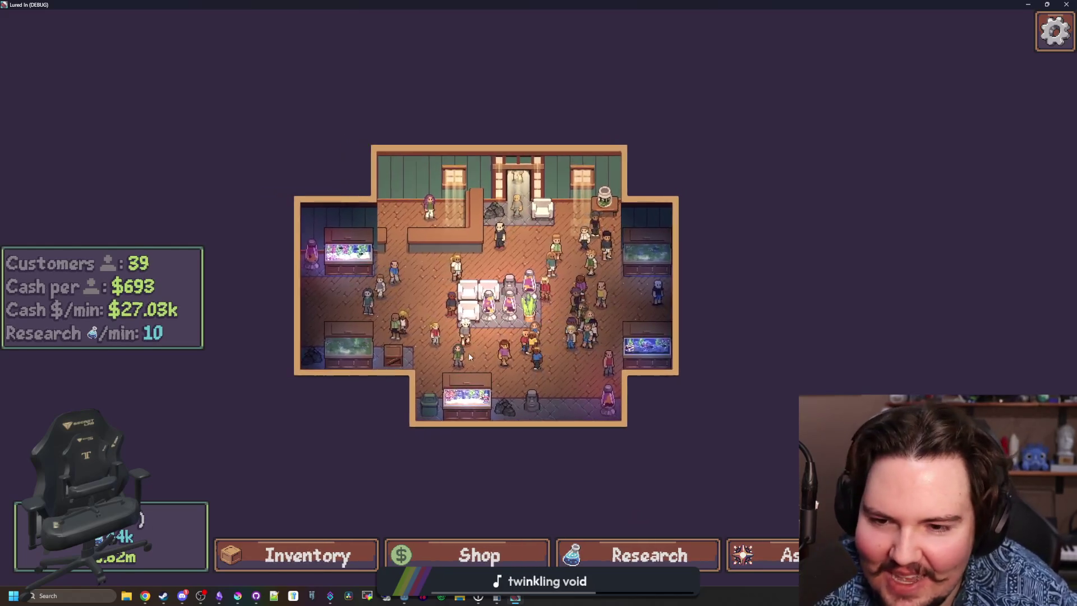
{"action": "scroll", "coordinate": [469, 352], "scroll_direction": "up", "scroll_amount": 3}
{"action": "scroll", "coordinate": [489, 364], "scroll_direction": "down", "scroll_amount": 3}
{"action": "key", "text": "Escape"}
{"action": "left_click", "coordinate": [497, 379]}
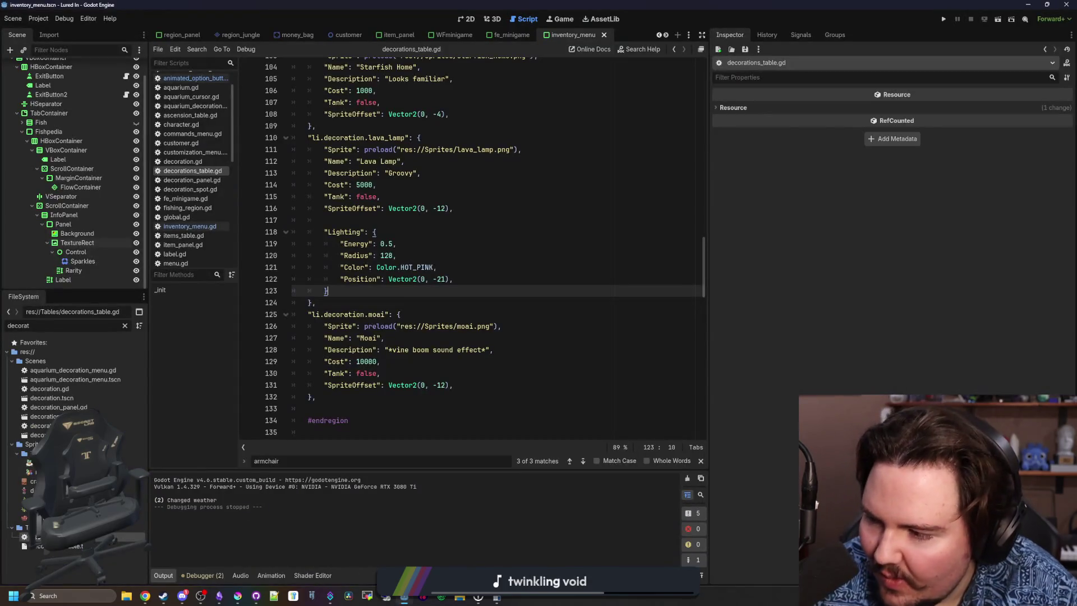